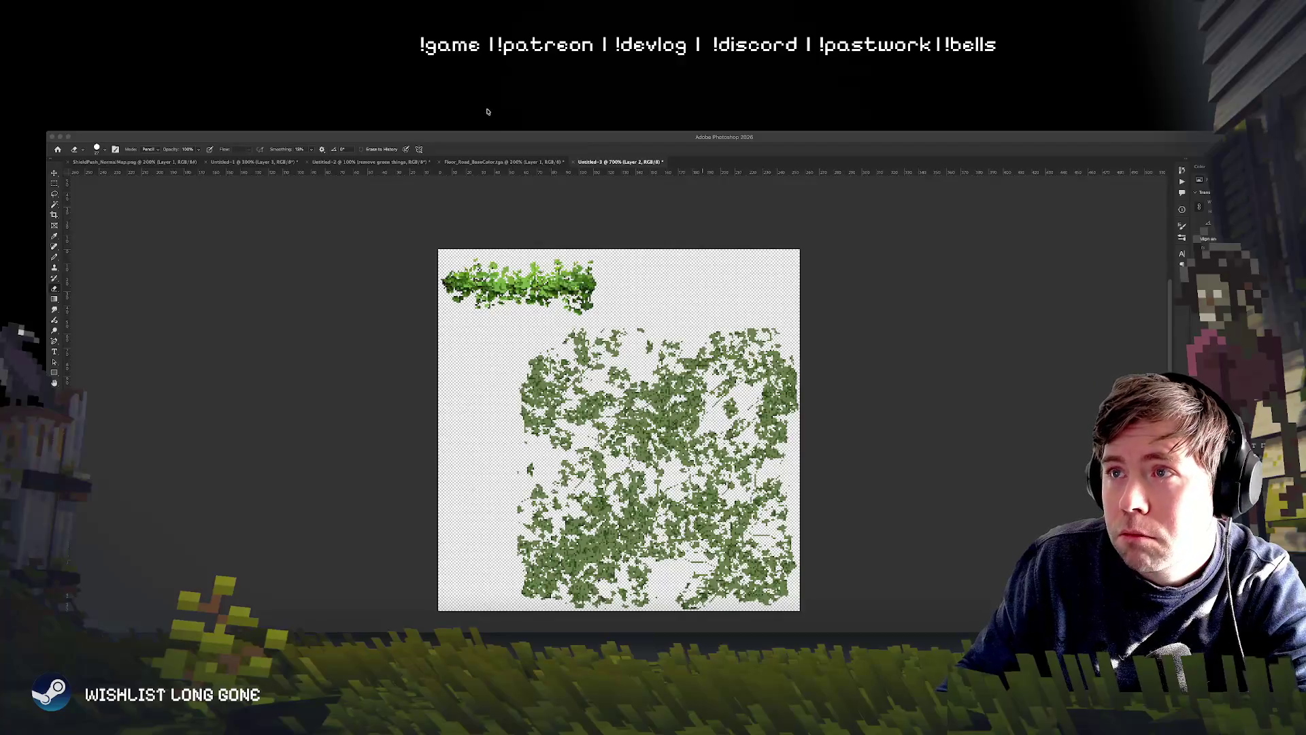
Step: Maximize Photoshop, zoom out to show the whole foliage tile, and open Image Size
double_click(492, 136)
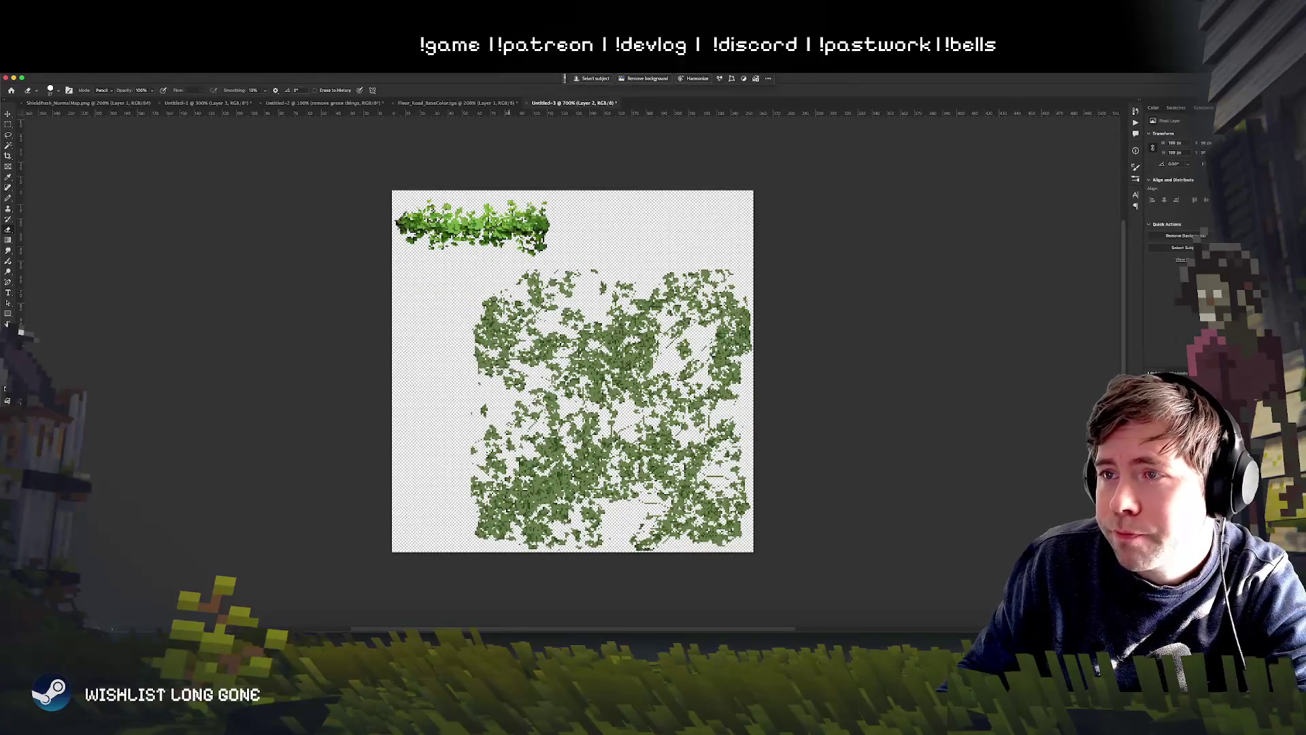
left_click(9, 126)
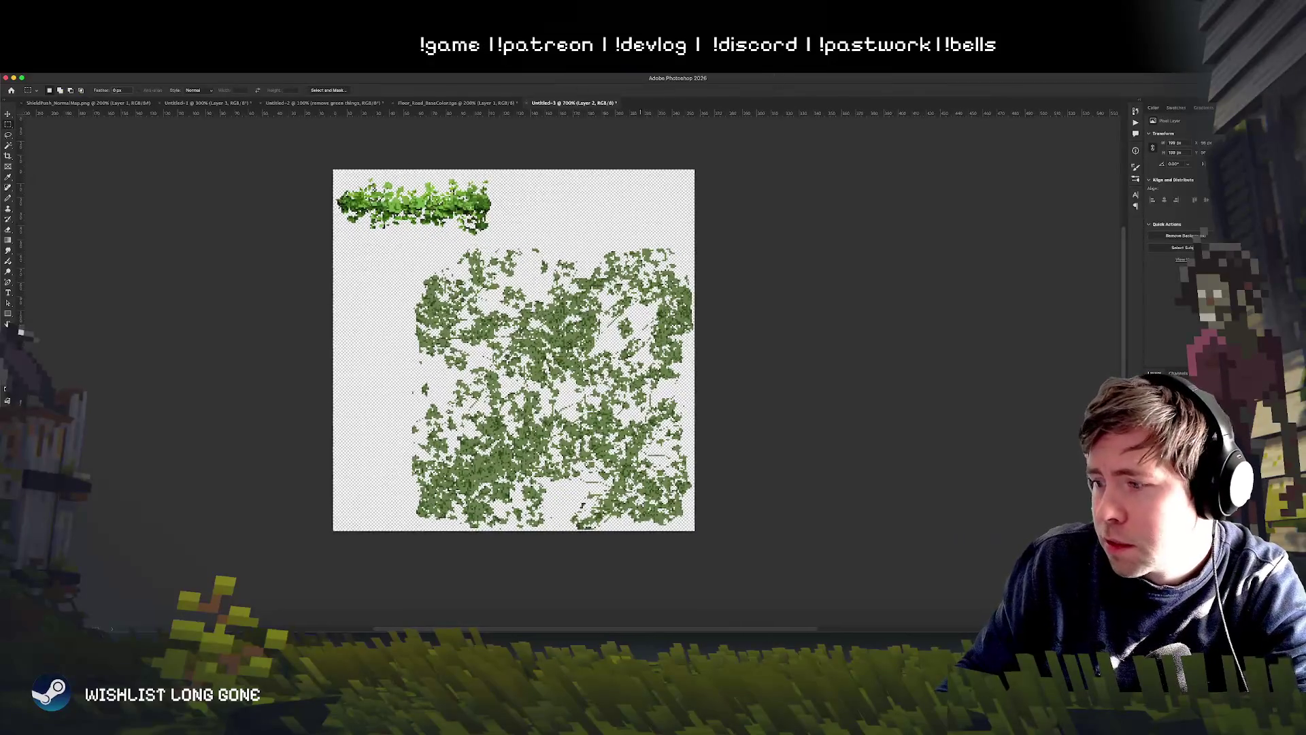
scroll(579, 202, "up", 1)
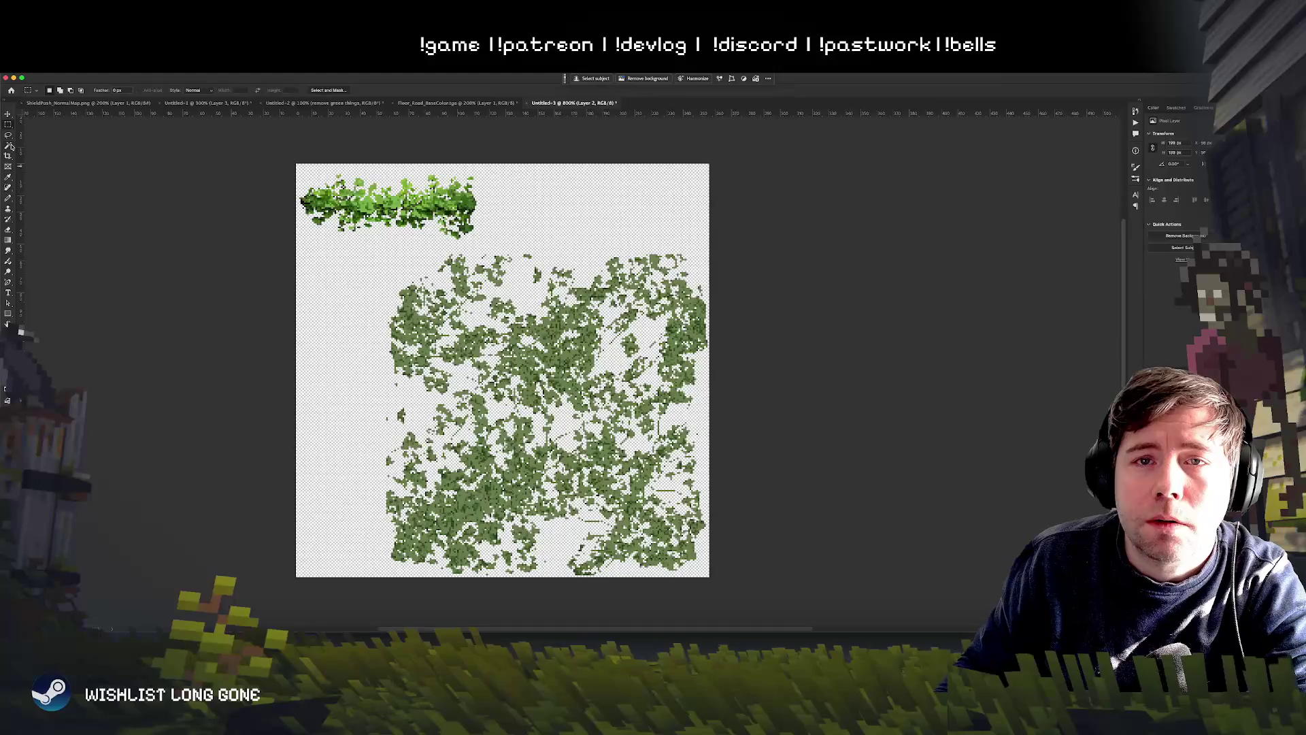
key("super+minus")
key("super+minus")
key("super+minus")
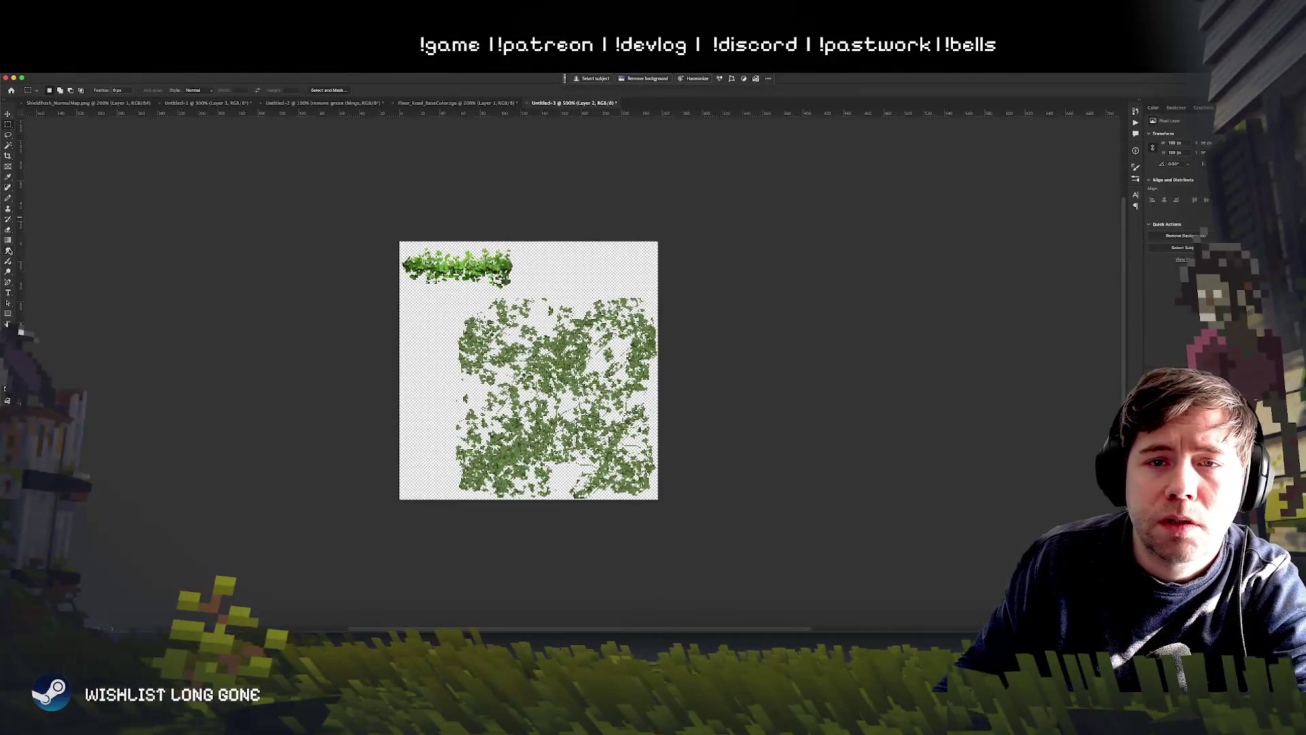
left_click(8, 156)
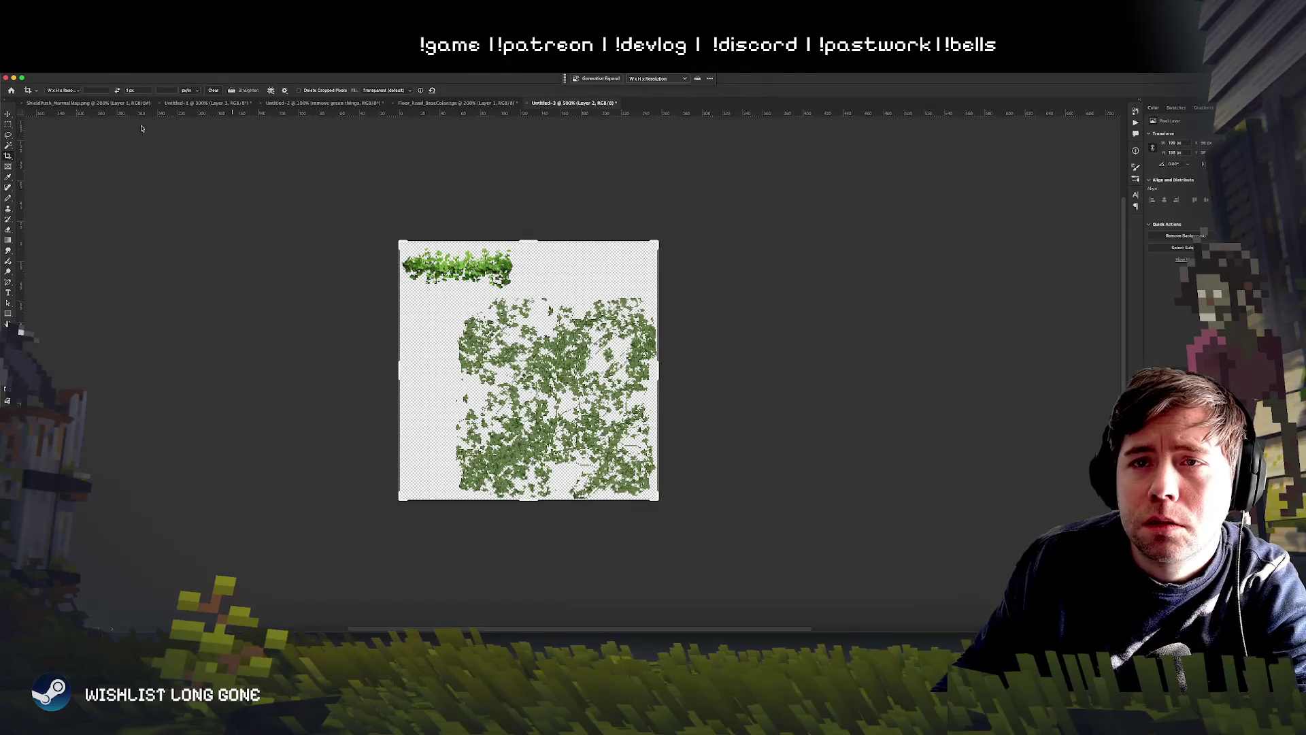
key("super+alt+i")
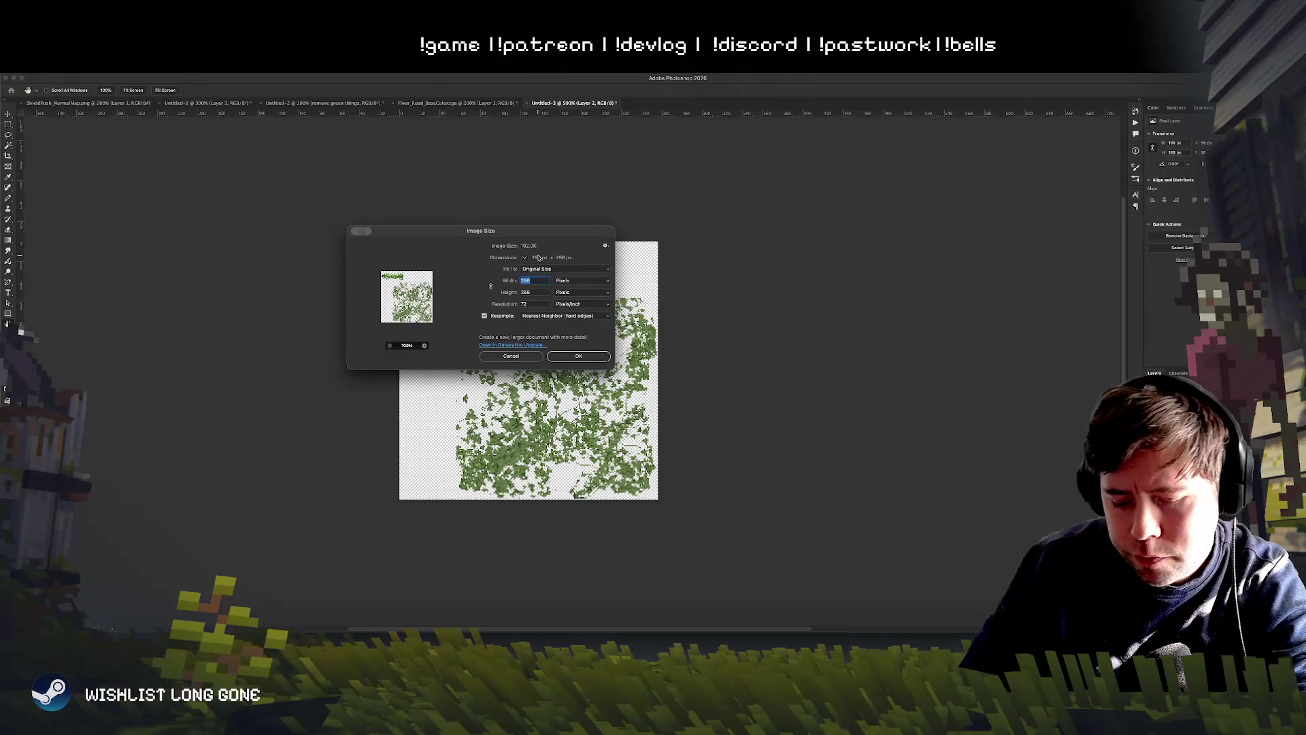
type("512")
key("Tab")
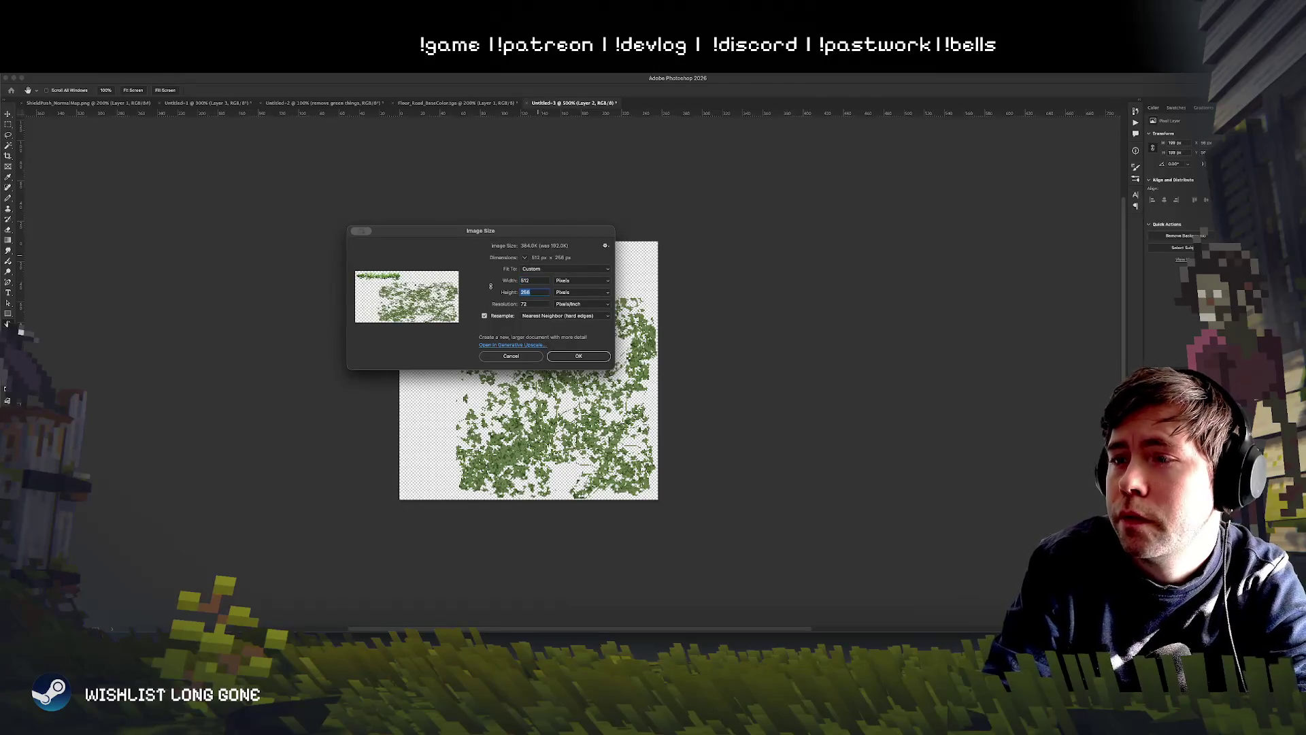
type("512")
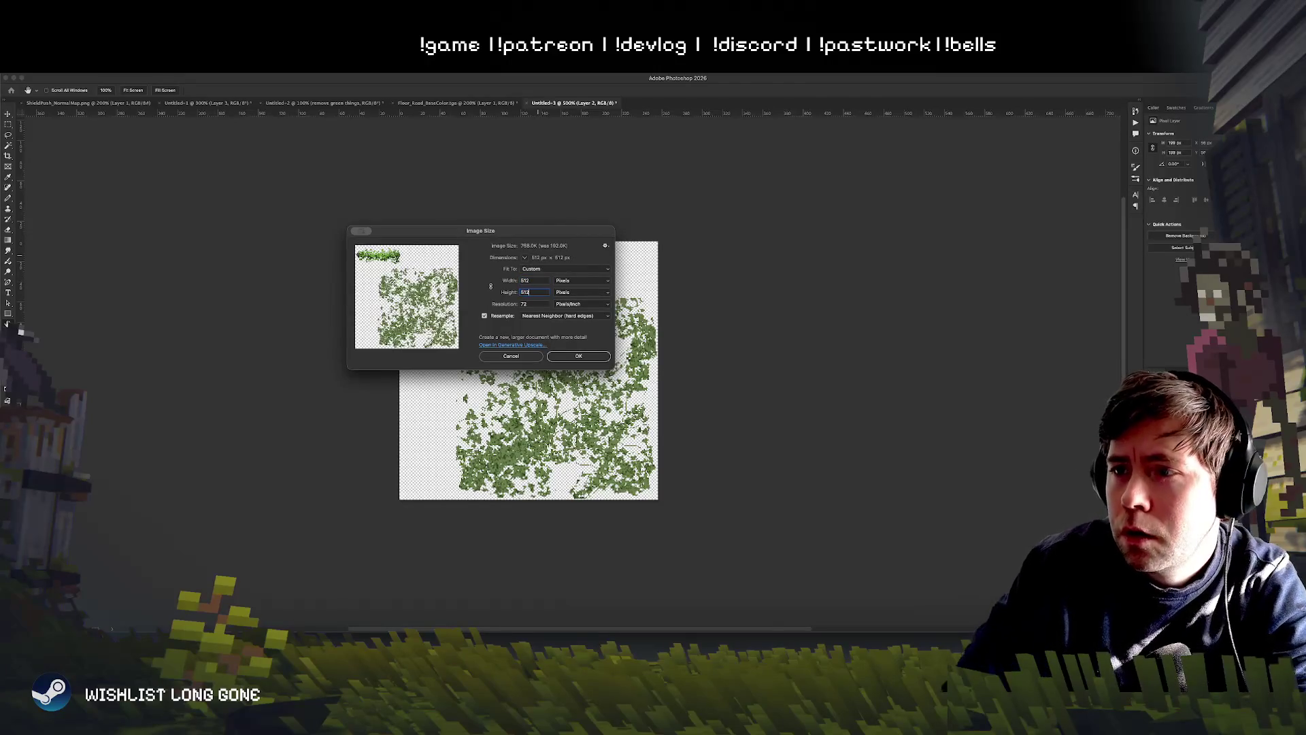
left_click(501, 356)
key("c")
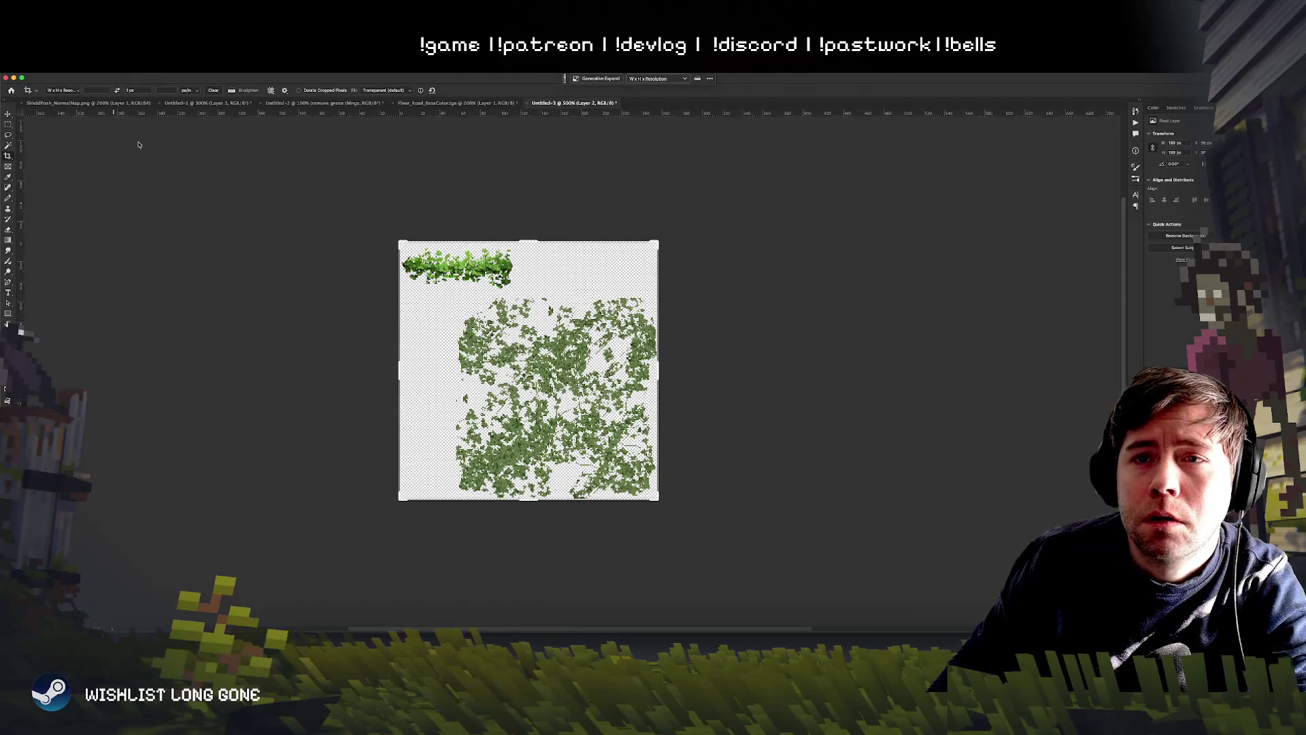
key("ctrl+alt+c")
Step: Resize the canvas to 512 × 512 px with the image anchored top-left
type("512")
key("Tab")
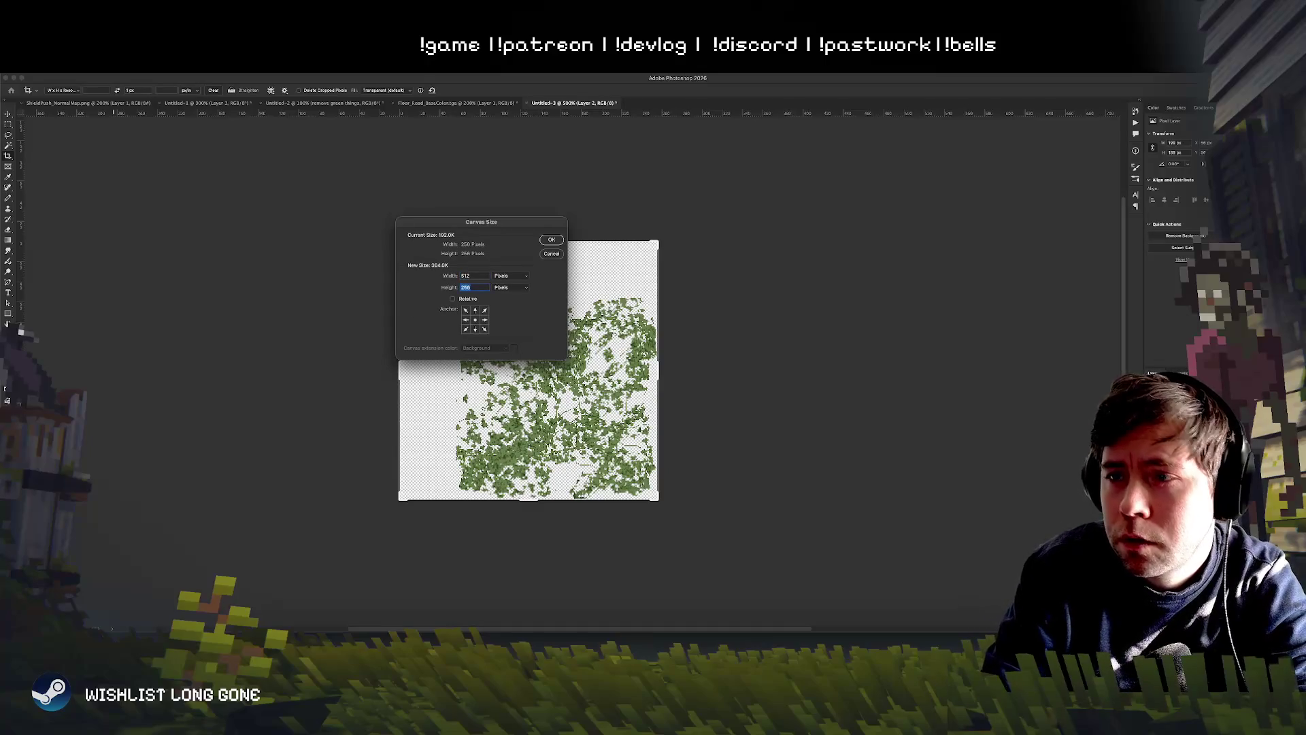
type("512")
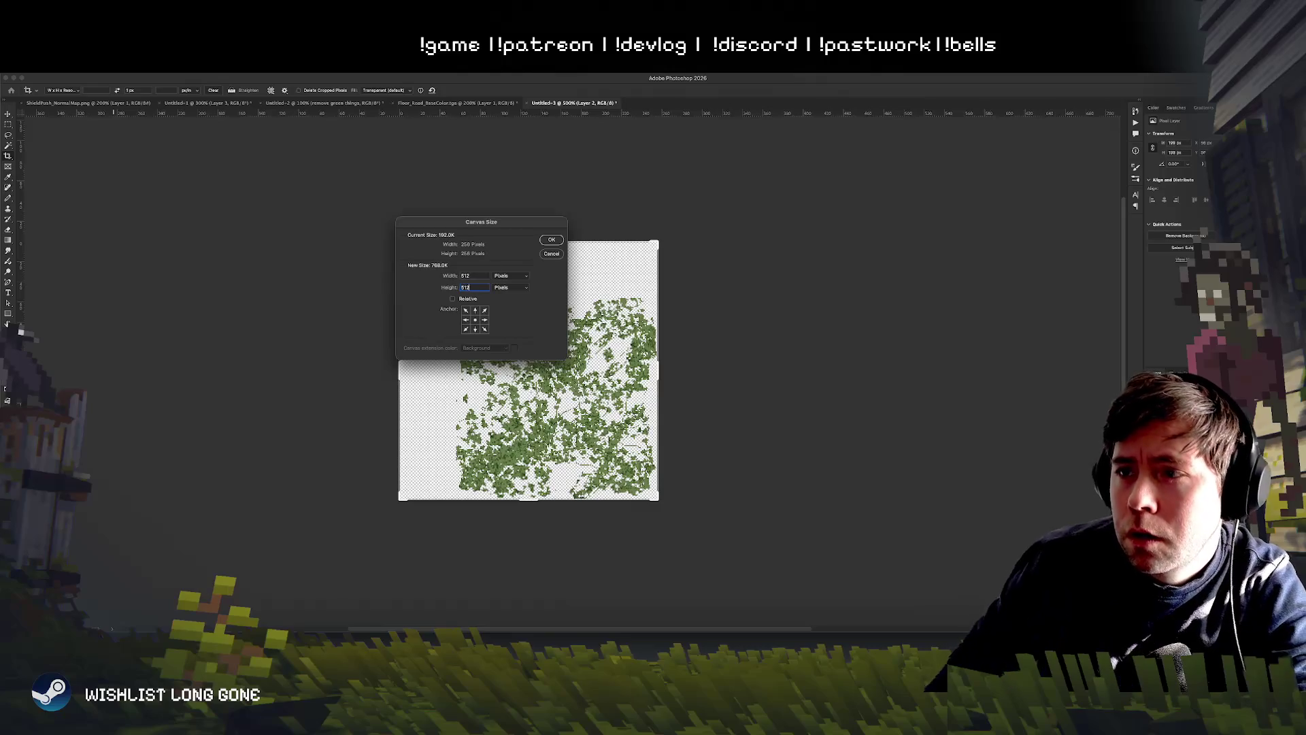
left_click(465, 311)
mouse_move(496, 228)
left_mouse_down()
mouse_move(691, 467)
mouse_move(853, 259)
left_mouse_up()
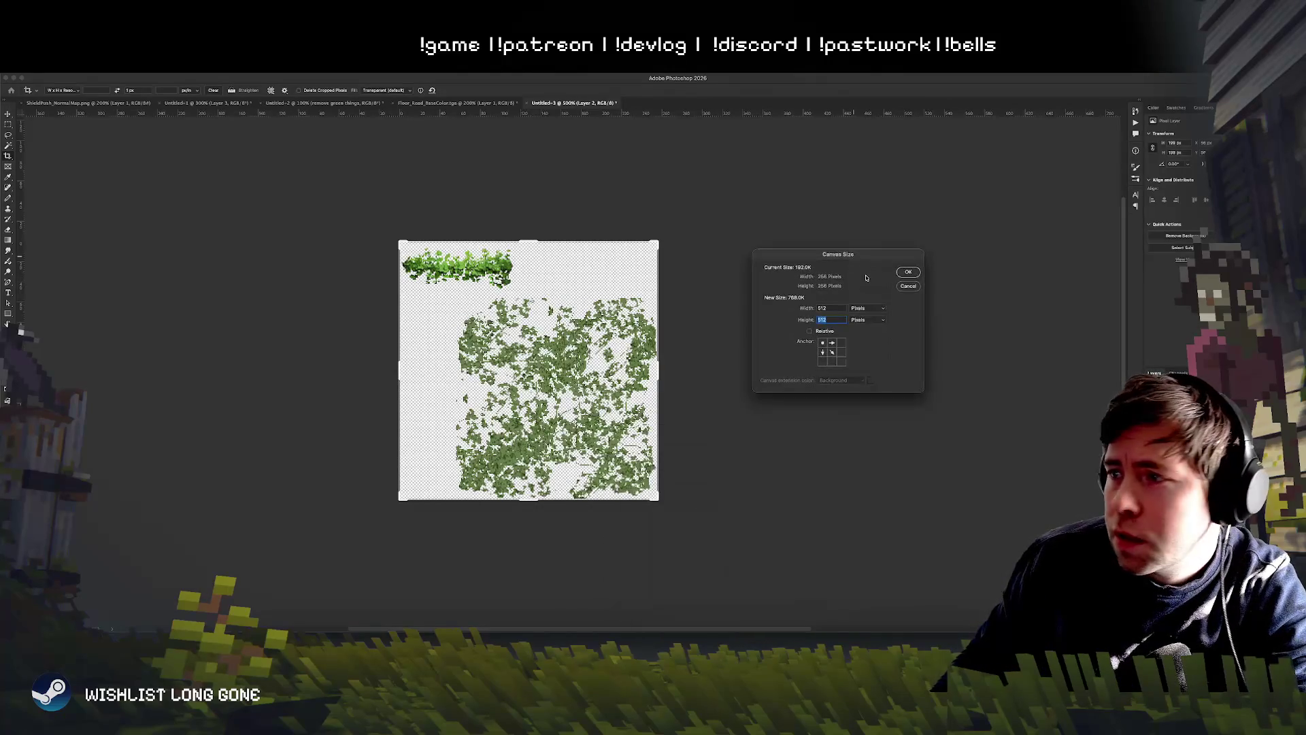
left_click(907, 273)
Step: Zoom out to fit the enlarged canvas and return to the Rectangular Marquee tool
scroll(637, 269, "down", 2)
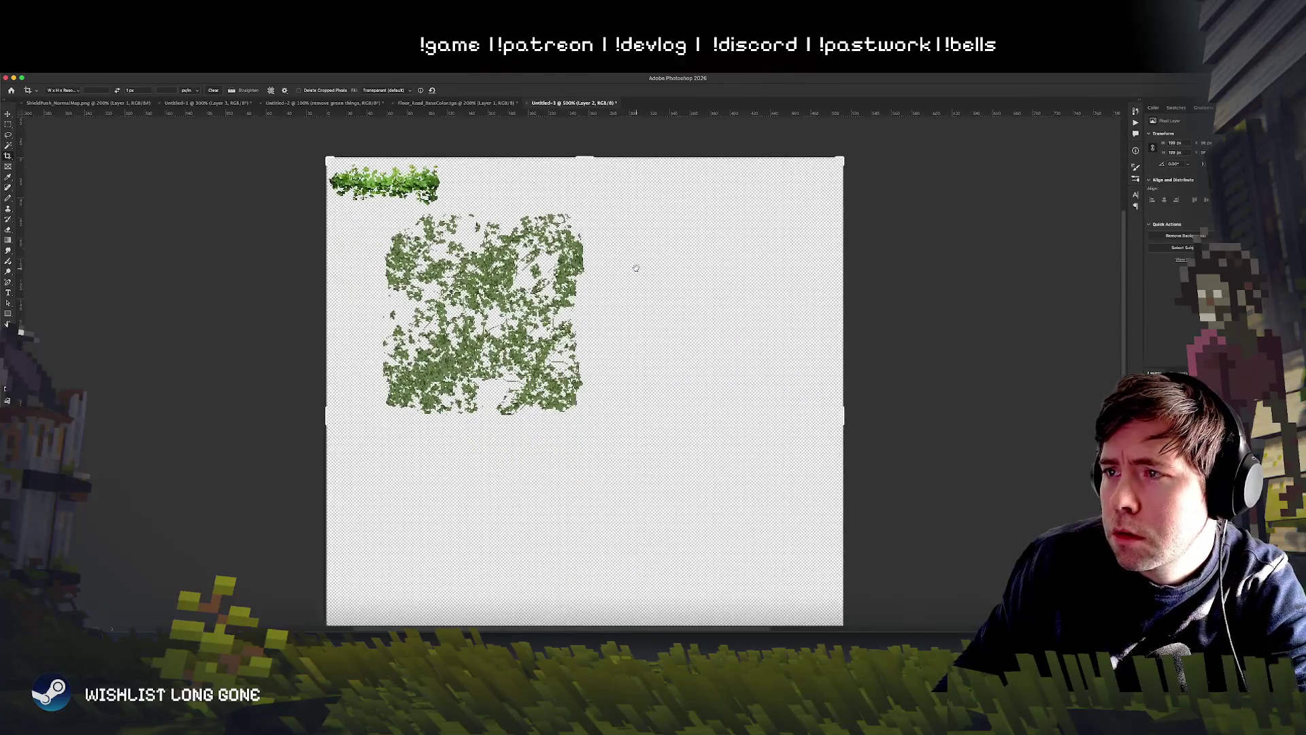
key("super+minus")
scroll(649, 265, "right", 3)
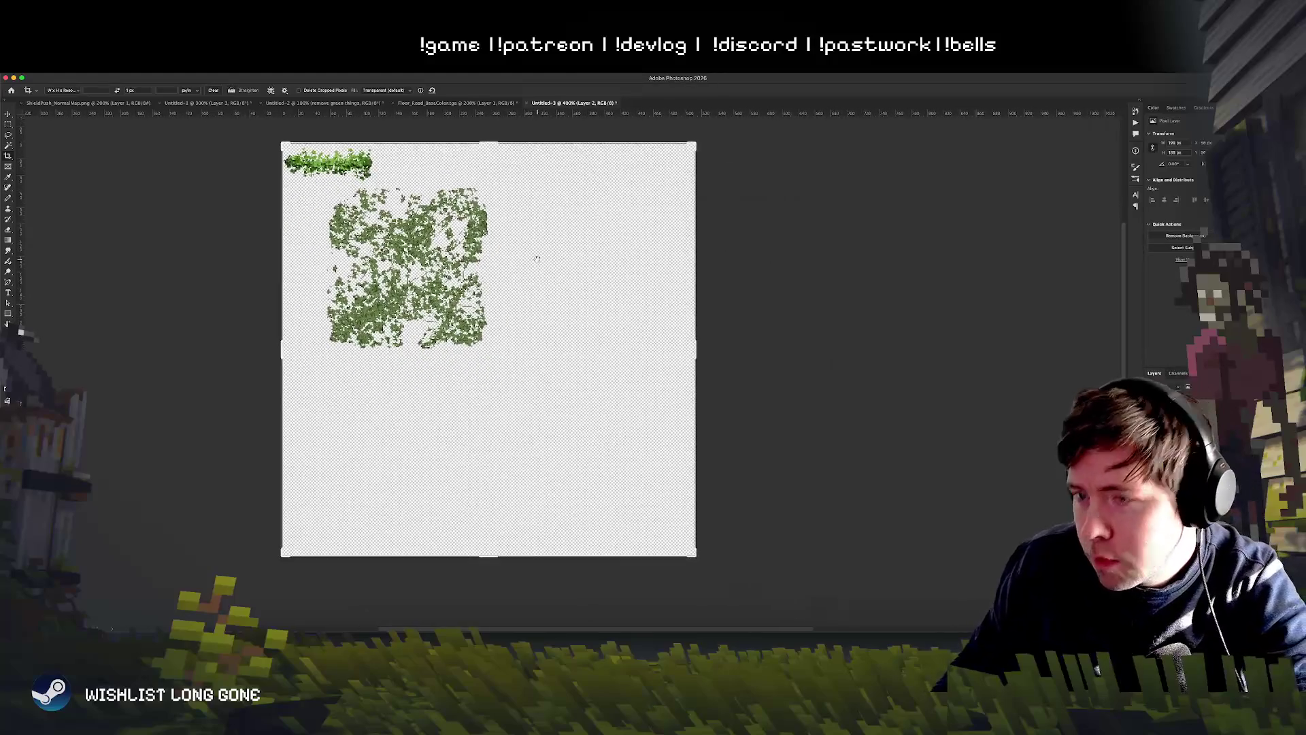
left_click(9, 125)
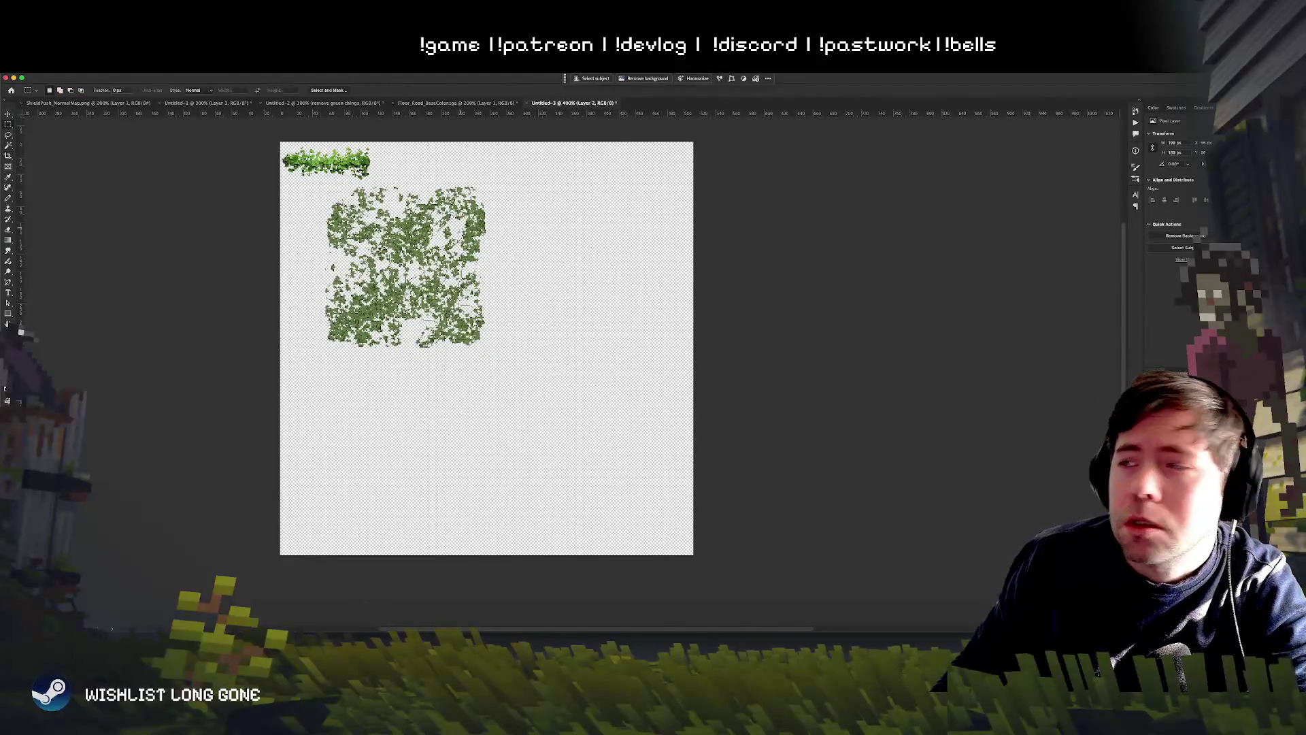
Step: Move the foliage tile toward the canvas's left edge and select the original tile layer
left_click(72, 131)
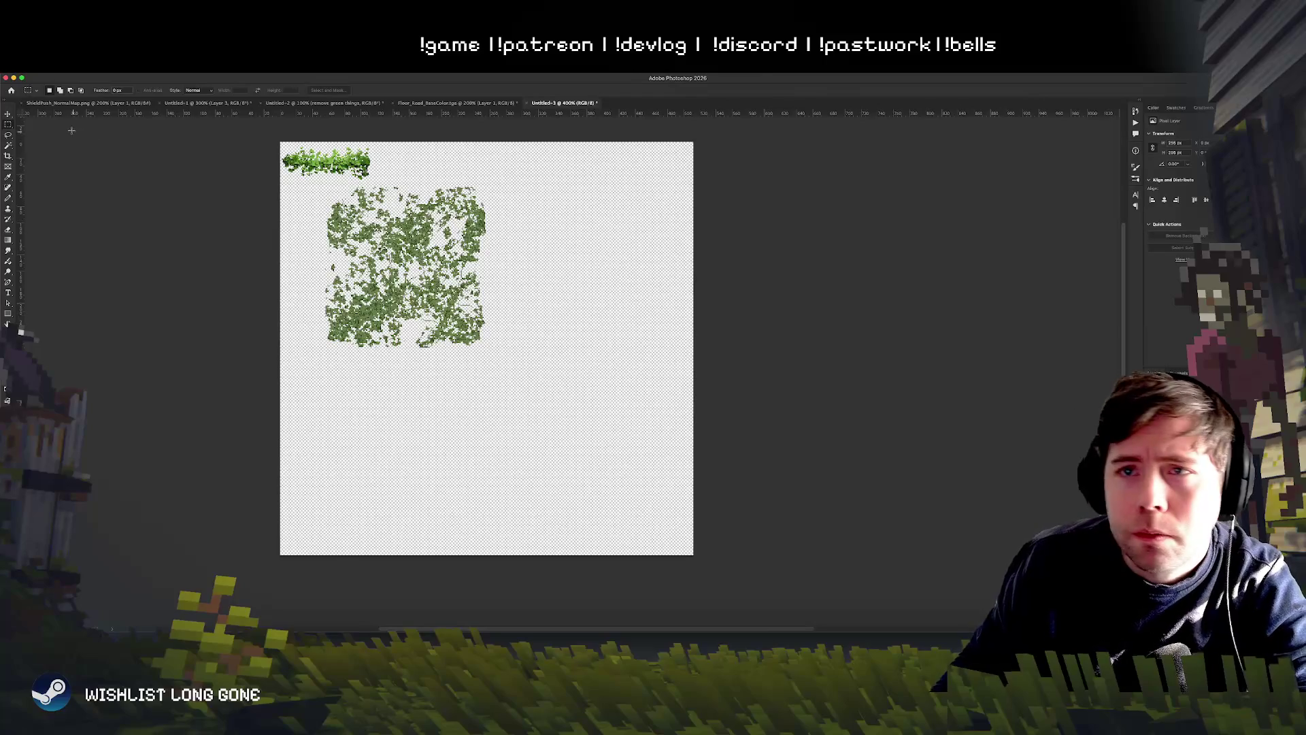
left_click(8, 113)
mouse_move(490, 344)
left_mouse_down()
mouse_move(523, 364)
mouse_move(451, 341)
mouse_move(592, 318)
left_mouse_up()
scroll(717, 446, "up", 2)
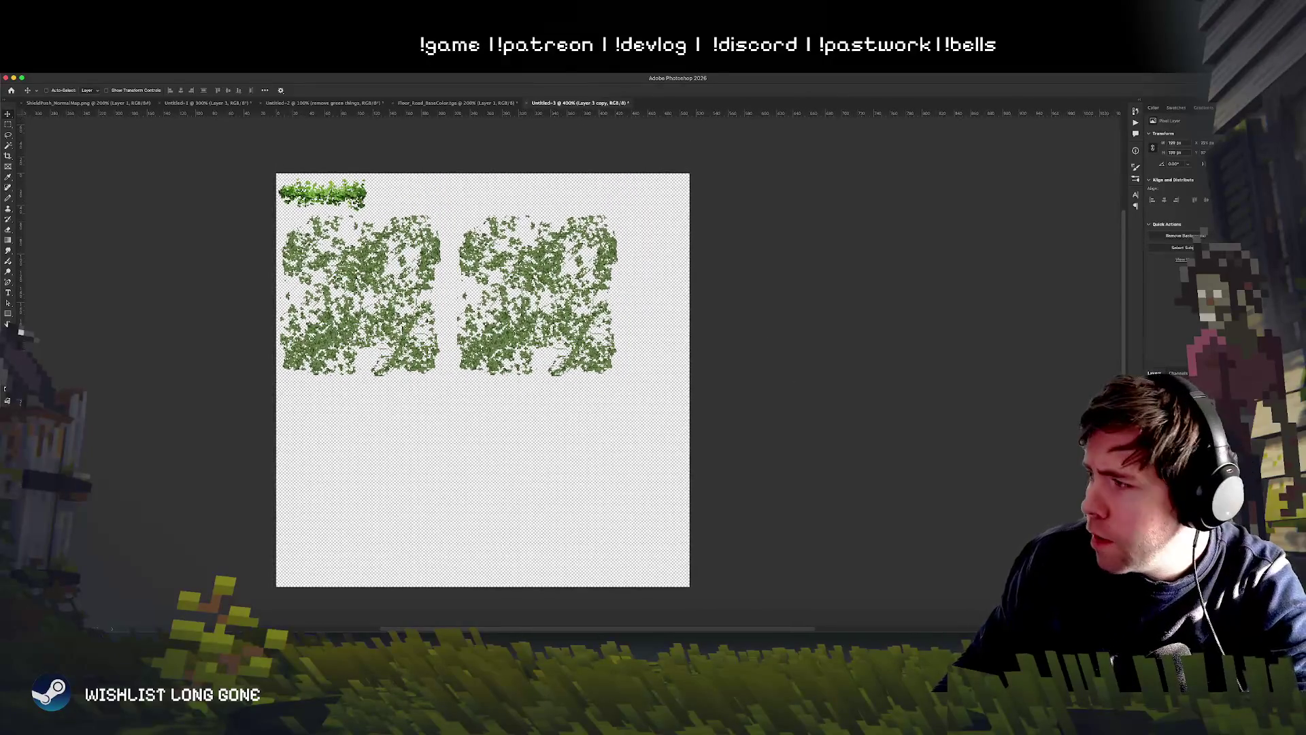
left_click(1191, 412)
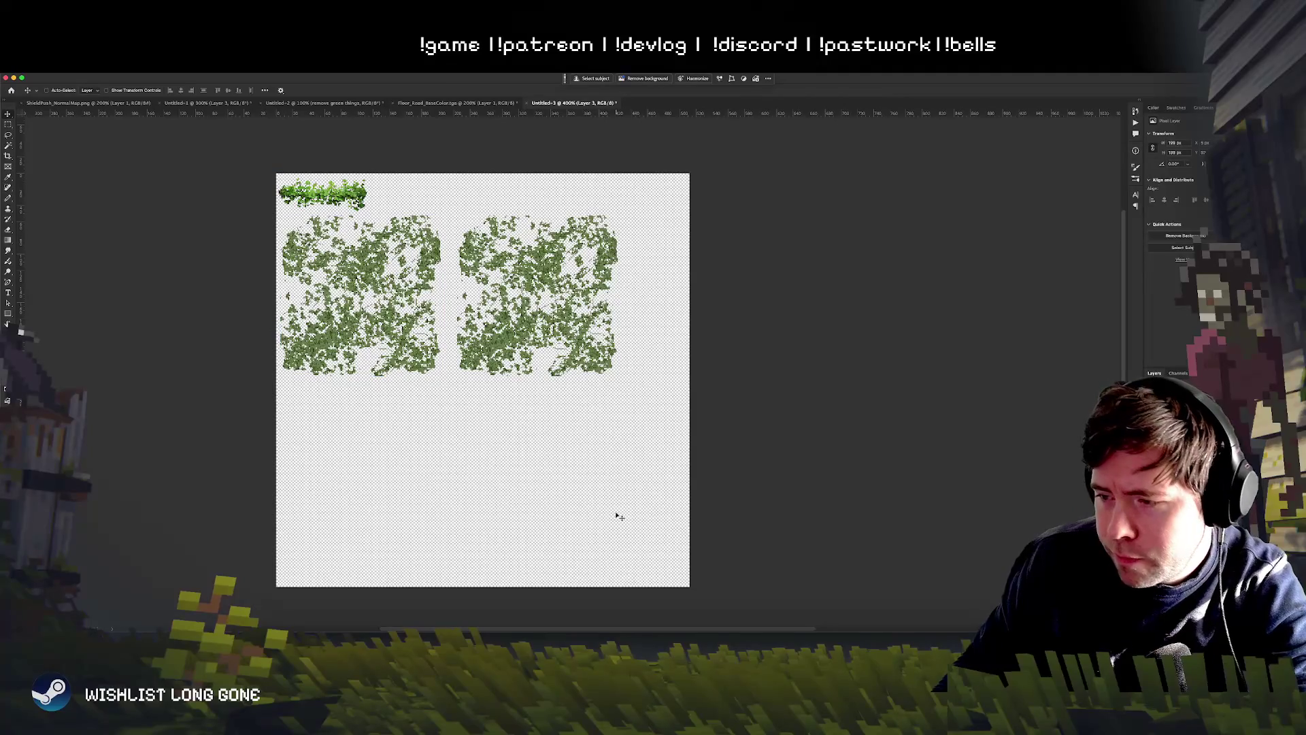
Step: Select the duplicated right foliage tile and lower its opacity to 50%
scroll(555, 404, "up", 3)
scroll(556, 404, "left", 2)
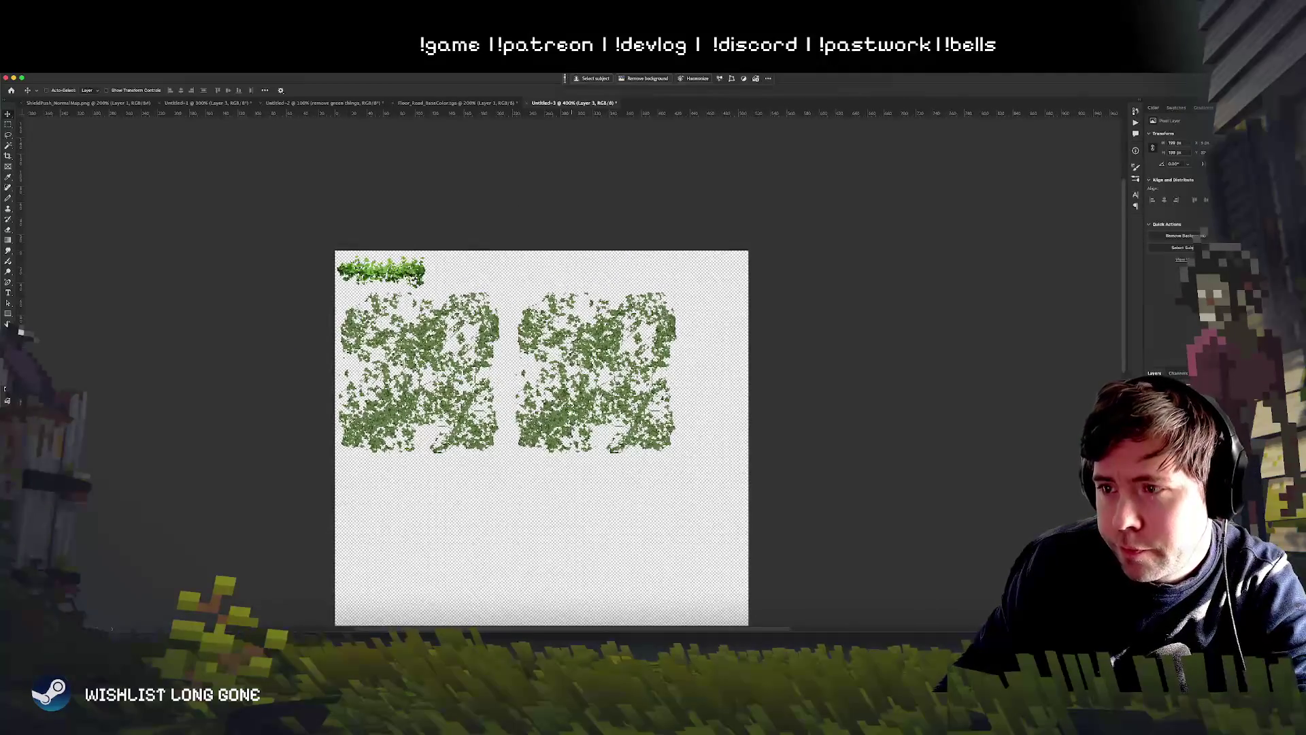
scroll(537, 439, "down", 1)
scroll(537, 439, "right", 1)
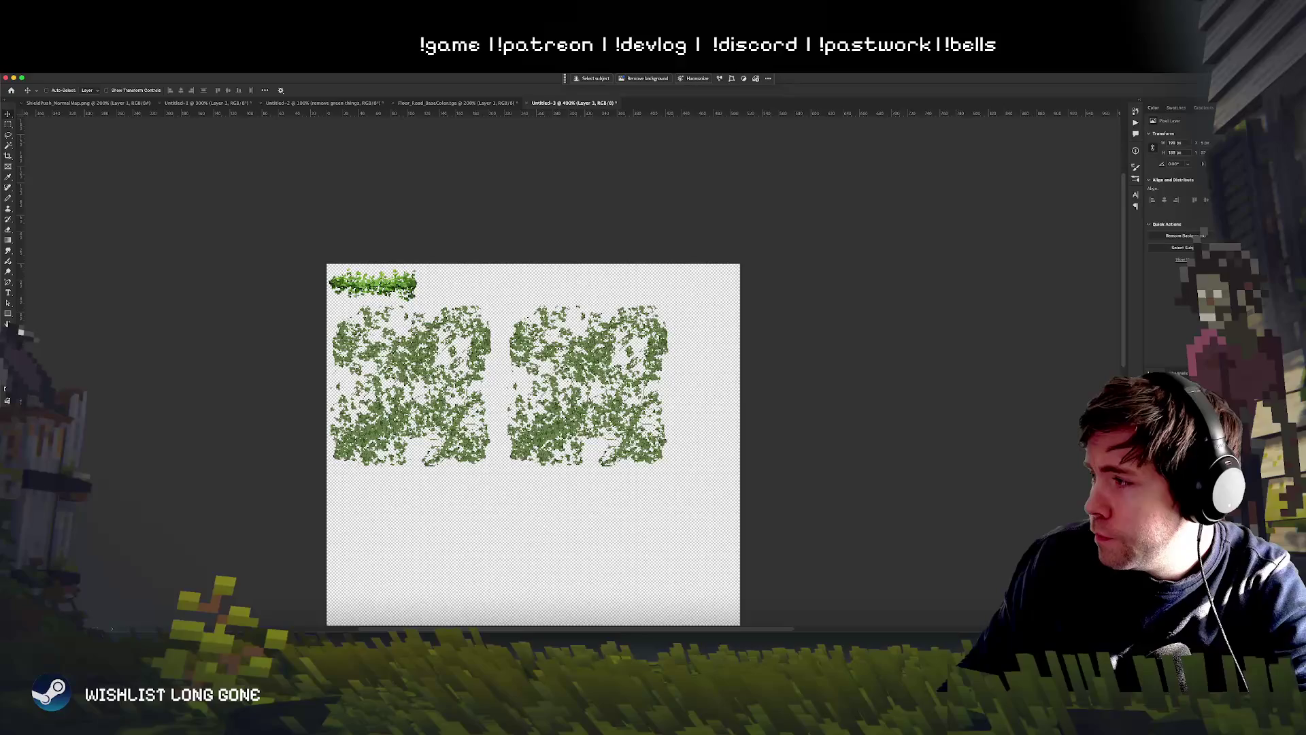
left_click(1190, 398)
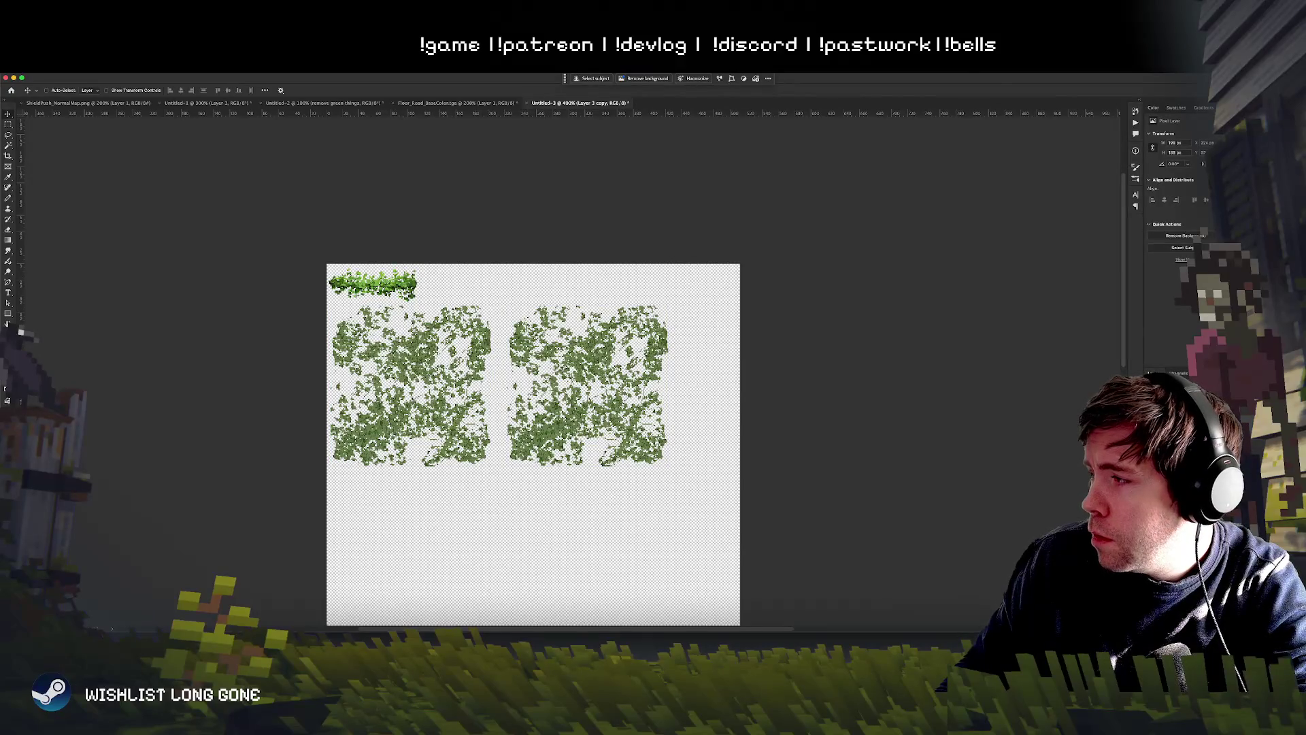
key("5")
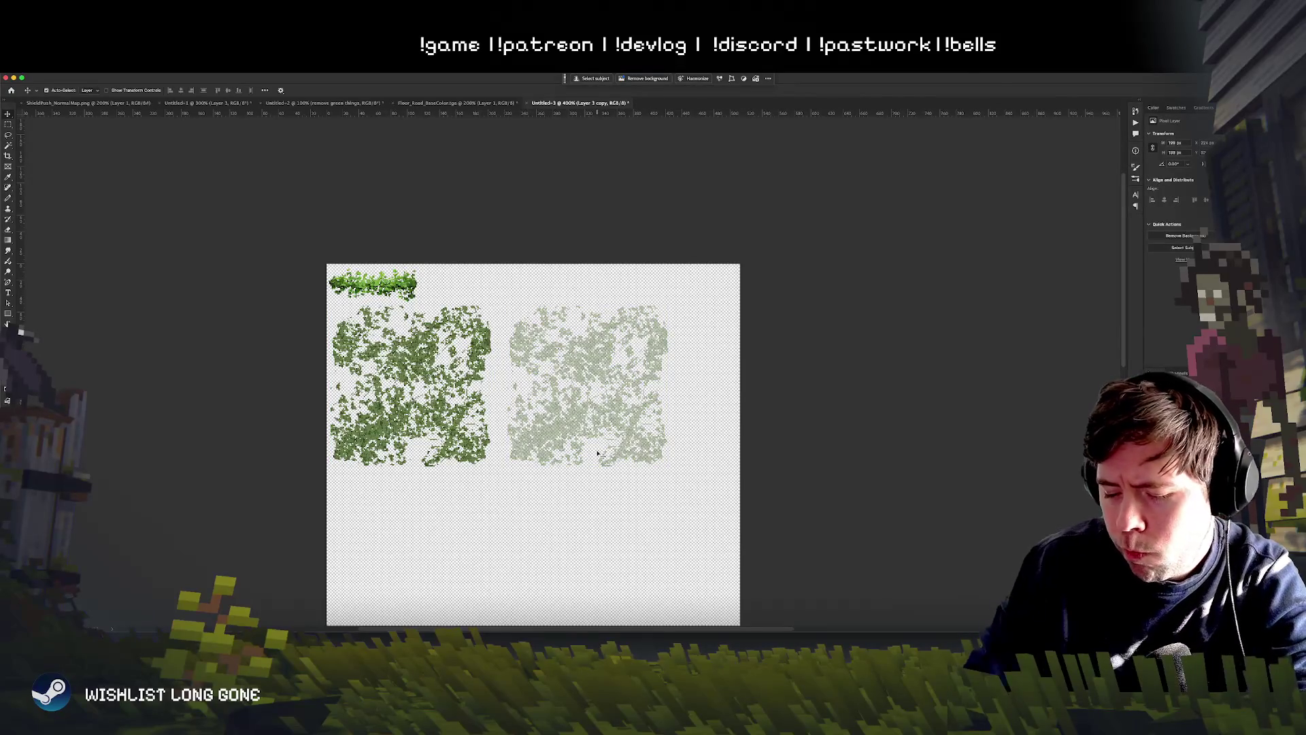
Step: Zoom in on the tiles, switch to the Pencil, and add a new empty layer
key("ctrl+equal")
key("ctrl+equal")
key("b")
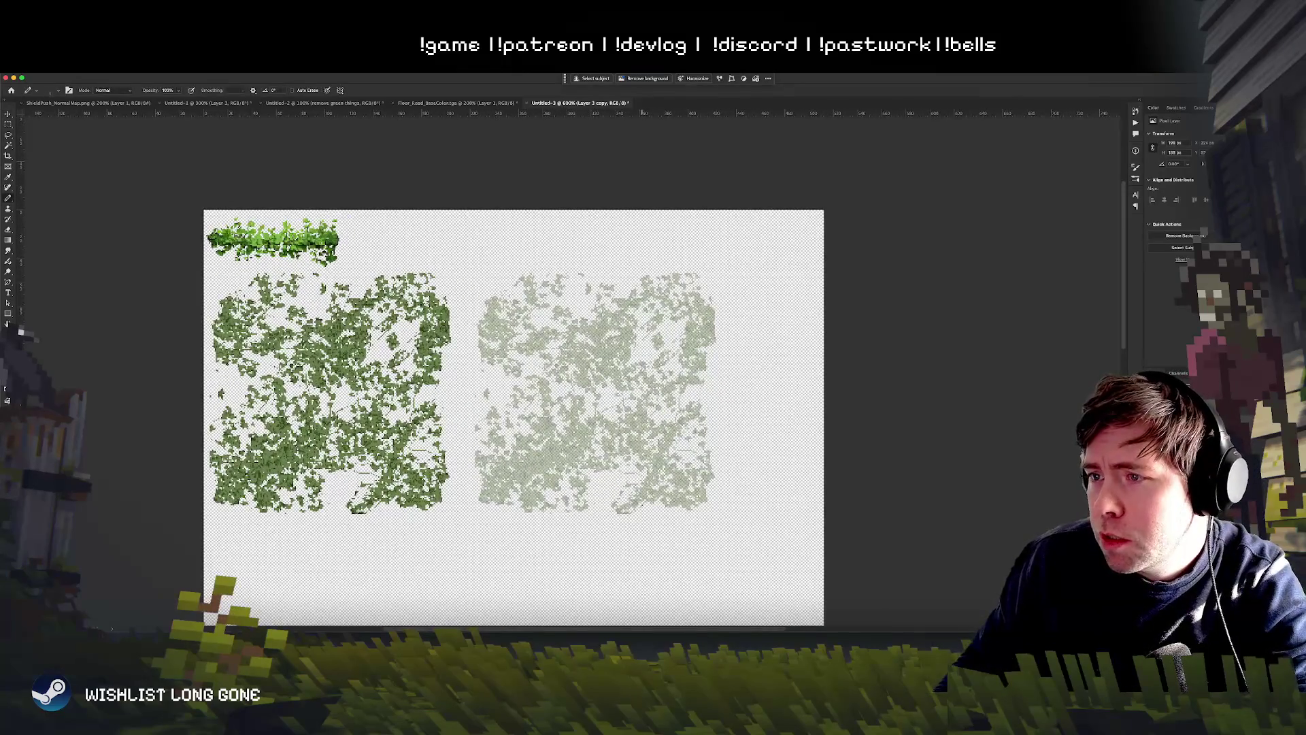
left_click(617, 524)
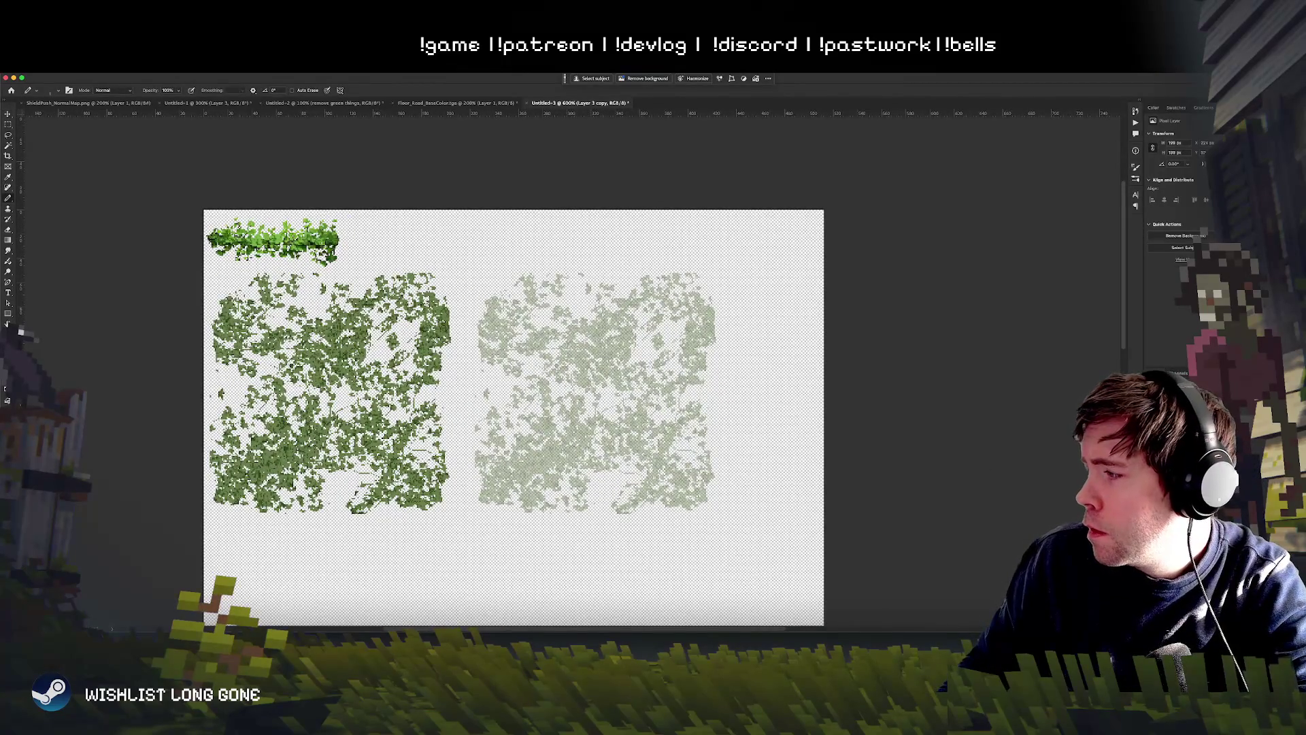
key("ctrl+shift+alt+n")
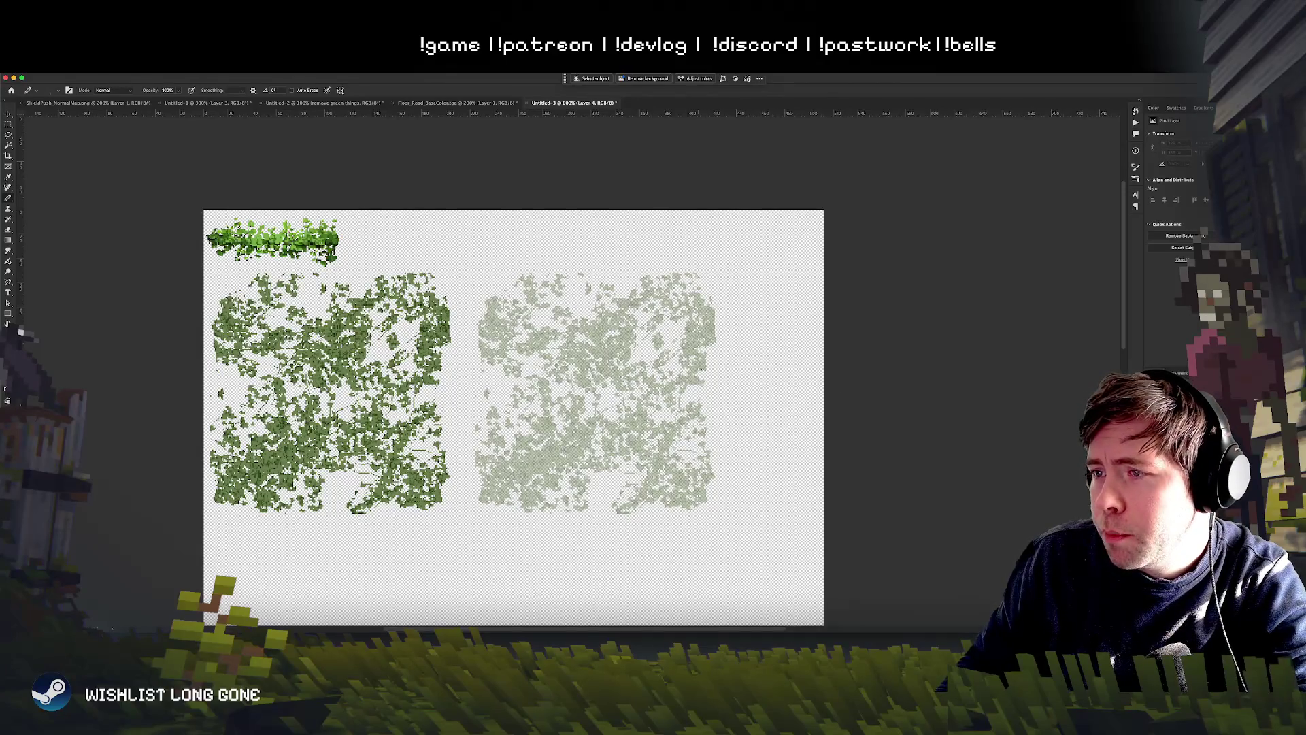
Step: Open the brush presets and make the faded right foliage tile paler
right_click(616, 350)
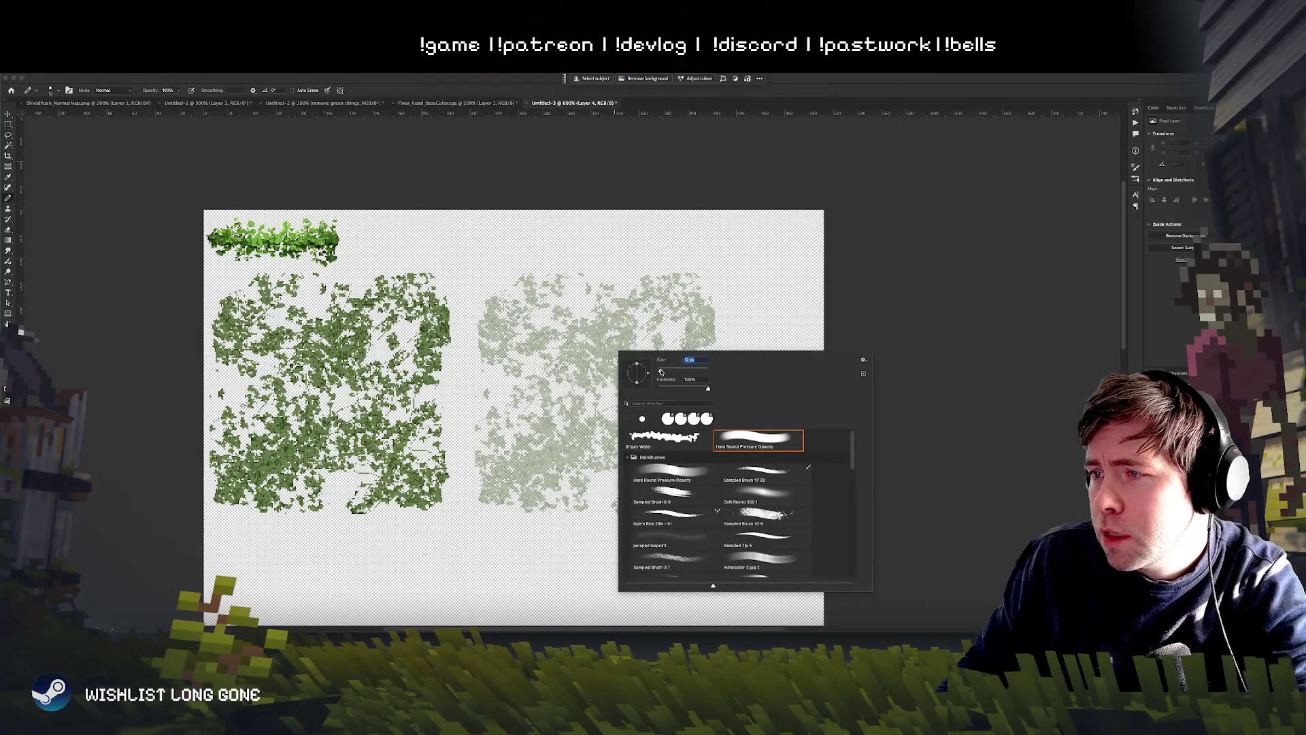
left_click(597, 324)
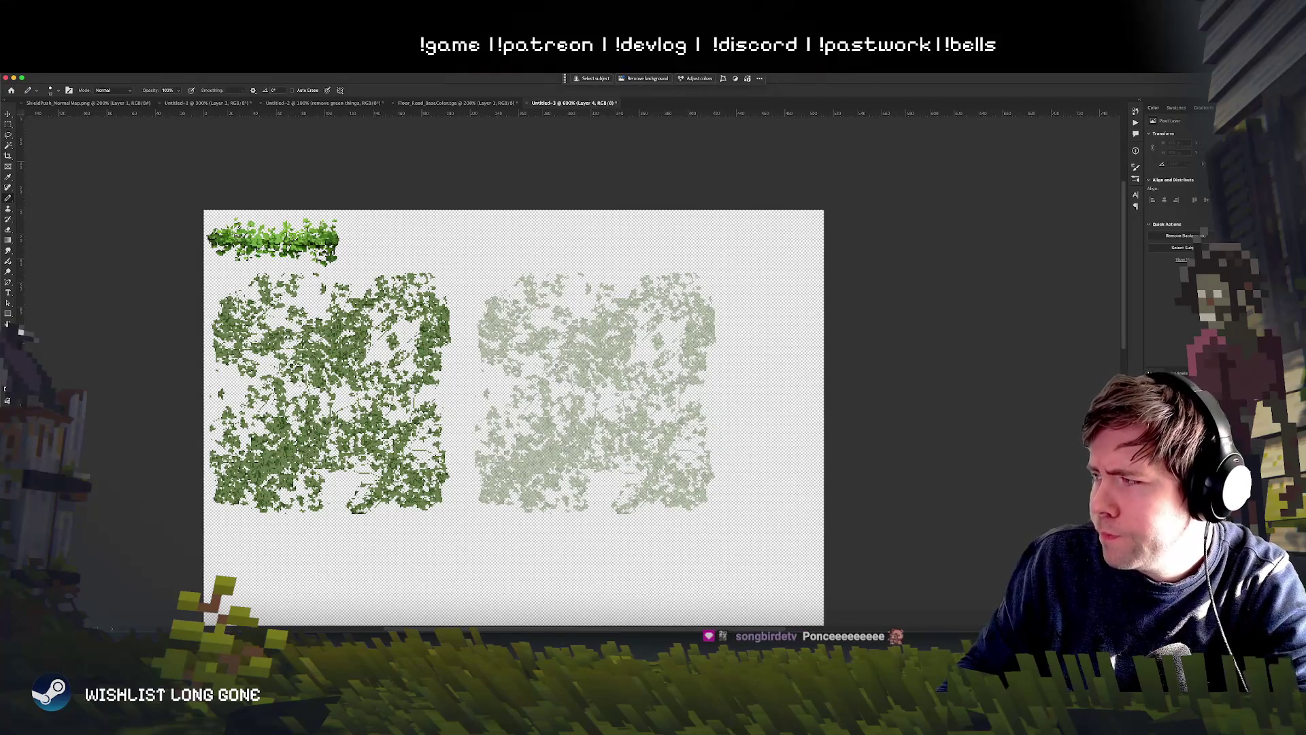
key("alt+bracketleft")
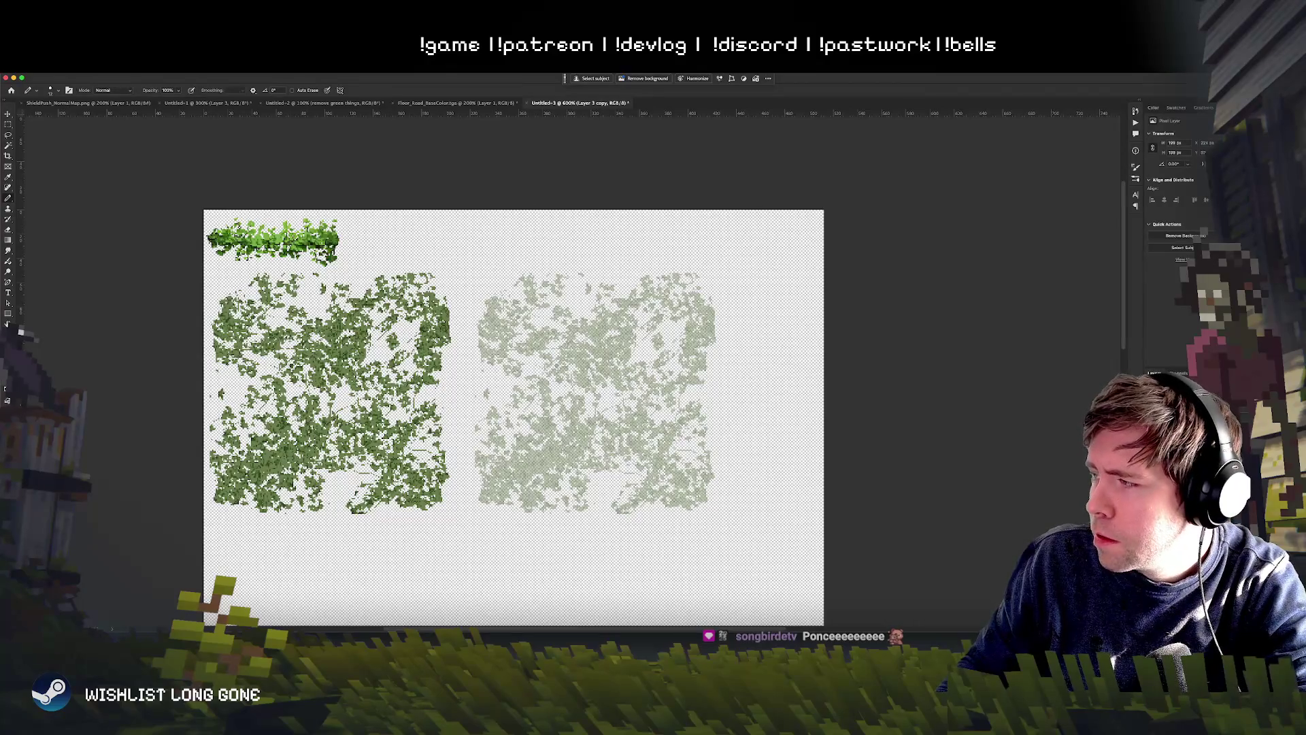
key("alt+bracketright")
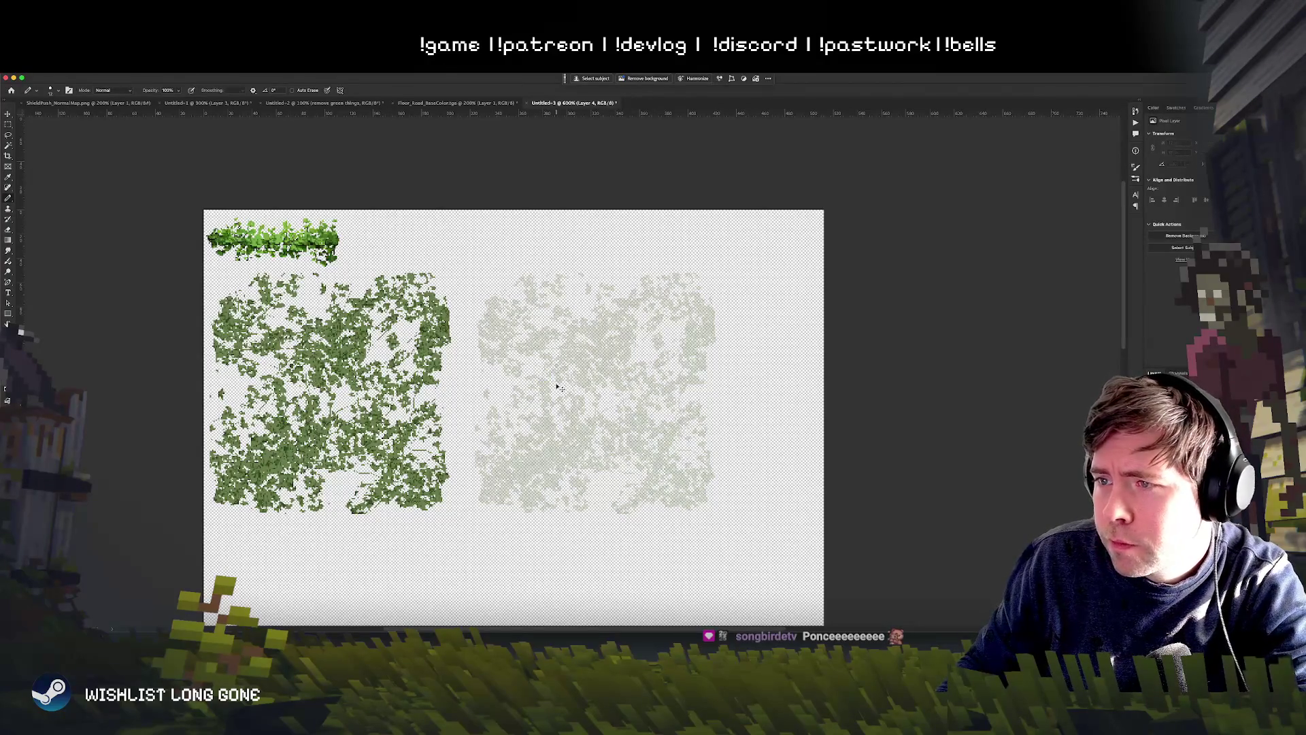
Step: Search the brush presets for 'flower', choose the DP Flower brush, and test it
right_click(557, 387)
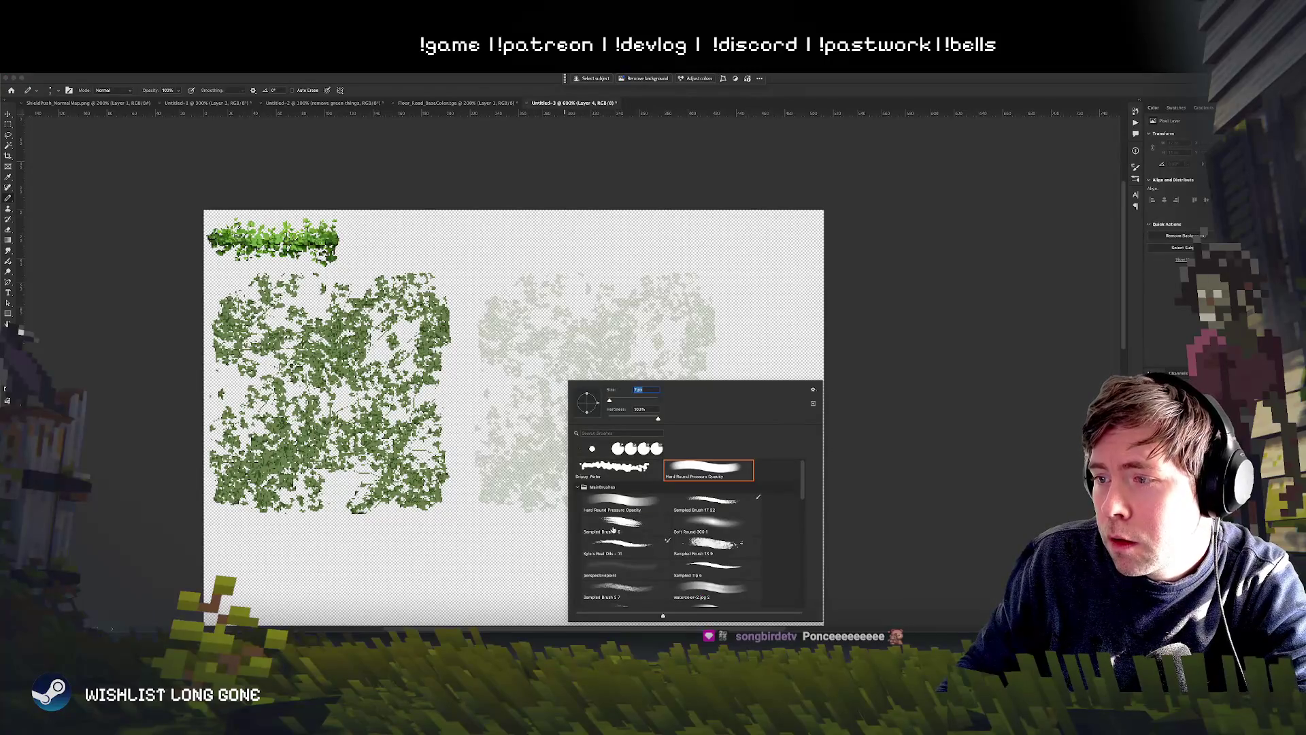
scroll(651, 473, "down", 10)
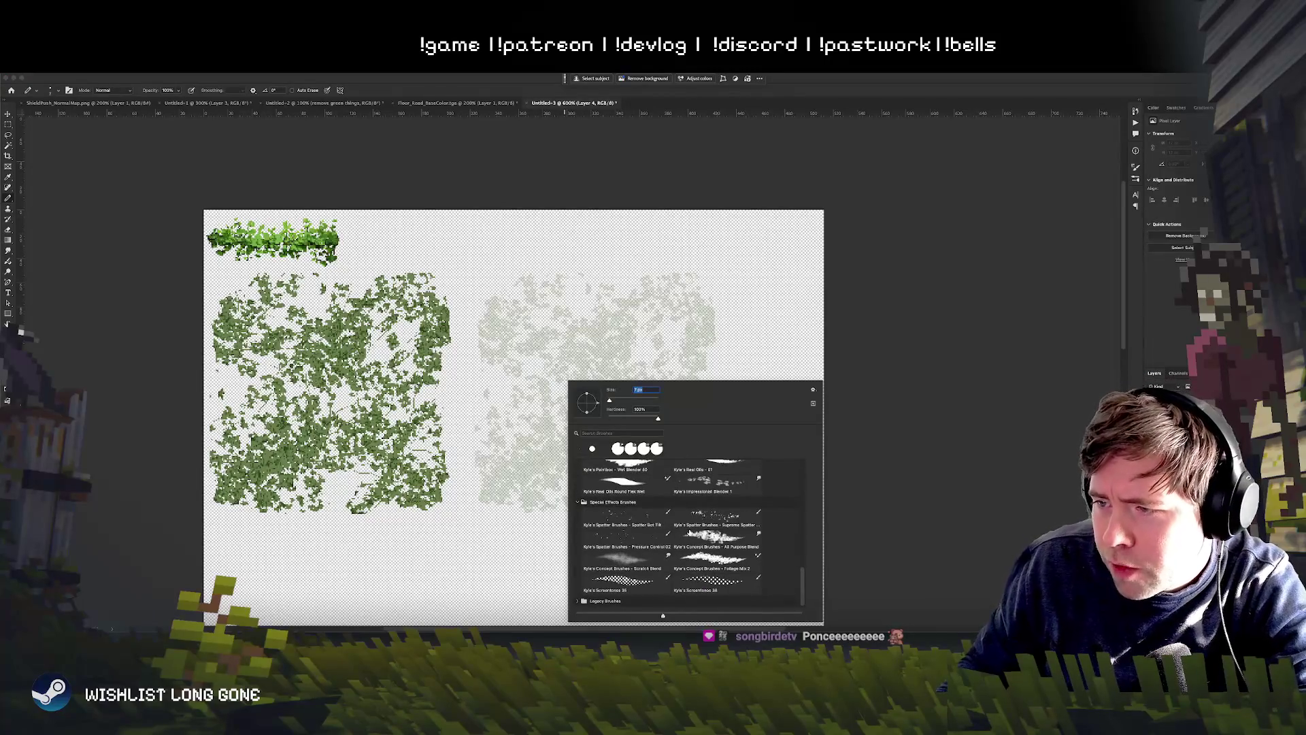
scroll(680, 530, "up", 10)
left_click(603, 434)
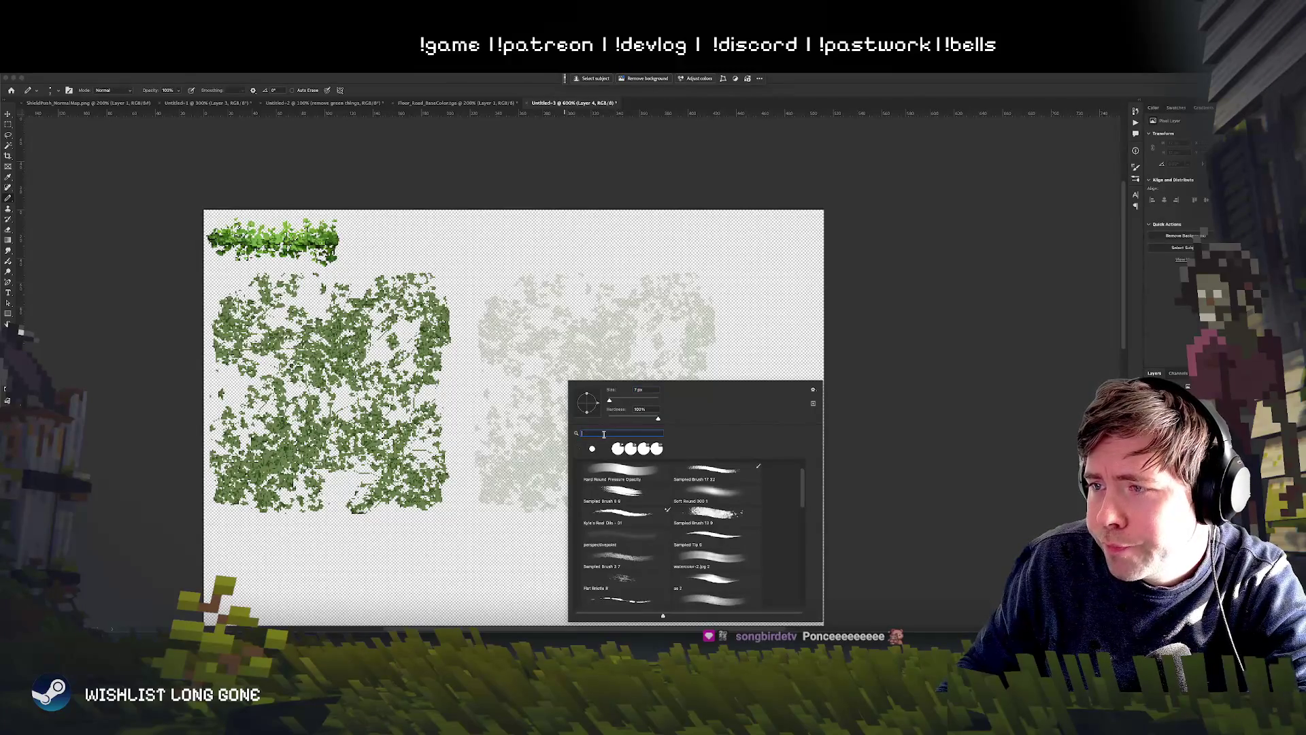
type("flower")
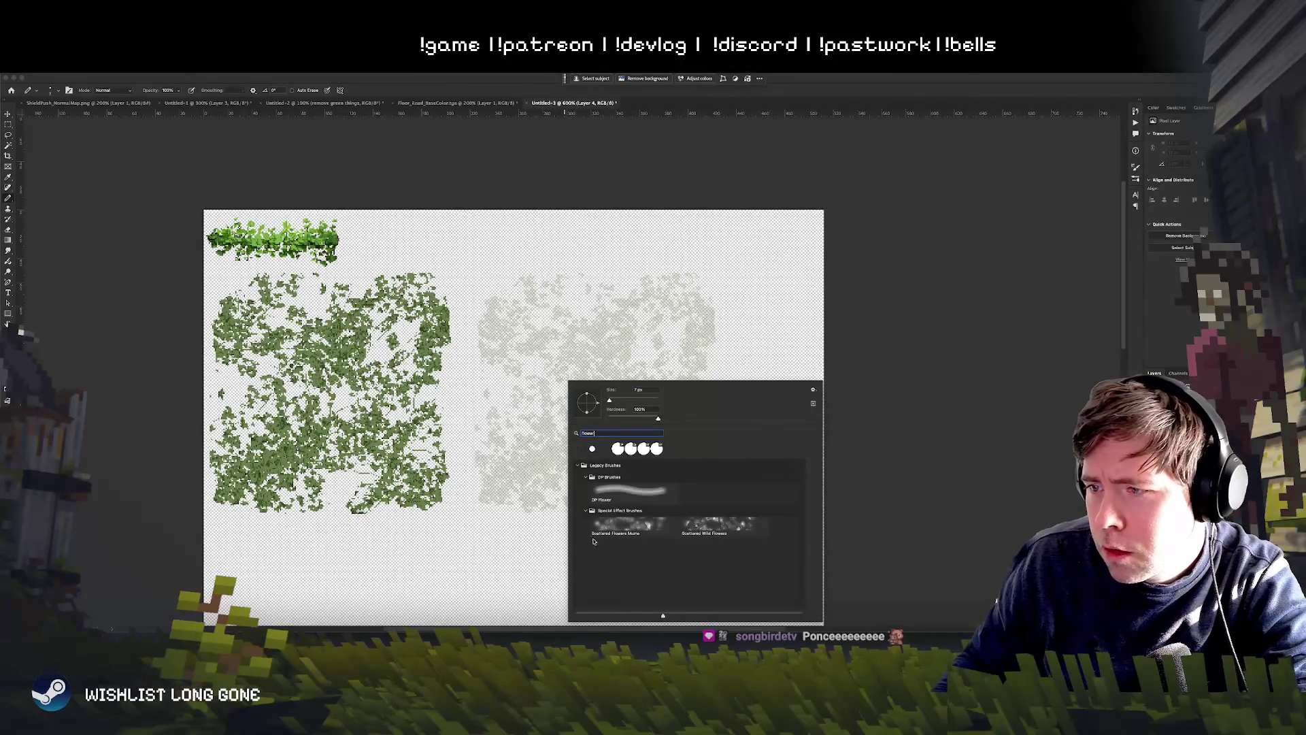
left_click(638, 499)
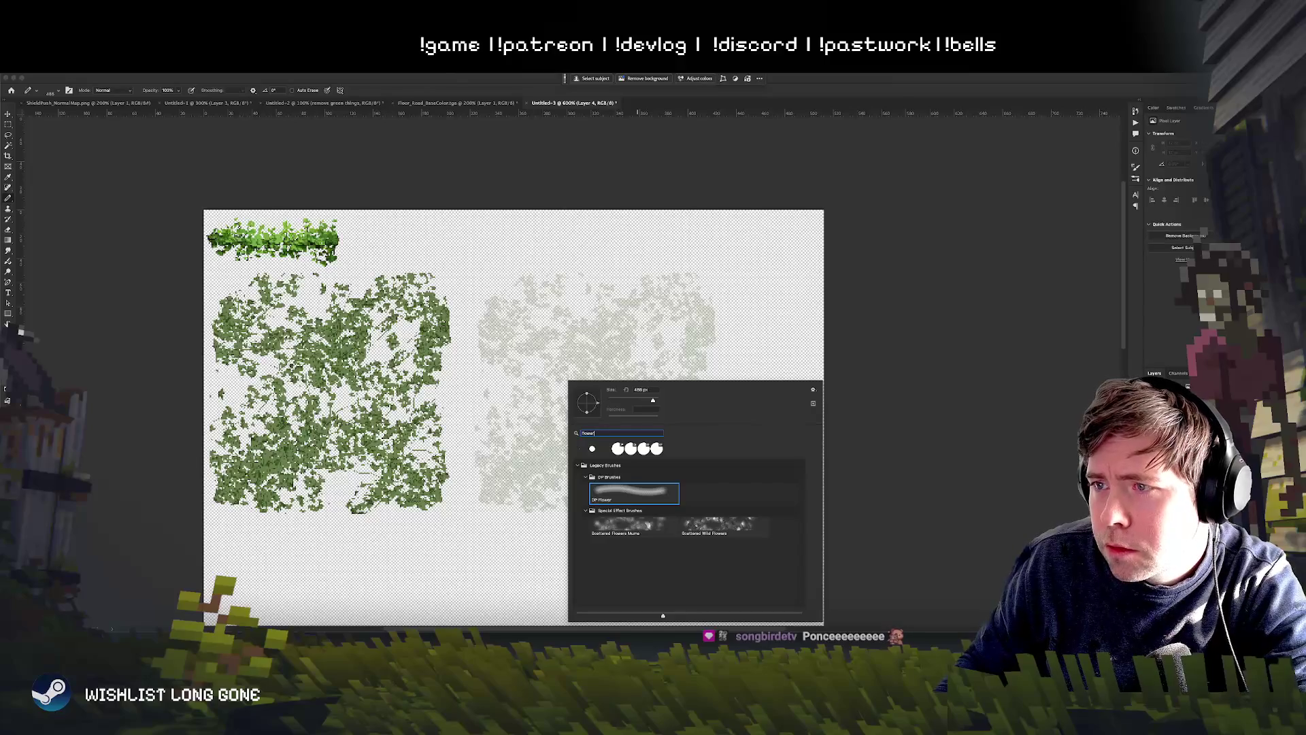
left_click(517, 437)
key("ctrl+z")
Step: Shrink the flower brush step by step, testing and undoing dabs each time
right_click(598, 443)
left_click(653, 410)
left_click_drag(554, 356, 603, 426)
key("ctrl+z")
right_click(677, 437)
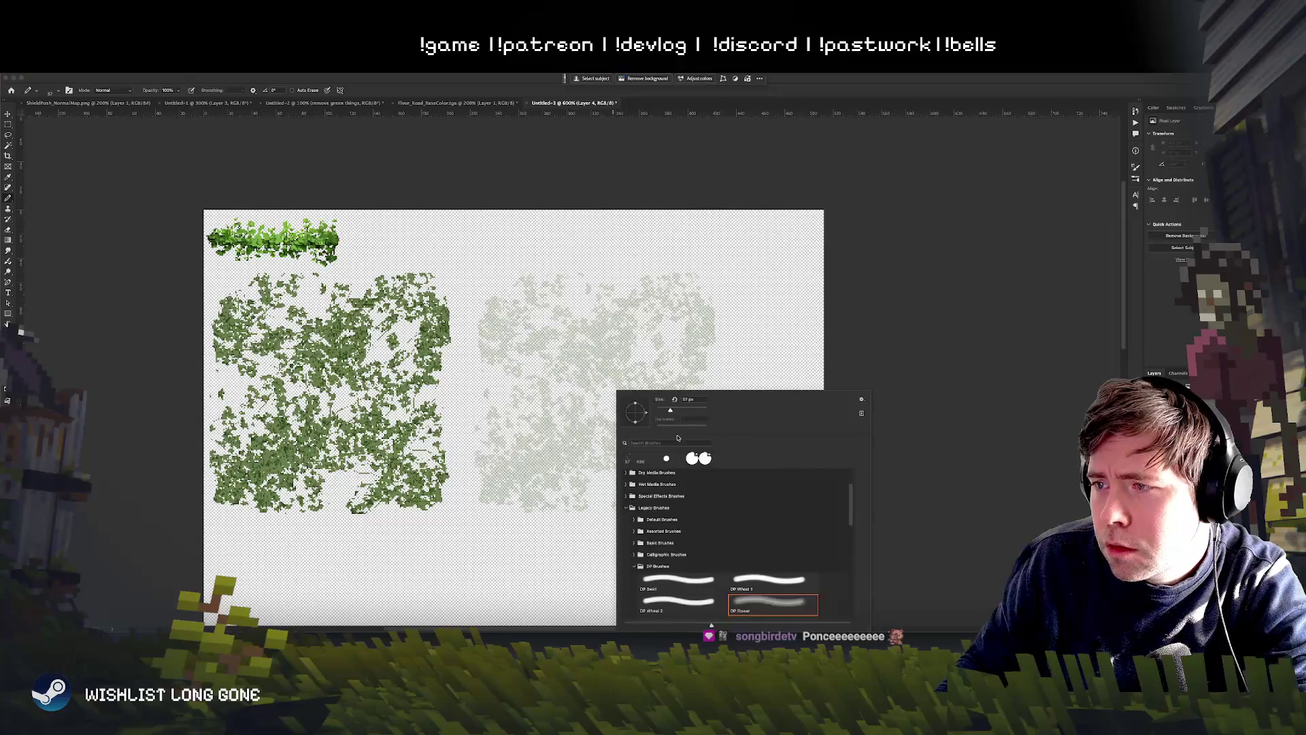
left_click(662, 408)
left_click(543, 373)
key("ctrl+z")
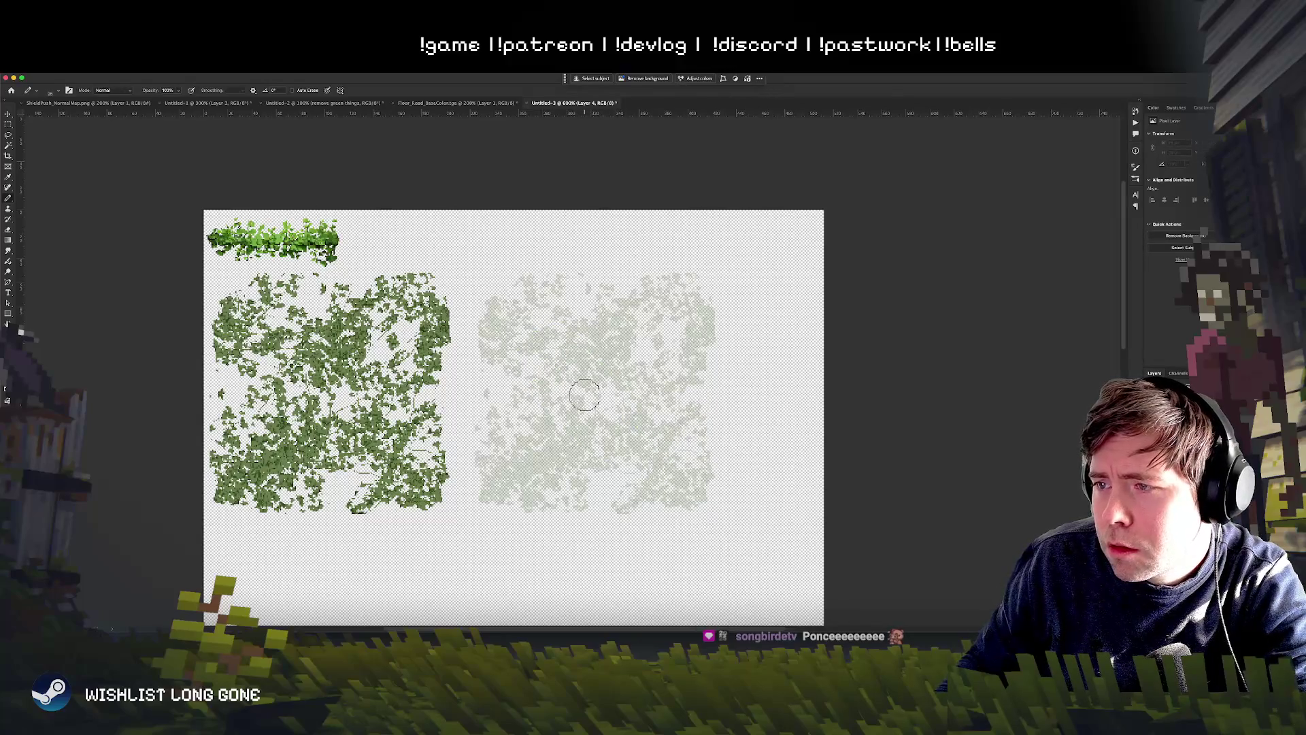
right_click(592, 401)
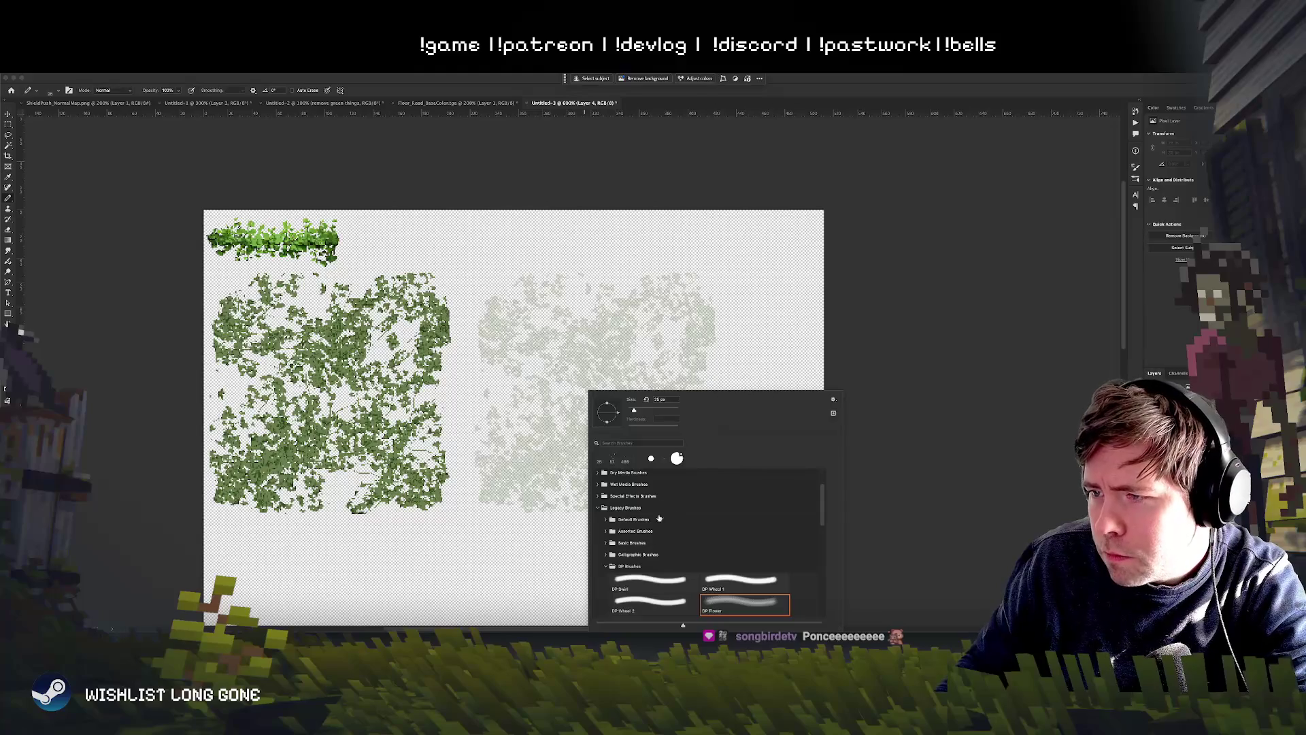
scroll(713, 579, "up", 5)
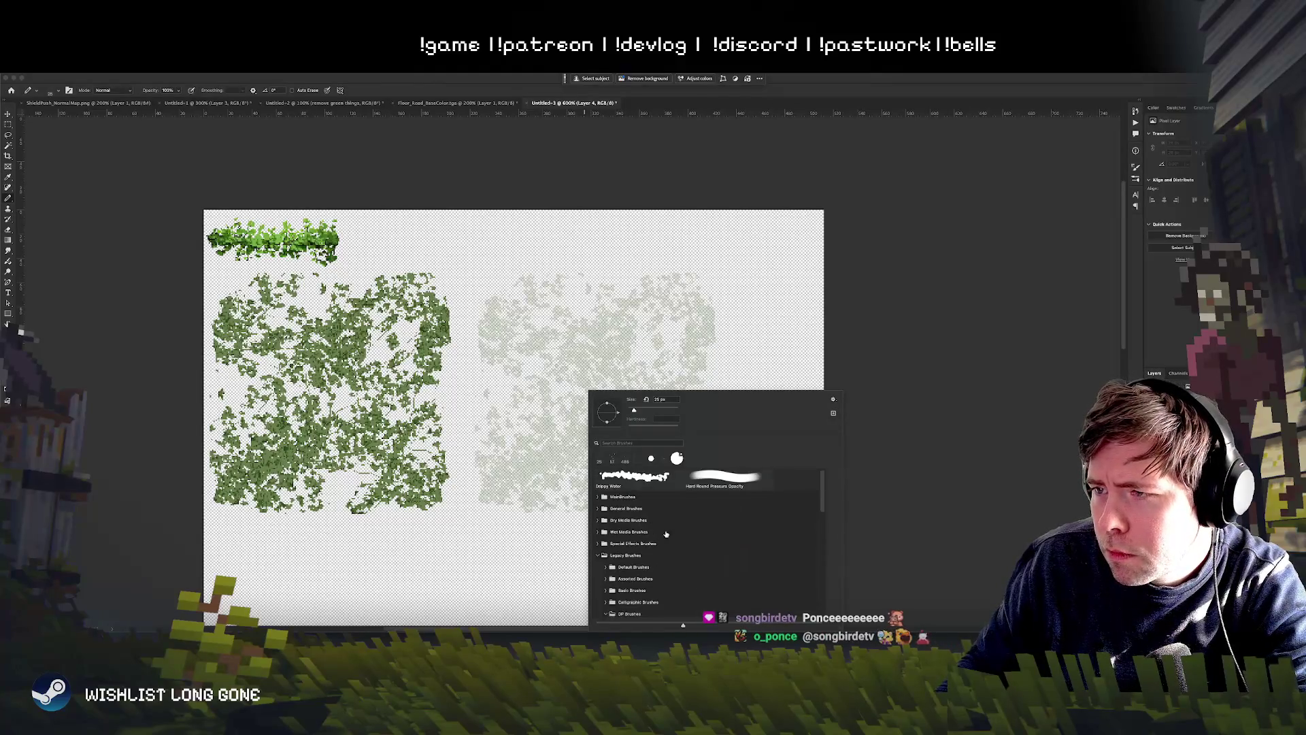
scroll(713, 579, "down", 3)
left_click(599, 381)
key("ctrl+z")
Step: Search 'flower' again, choose the Scattered Flowers Mums brush, and test it
right_click(623, 402)
scroll(758, 557, "down", 5)
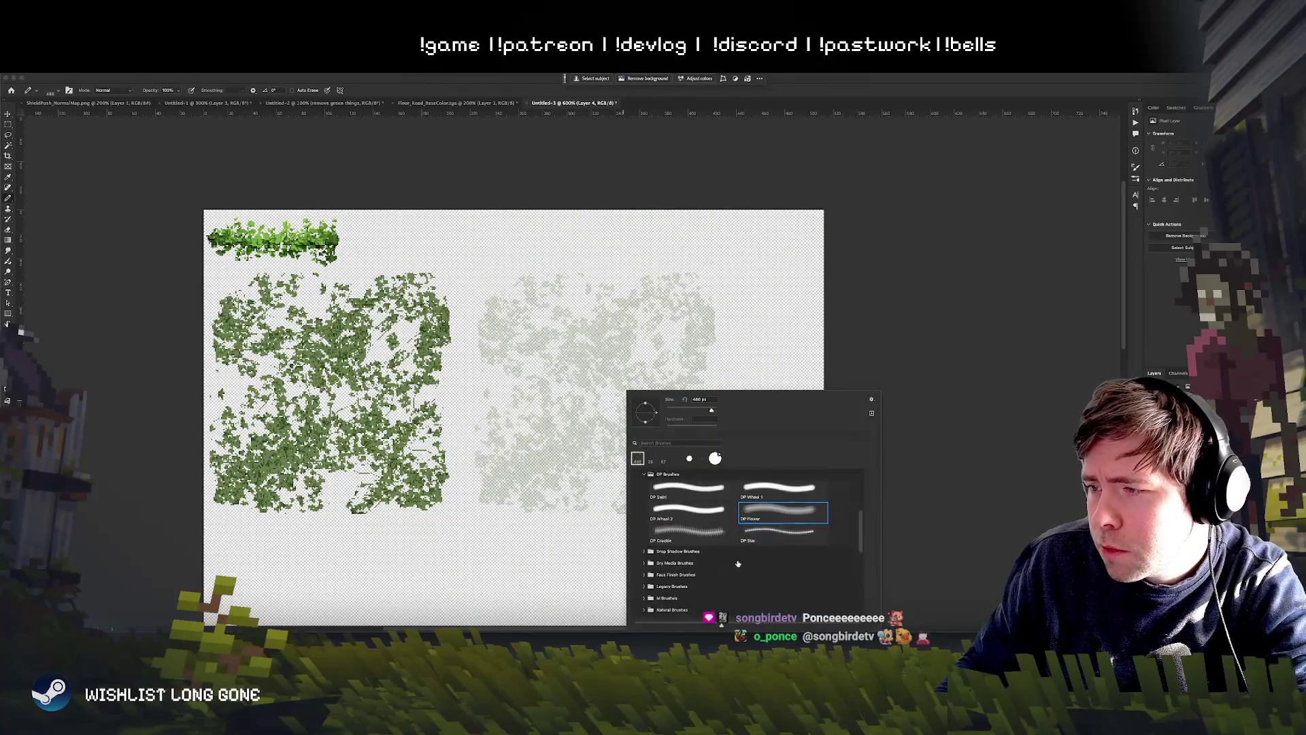
left_click(674, 443)
type("flower")
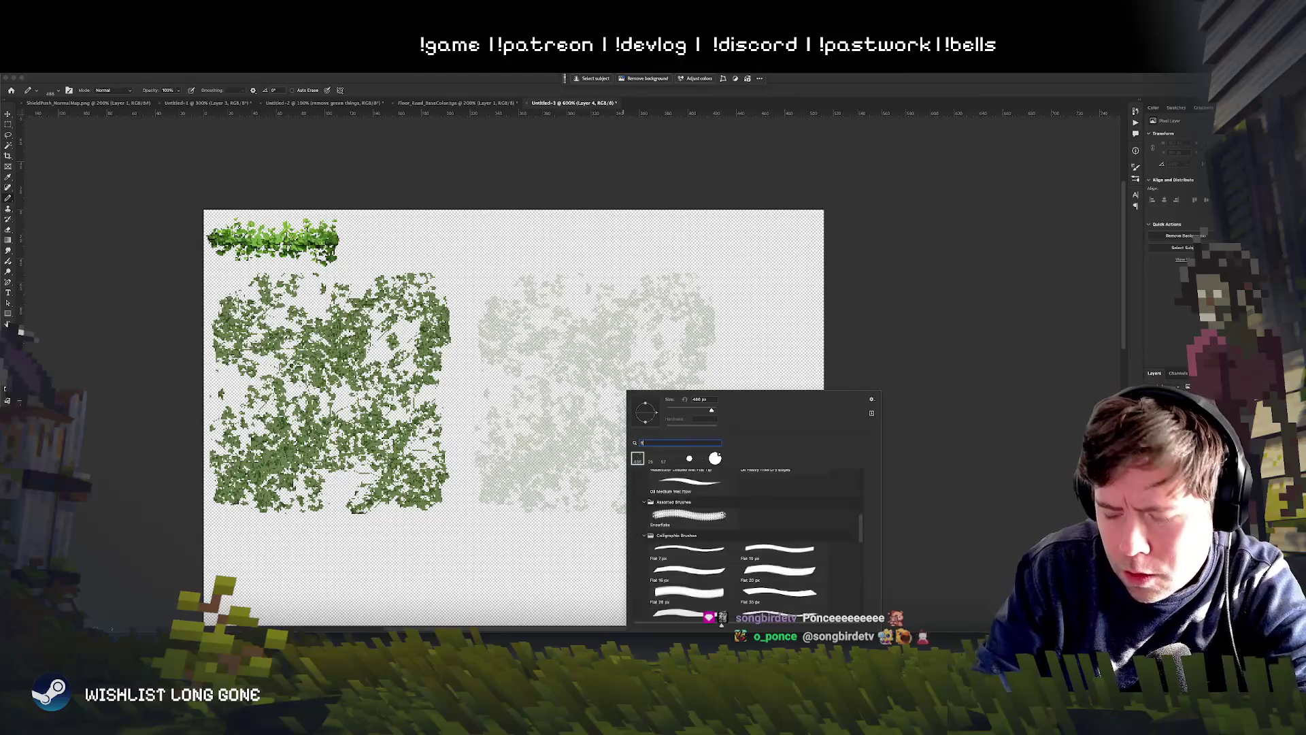
left_click(676, 542)
mouse_move(585, 326)
left_mouse_down()
mouse_move(530, 415)
mouse_move(490, 413)
mouse_move(599, 443)
mouse_move(579, 327)
left_mouse_up()
key("ctrl+z")
Step: Try more scattered flower dabs, undo them, and shrink the brush size
right_click(650, 403)
key("ctrl+z")
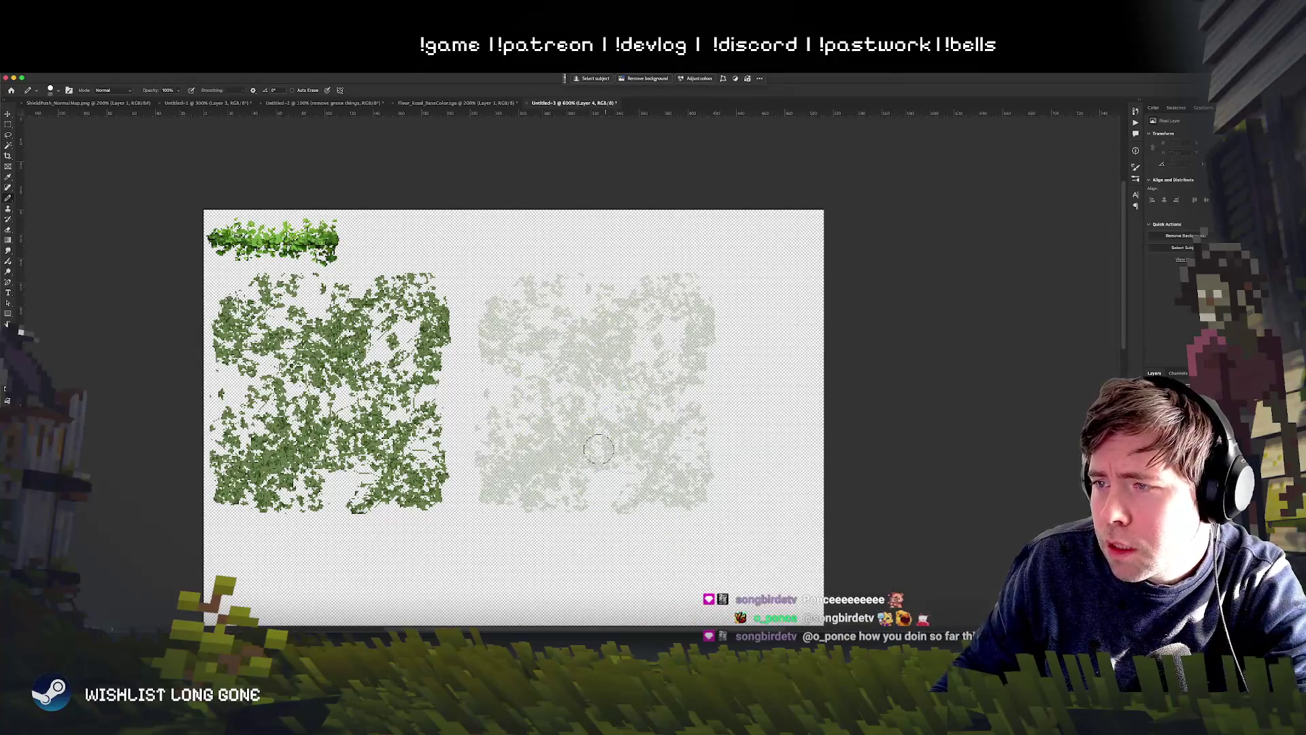
right_click(600, 450)
mouse_move(565, 361)
left_mouse_down()
mouse_move(605, 476)
mouse_move(544, 391)
left_mouse_up()
key("ctrl+z")
right_click(663, 408)
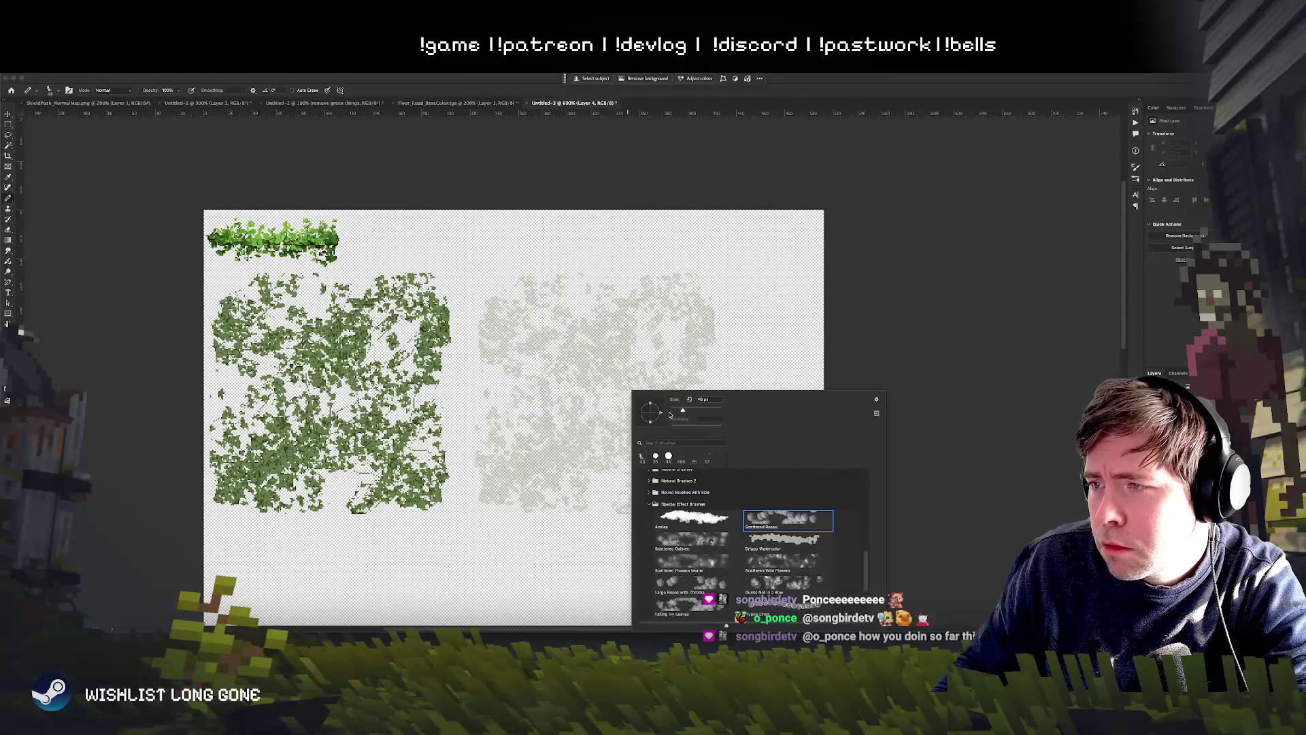
left_click_drag(525, 341, 613, 442)
key("ctrl+z")
right_click(645, 418)
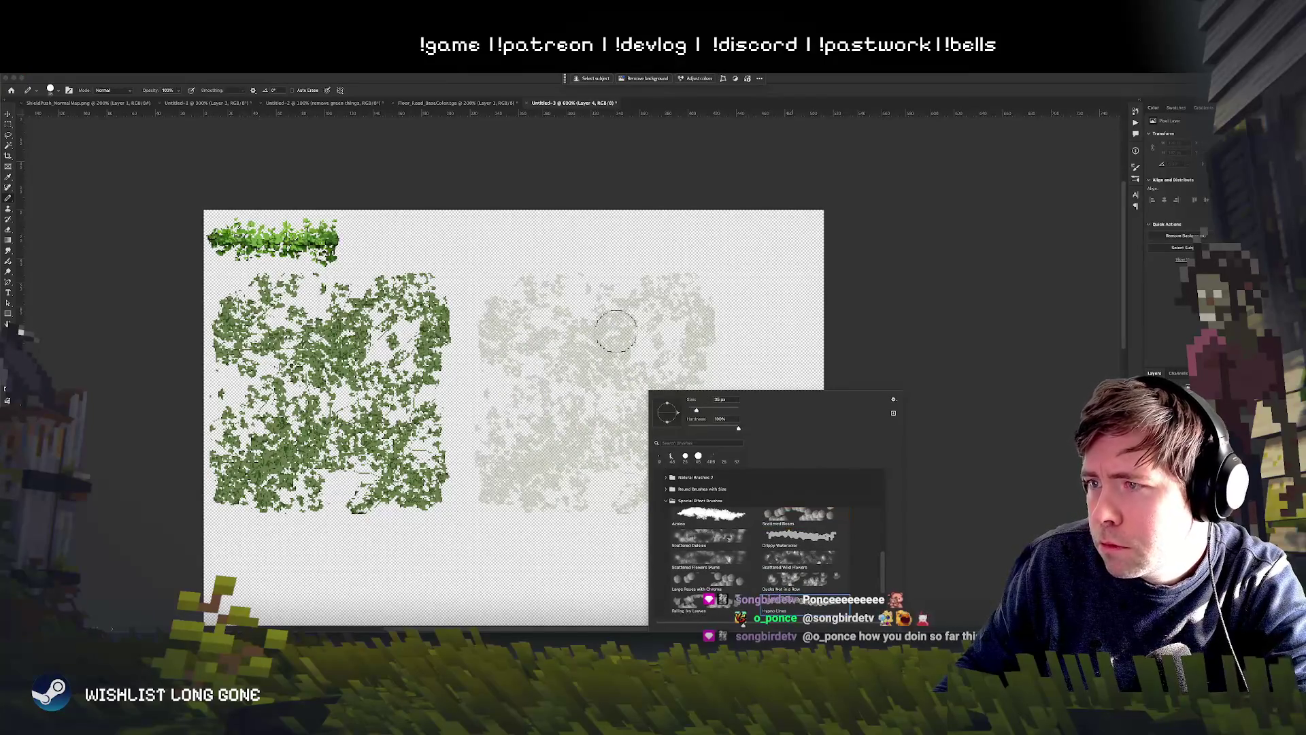
key("bracketleft")
key("bracketleft")
key("bracketleft")
key("Return")
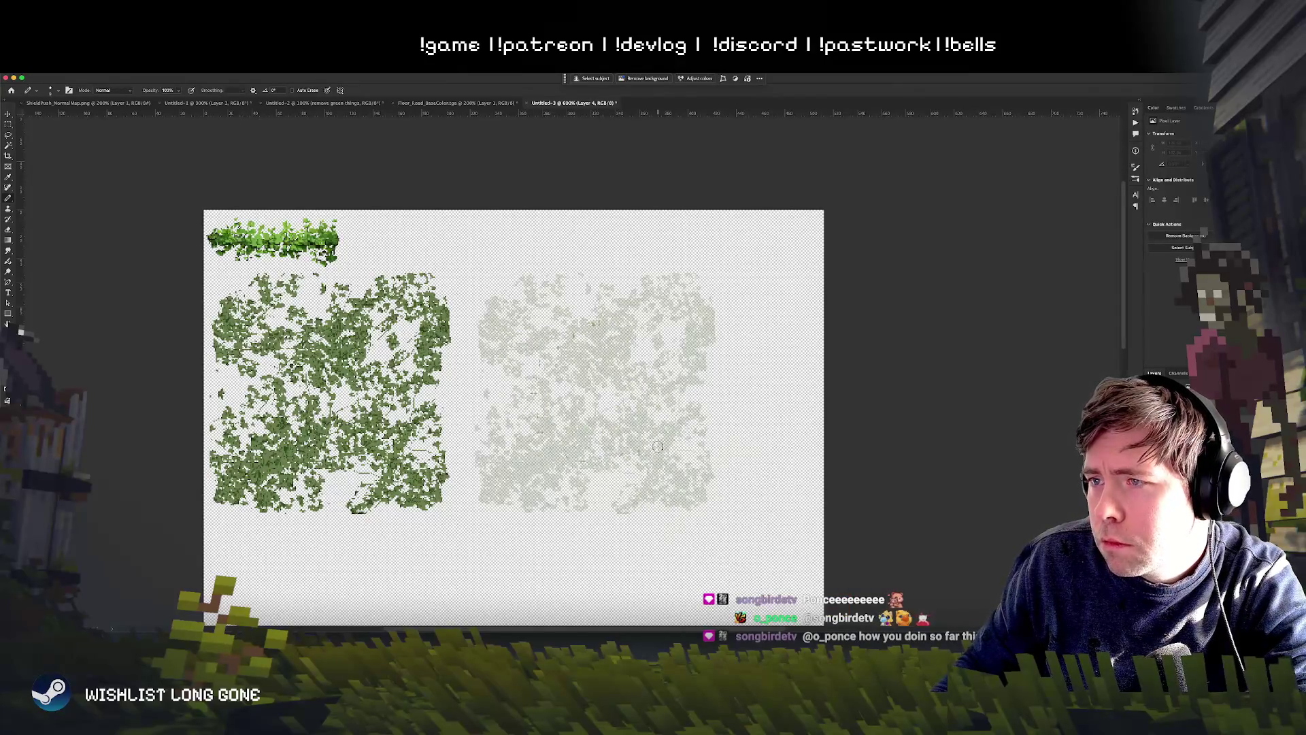
Step: Stamp green flower dabs over the centre and upper-left of the faded texture
left_click(606, 375)
left_click(628, 402)
left_click(611, 429)
left_click(565, 381)
left_click(583, 384)
left_click(580, 337)
left_click(595, 347)
left_click(554, 324)
left_click(541, 344)
left_click(515, 352)
left_click(498, 349)
left_click(537, 346)
left_click(494, 347)
left_click(554, 328)
left_click(524, 310)
left_click(495, 328)
Step: Add green dabs across the lower, right and top areas, then hide the faded texture
left_click(504, 437)
left_click(537, 434)
left_click(540, 417)
left_click(533, 490)
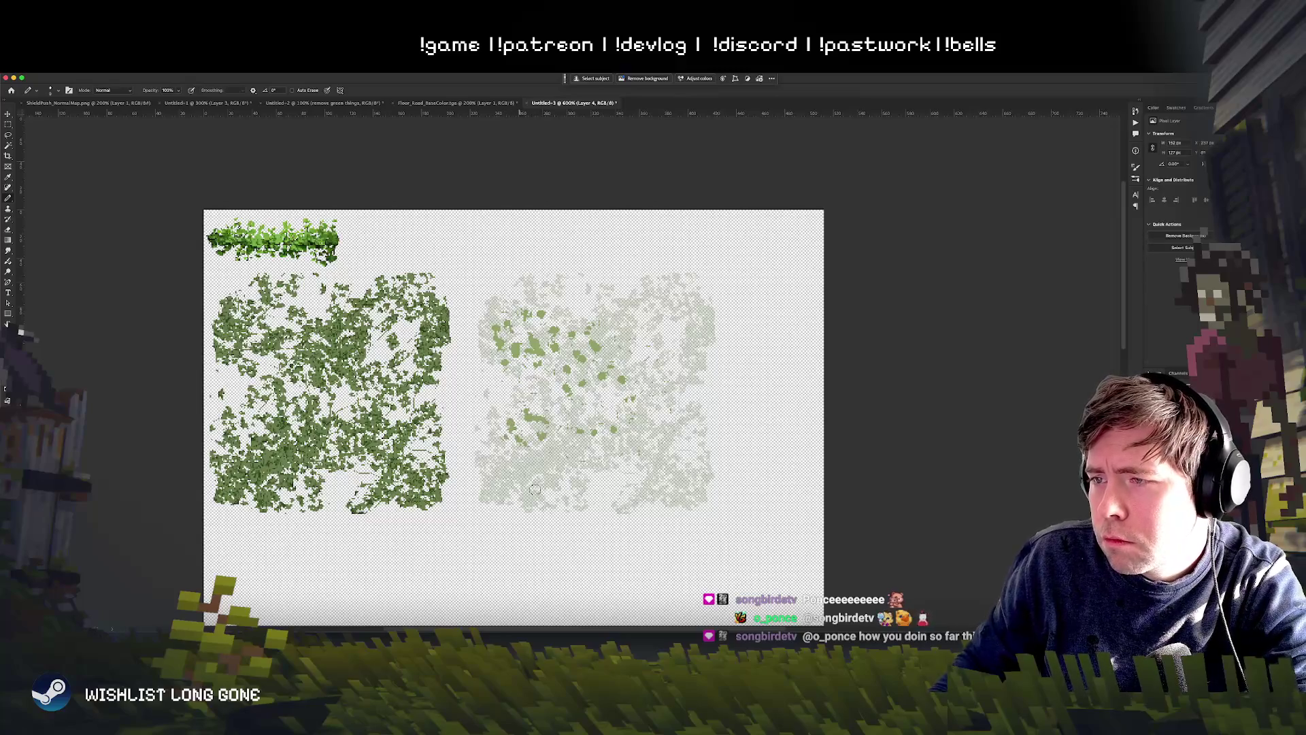
left_click(567, 474)
left_click(583, 480)
left_click(572, 469)
left_click(588, 459)
left_click(614, 454)
left_click(649, 484)
left_click(673, 478)
left_click(666, 483)
left_click(662, 381)
left_click(686, 351)
left_click(650, 305)
left_click(675, 308)
left_click(640, 306)
left_click(639, 300)
left_click(635, 304)
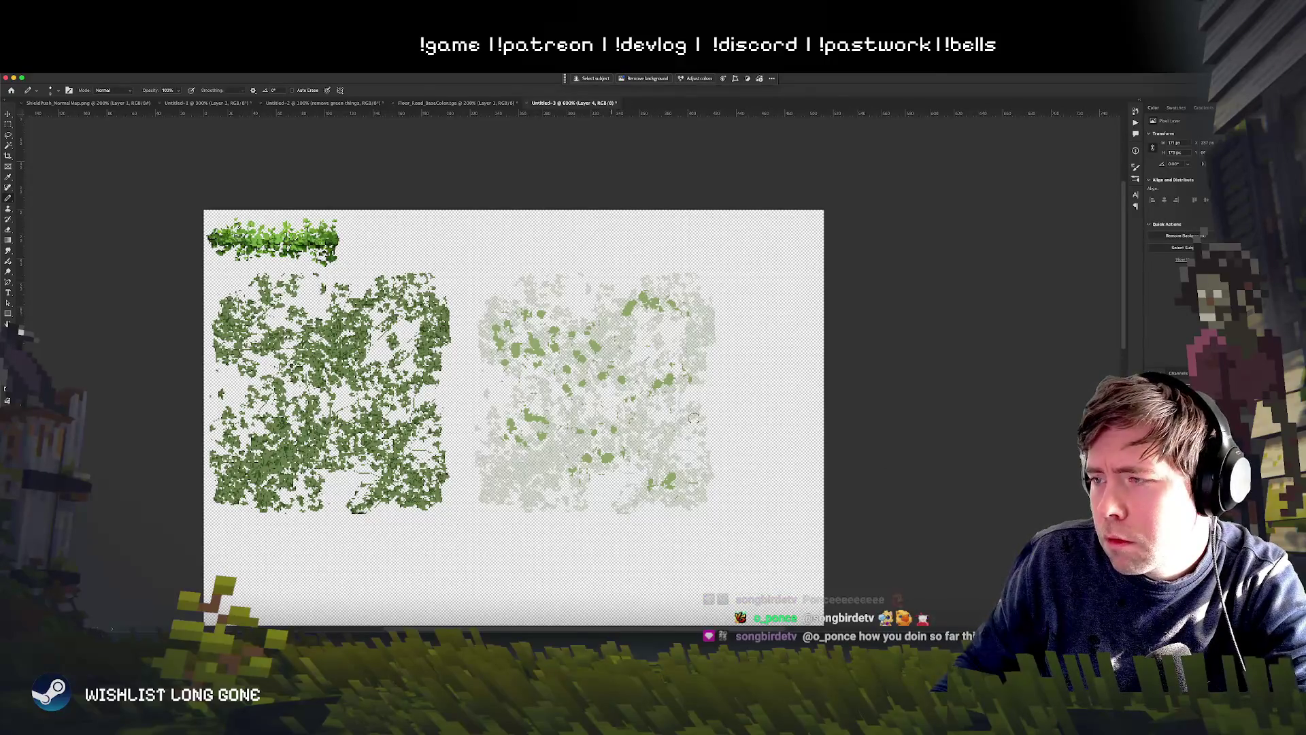
key("ctrl+comma")
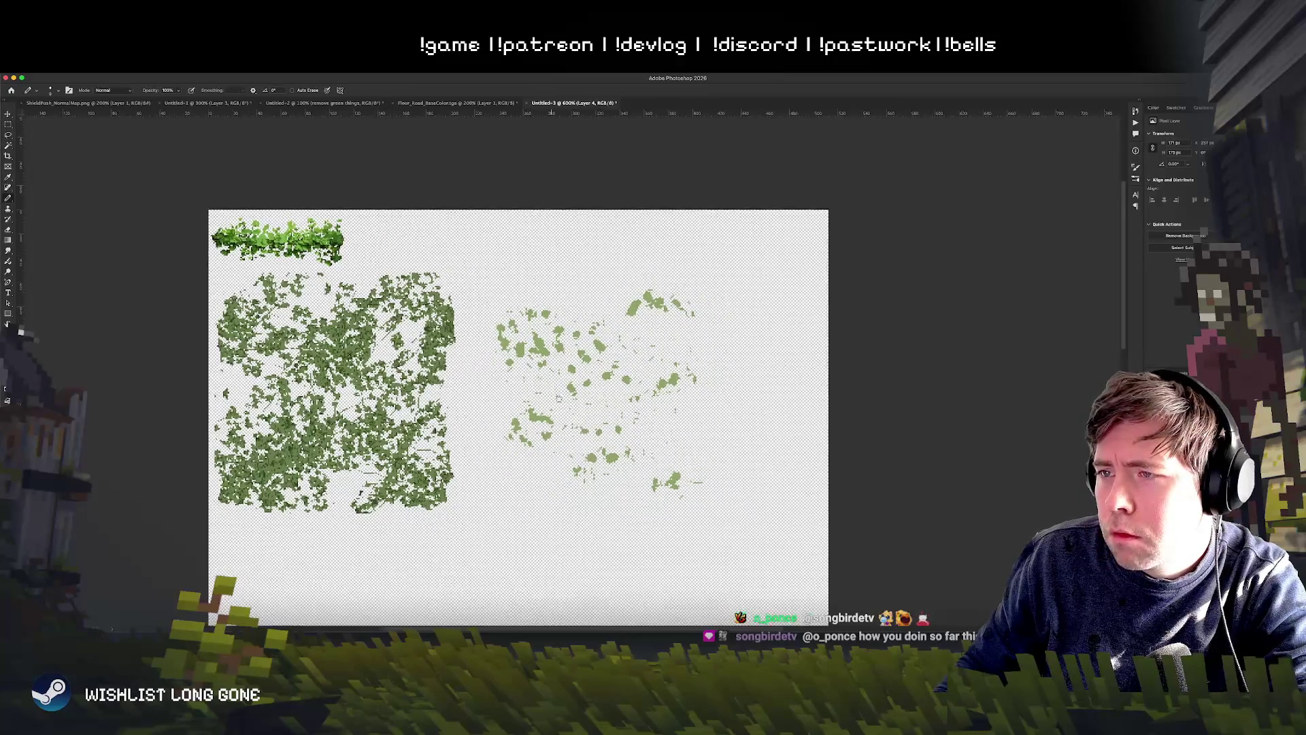
Step: Shift the green flower dabs' hue to pink with Hue/Saturation
left_click_drag(527, 426, 563, 393)
key("ctrl+u")
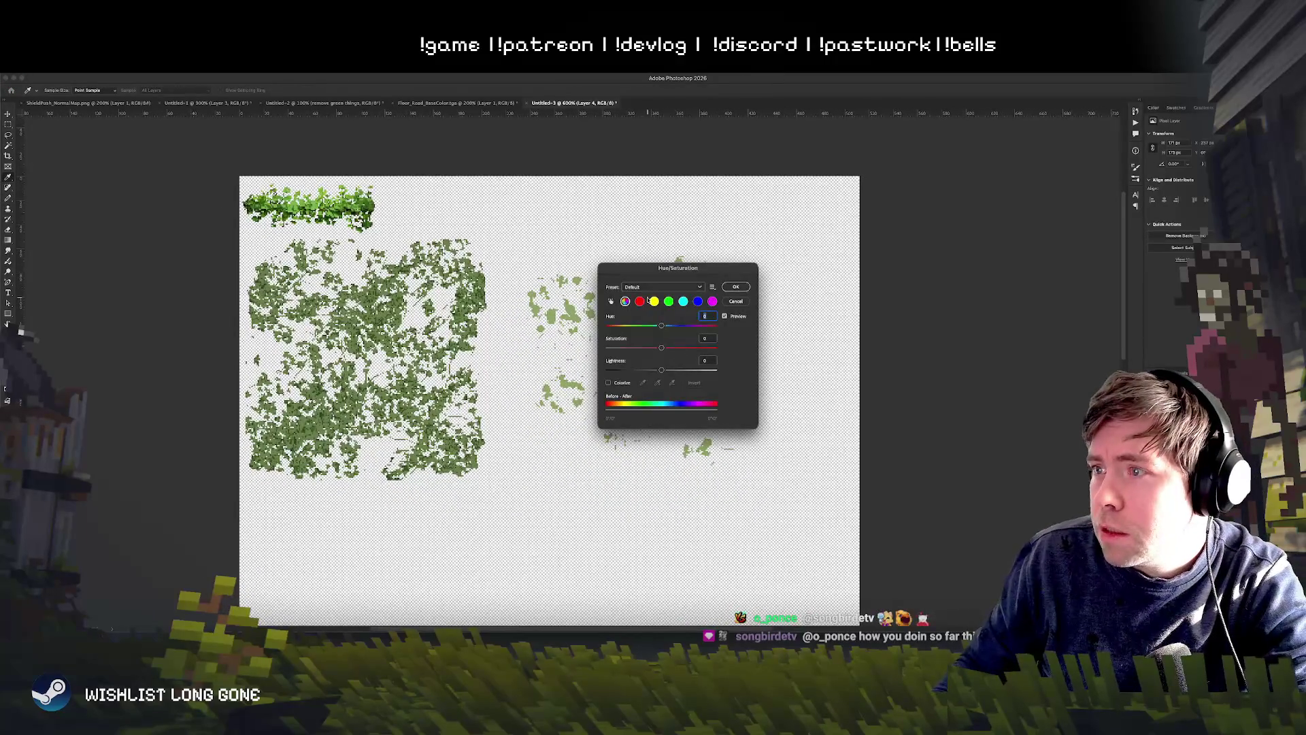
mouse_move(662, 325)
left_mouse_down()
mouse_move(709, 325)
mouse_move(623, 326)
mouse_move(682, 350)
mouse_move(668, 348)
mouse_move(673, 370)
left_mouse_up()
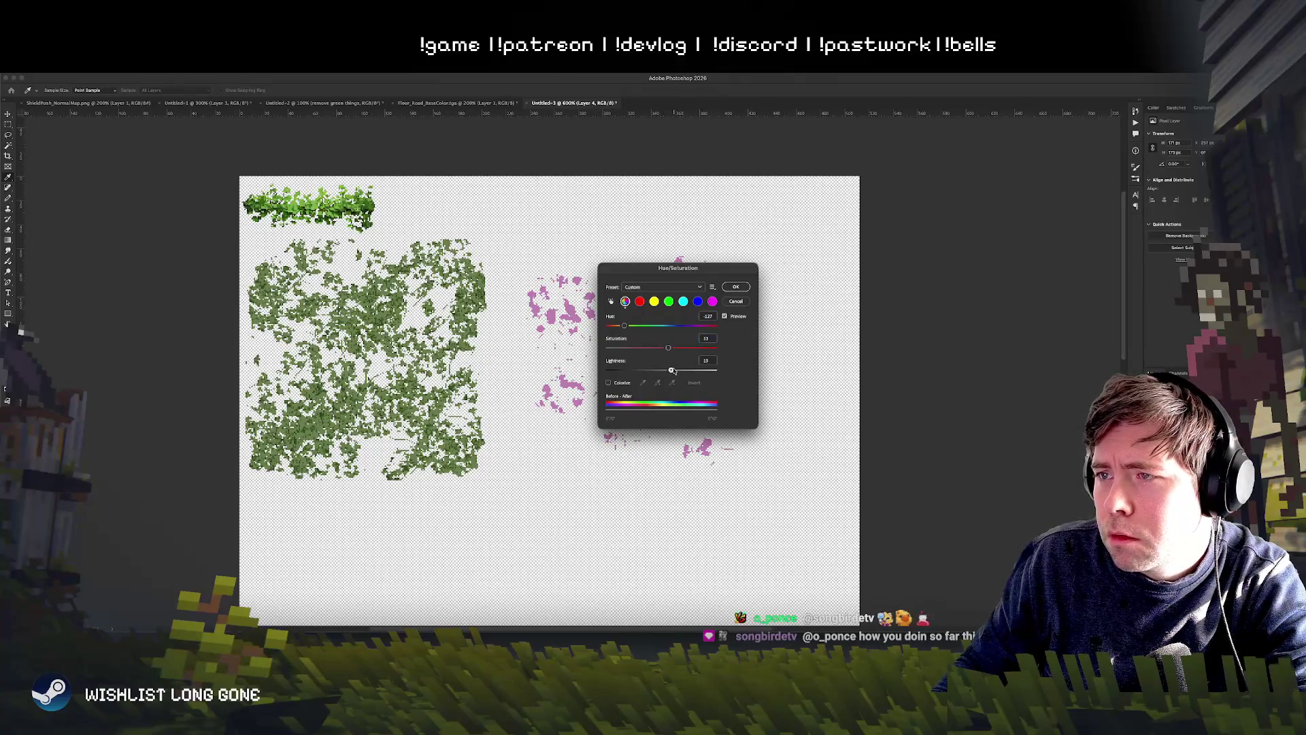
left_click(735, 286)
key("b")
left_click_drag(561, 377, 574, 393)
scroll(573, 393, "up", 5)
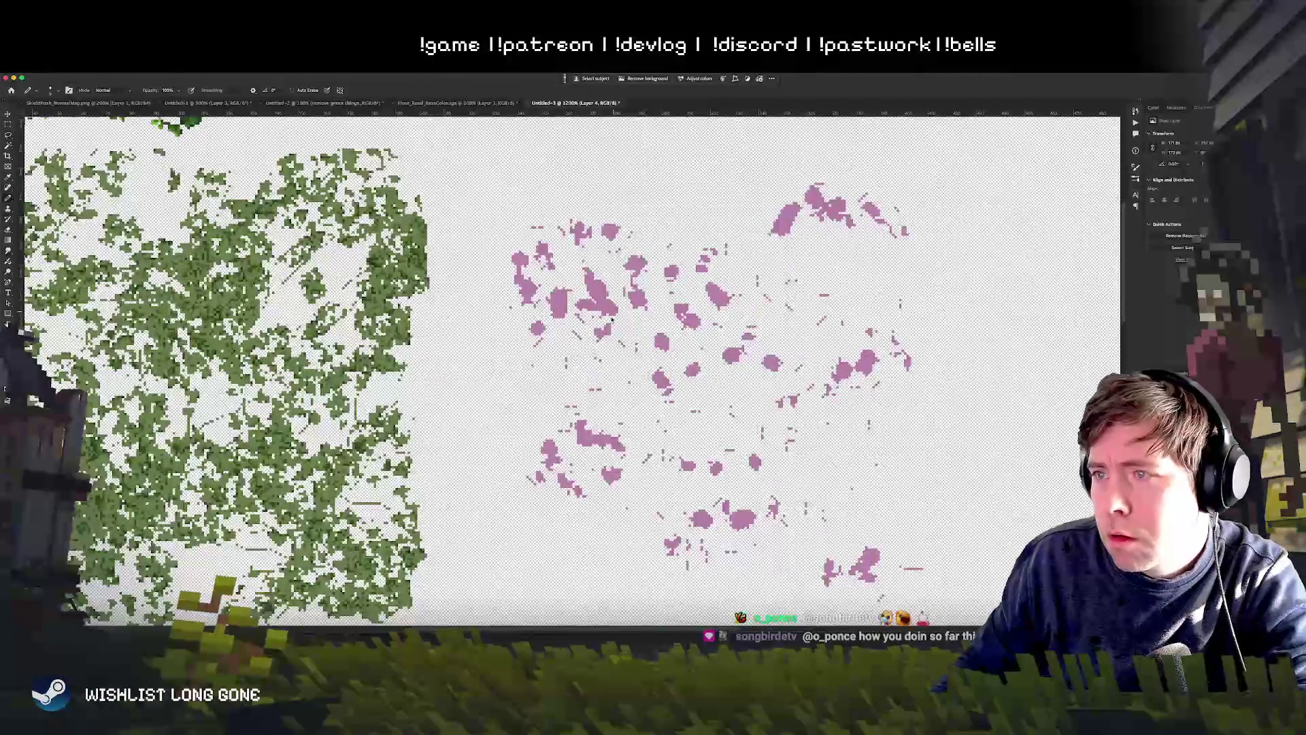
Step: Choose the Hard Round brush from the brush presets
right_click(621, 338)
left_click(655, 408)
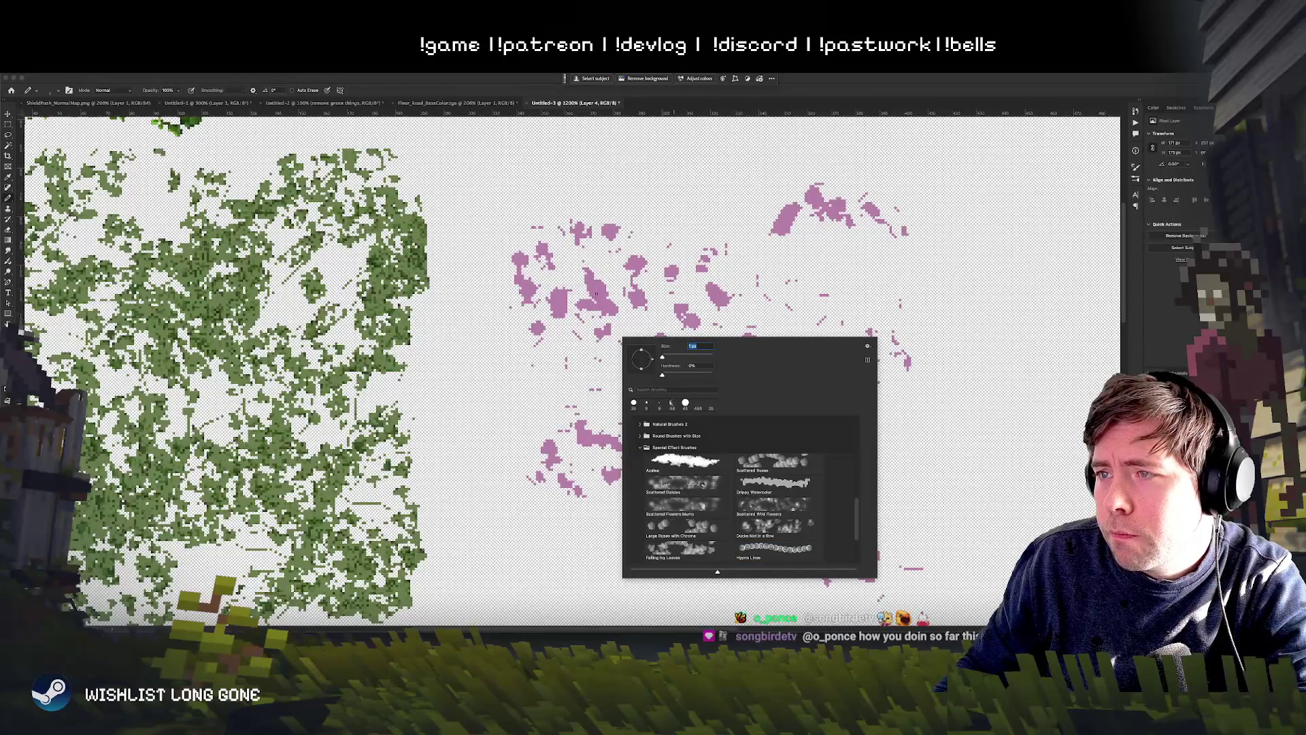
key("Return")
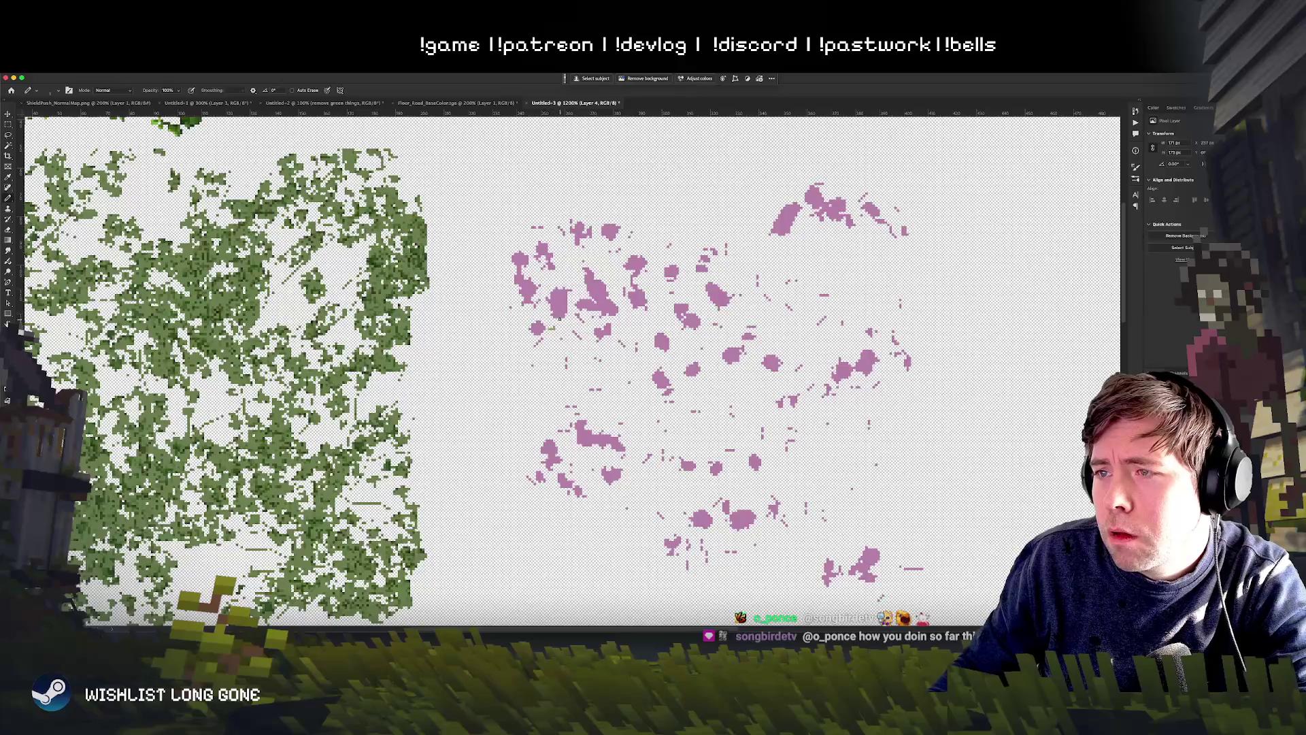
right_click(561, 311)
scroll(594, 443, "up", 10)
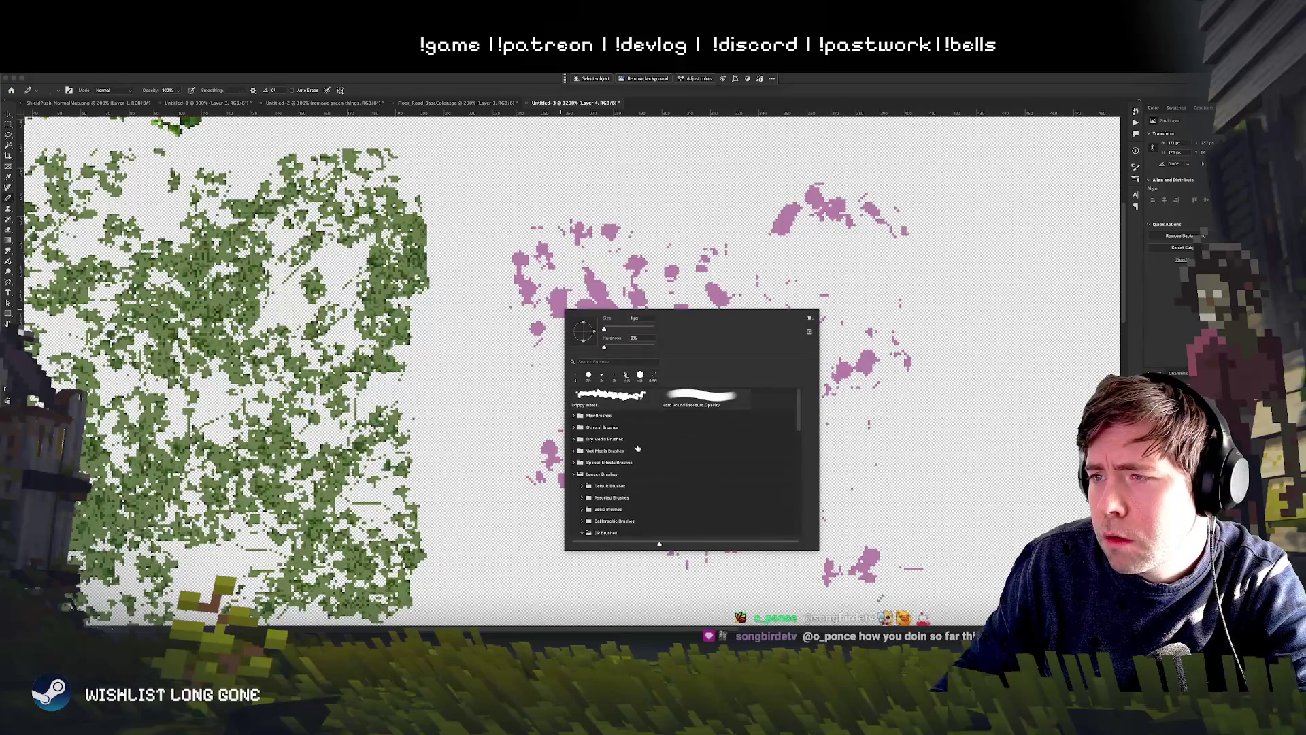
left_click(698, 395)
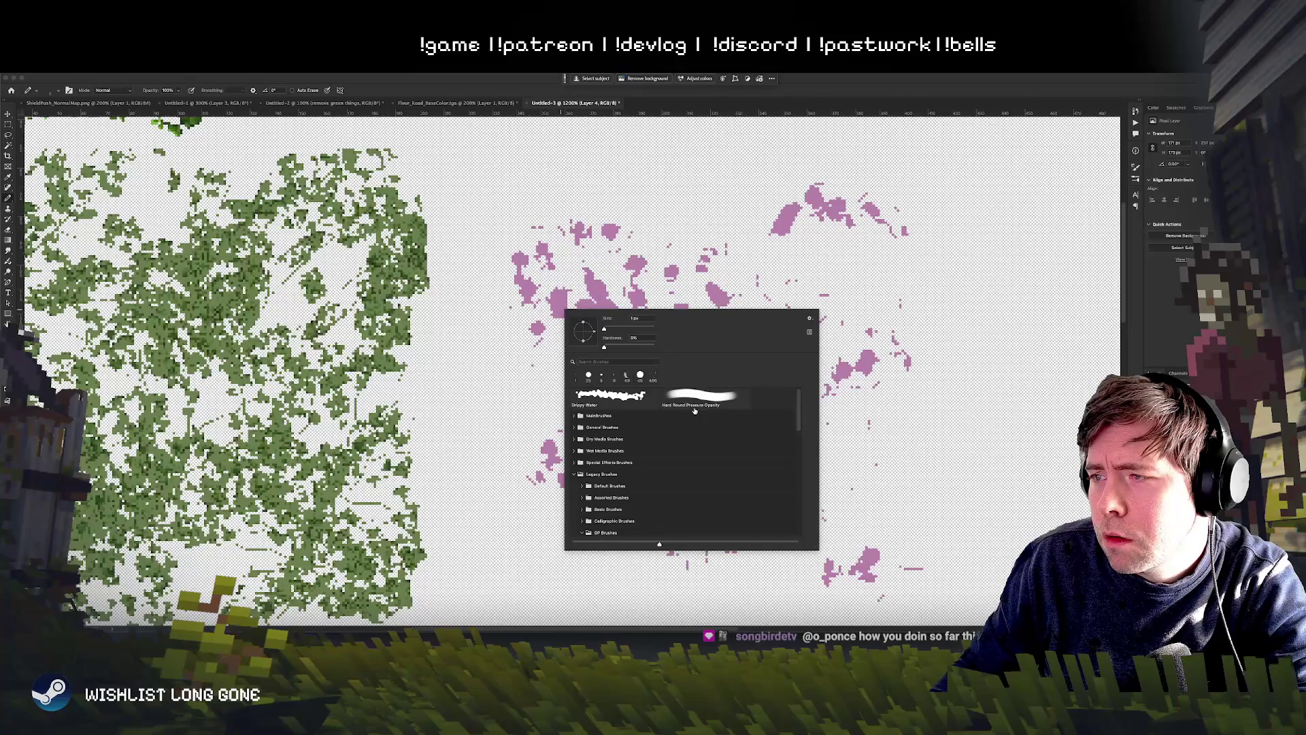
Step: Test and undo a stroke, set the brush to 1 px, and open the foreground colour picker
left_click_drag(648, 255, 661, 269)
key("ctrl+z")
right_click(445, 349)
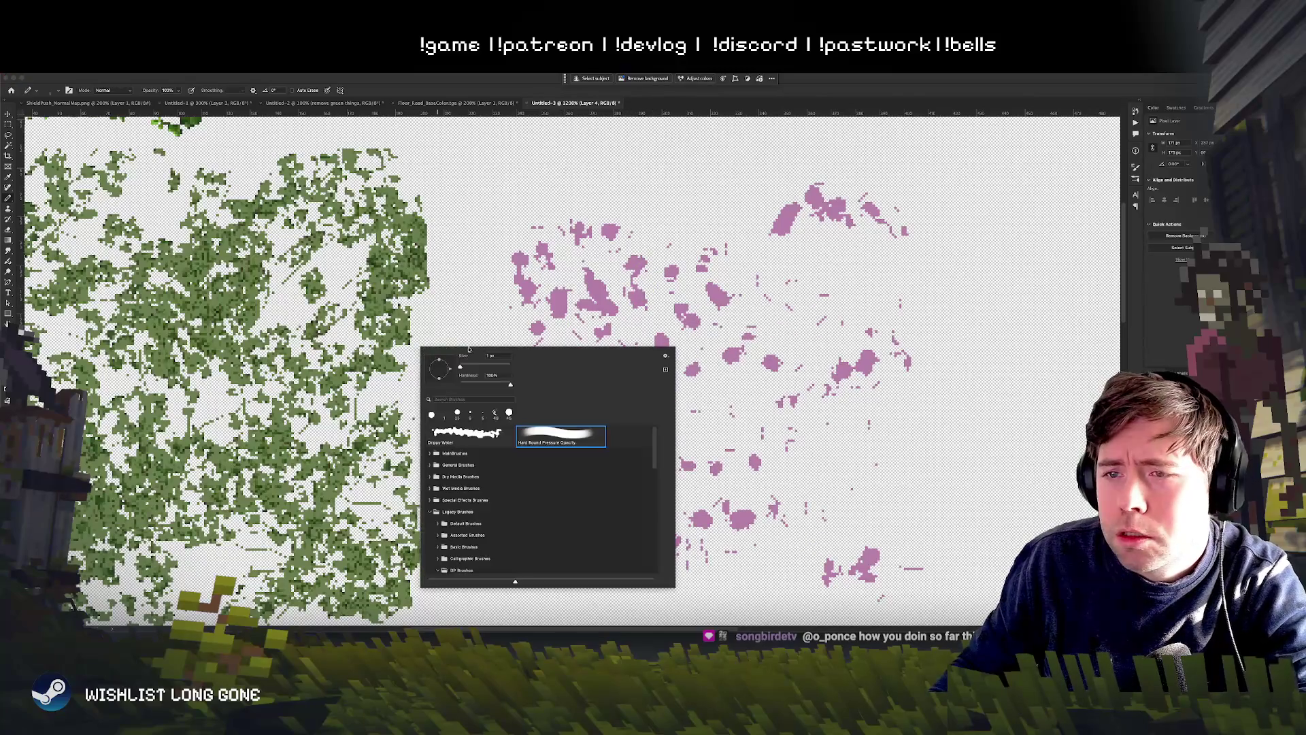
left_click_drag(463, 368, 465, 367)
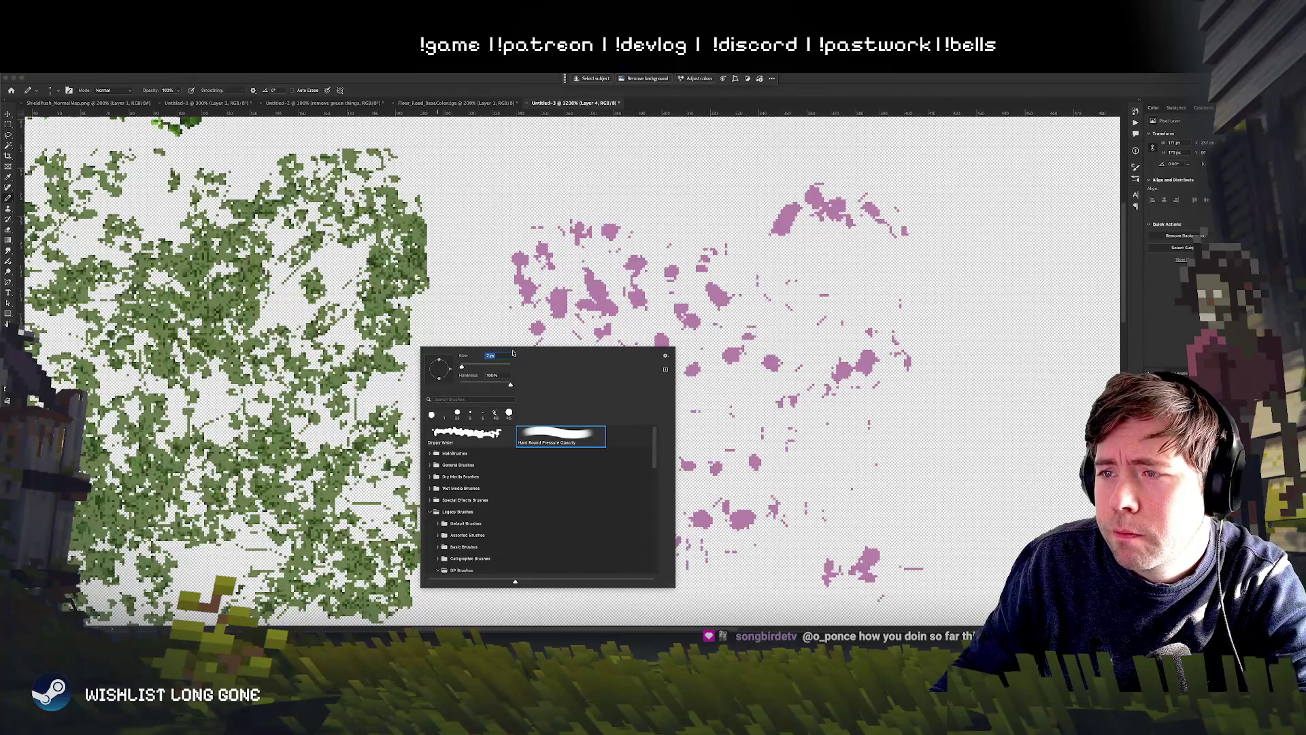
key("Return")
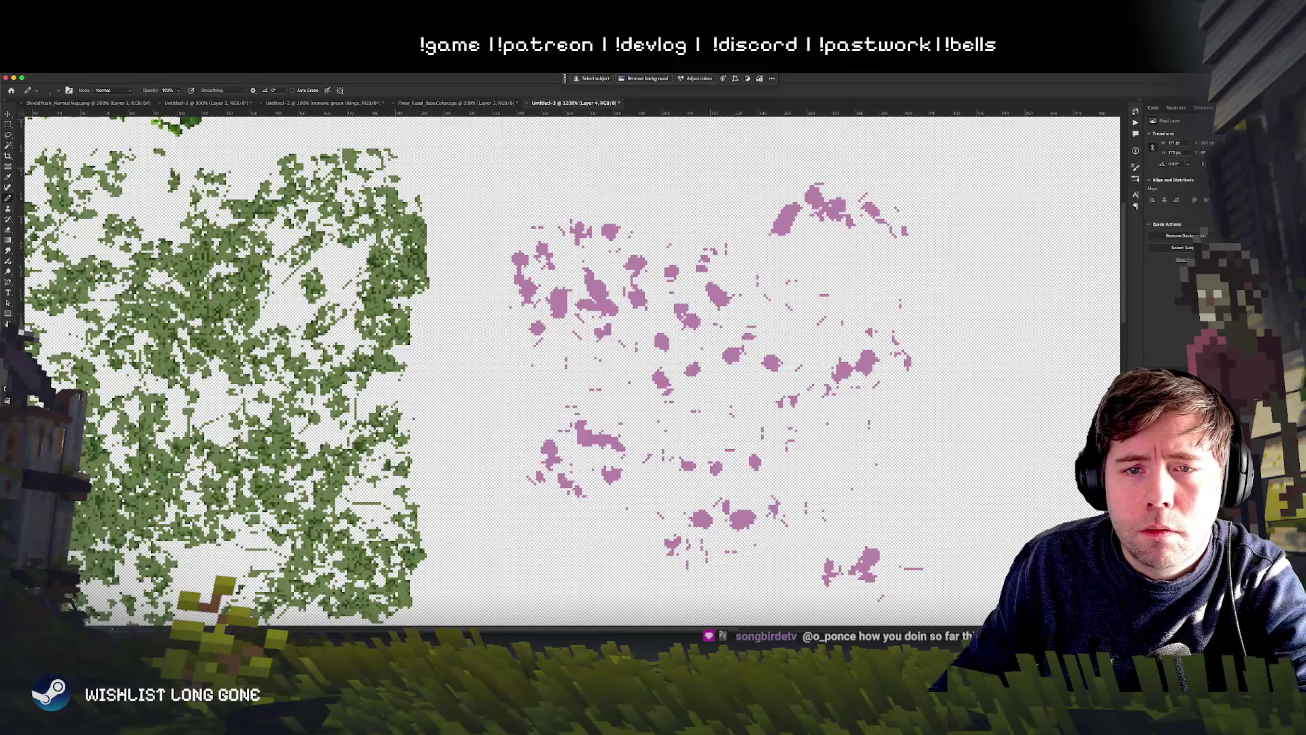
left_click(8, 373)
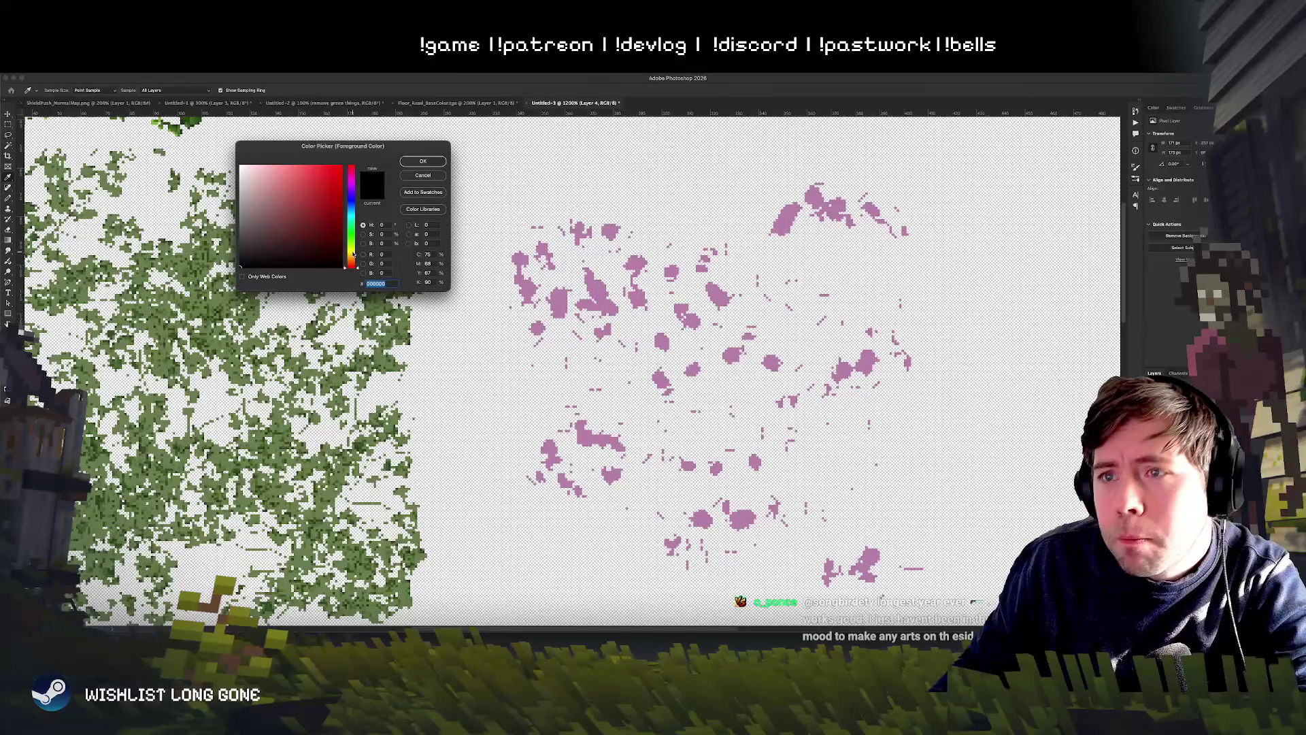
Step: Pick an olive-yellow foreground colour for the flower centres and pan around the pink clumps
left_click(353, 254)
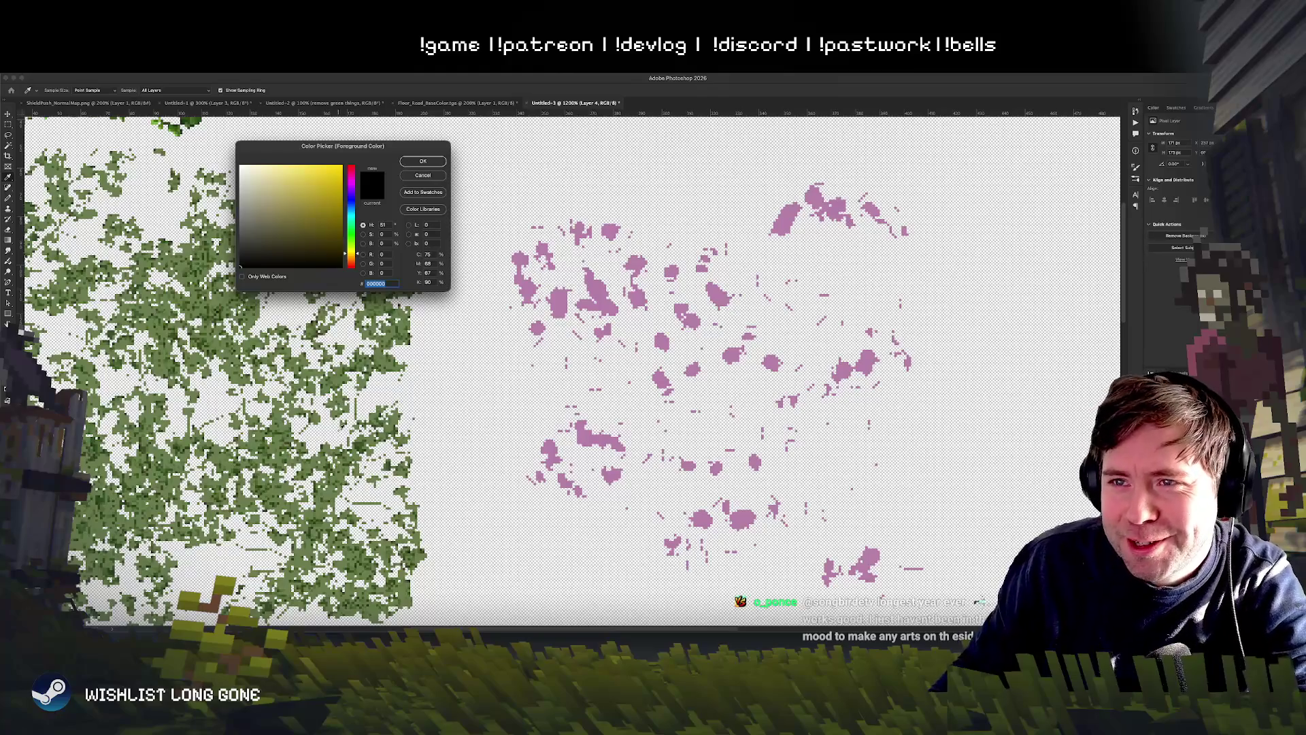
left_click_drag(330, 246, 320, 221)
left_click(424, 162)
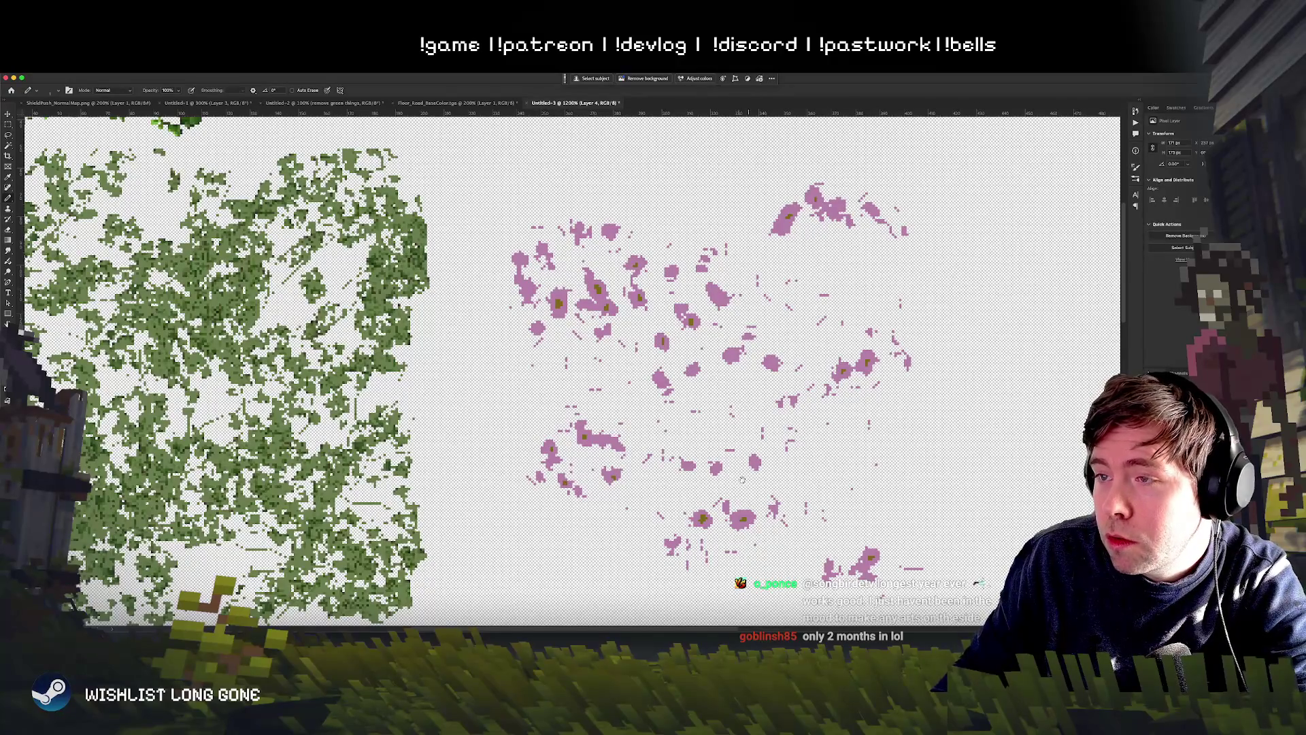
scroll(565, 367, "down", 5)
scroll(564, 367, "up", 6)
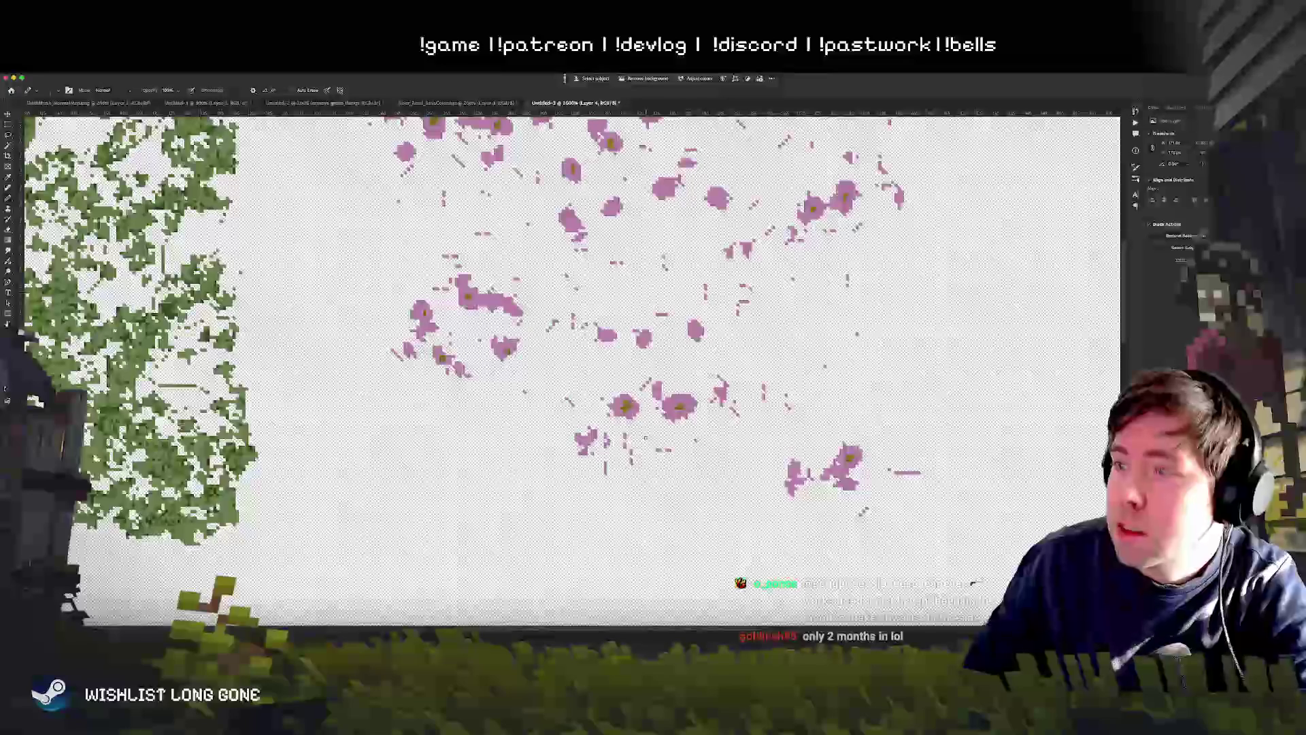
scroll(571, 367, "up", 2)
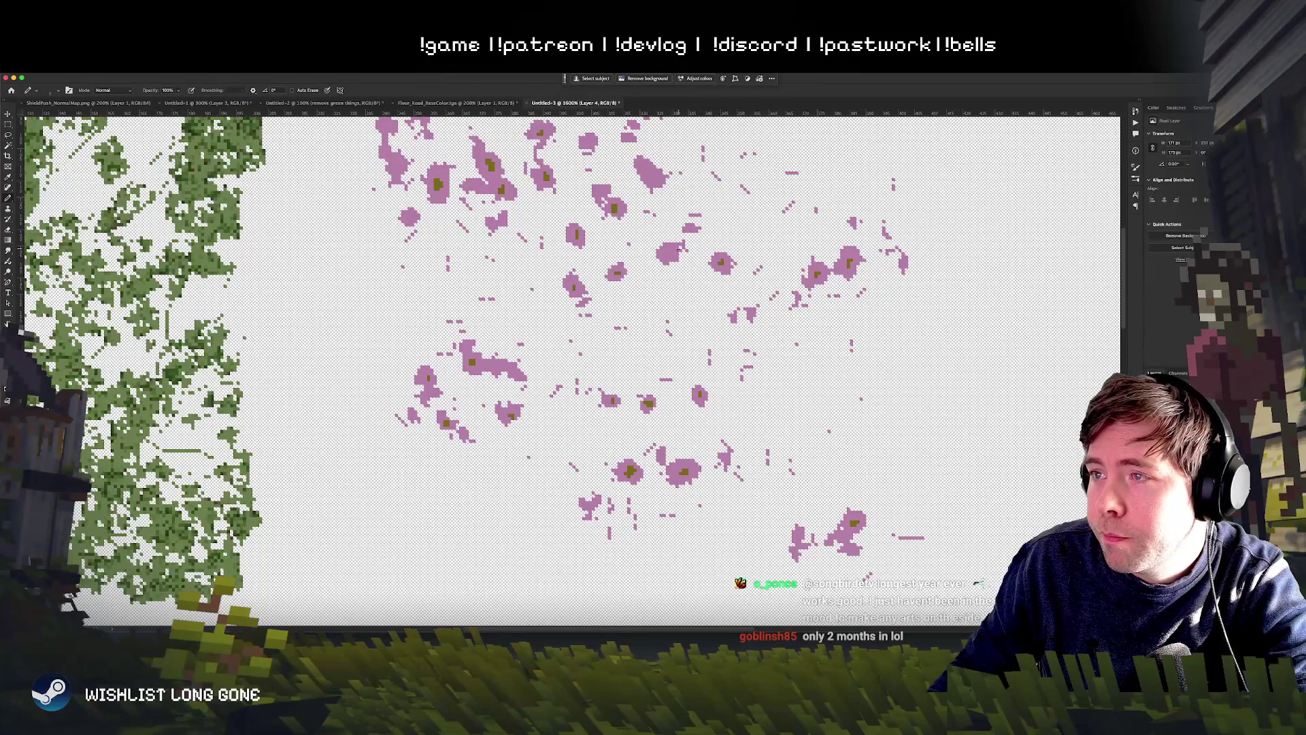
scroll(564, 367, "up", 5)
scroll(564, 367, "right", 3)
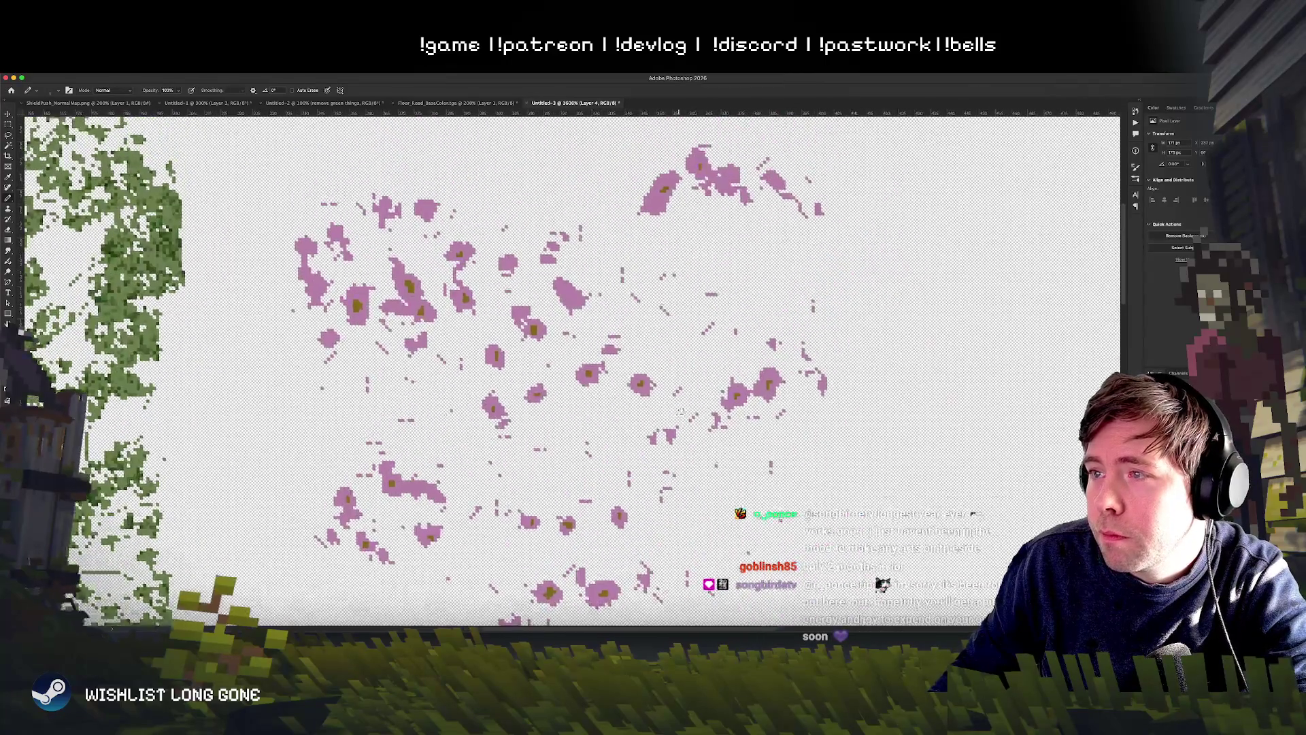
scroll(788, 363, "down", 5)
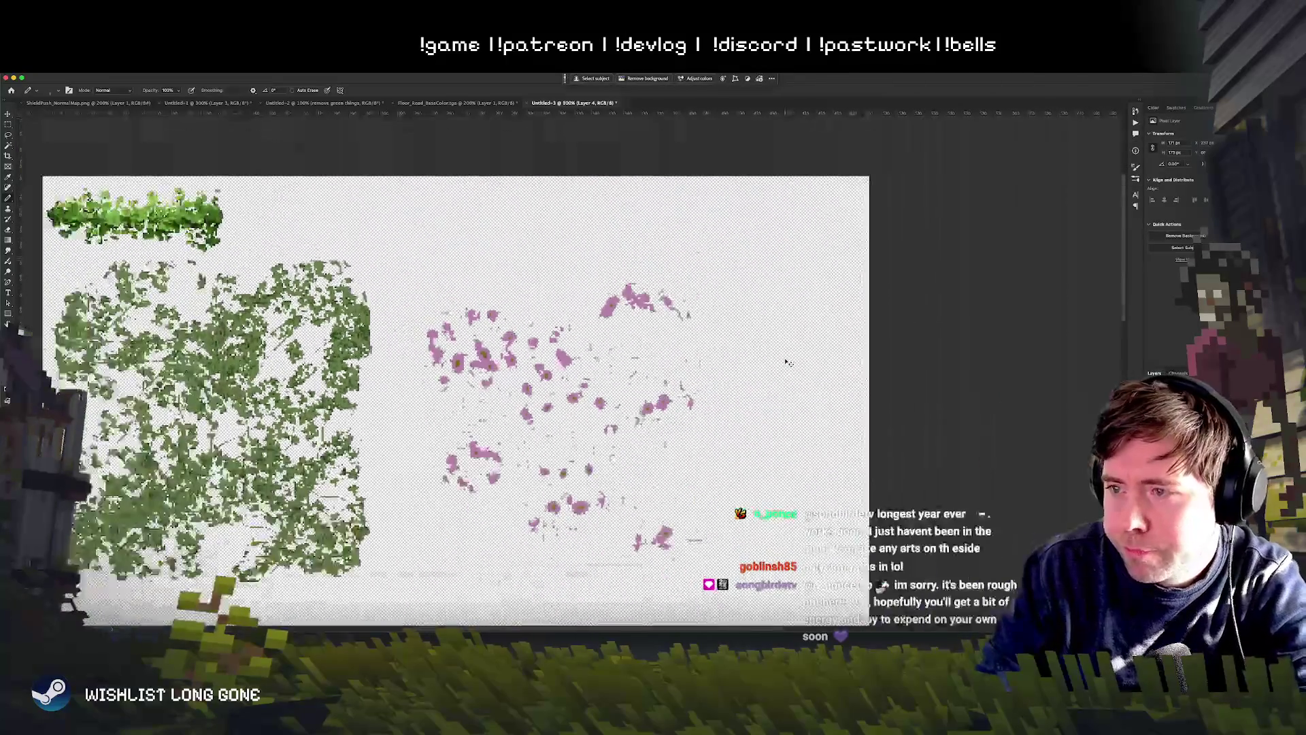
Step: Review the full ivy-and-flower sheet in Photoshop, then switch back to the Unity editor
scroll(788, 363, "up", 1)
scroll(788, 363, "down", 1)
scroll(788, 363, "left", 2)
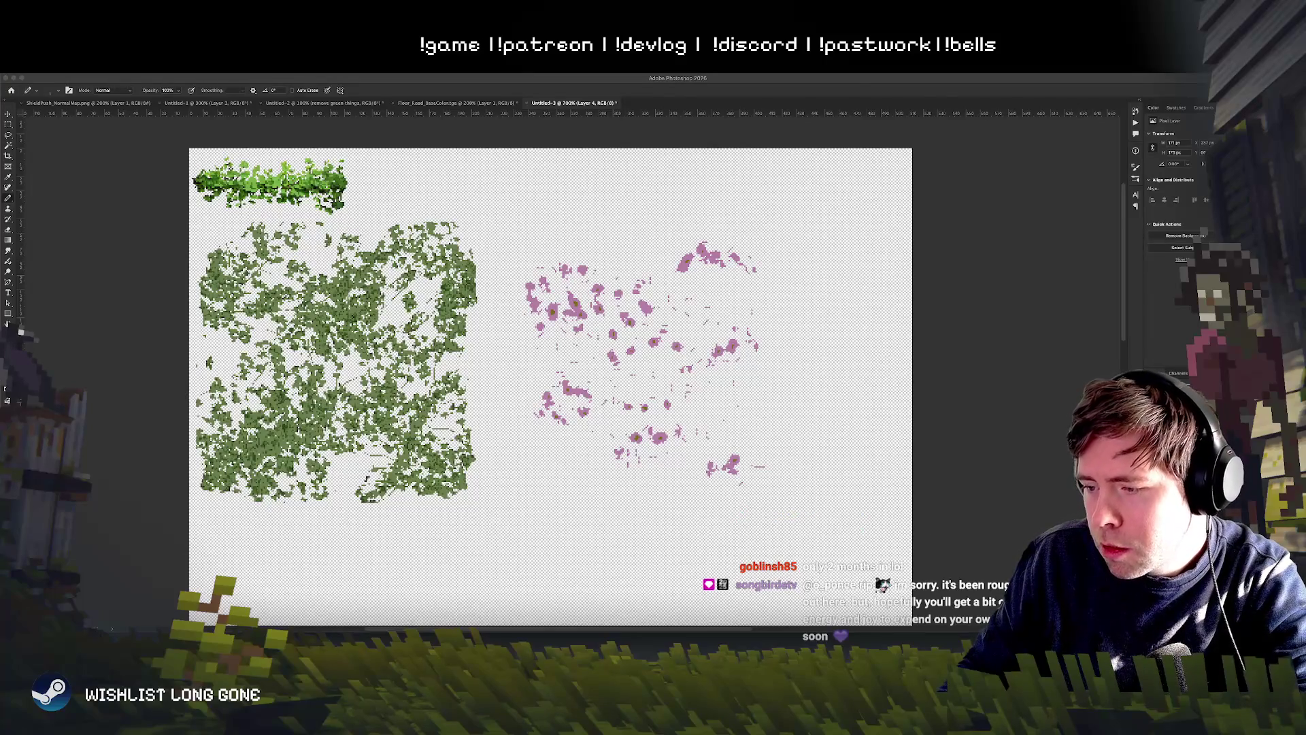
key("super+Tab")
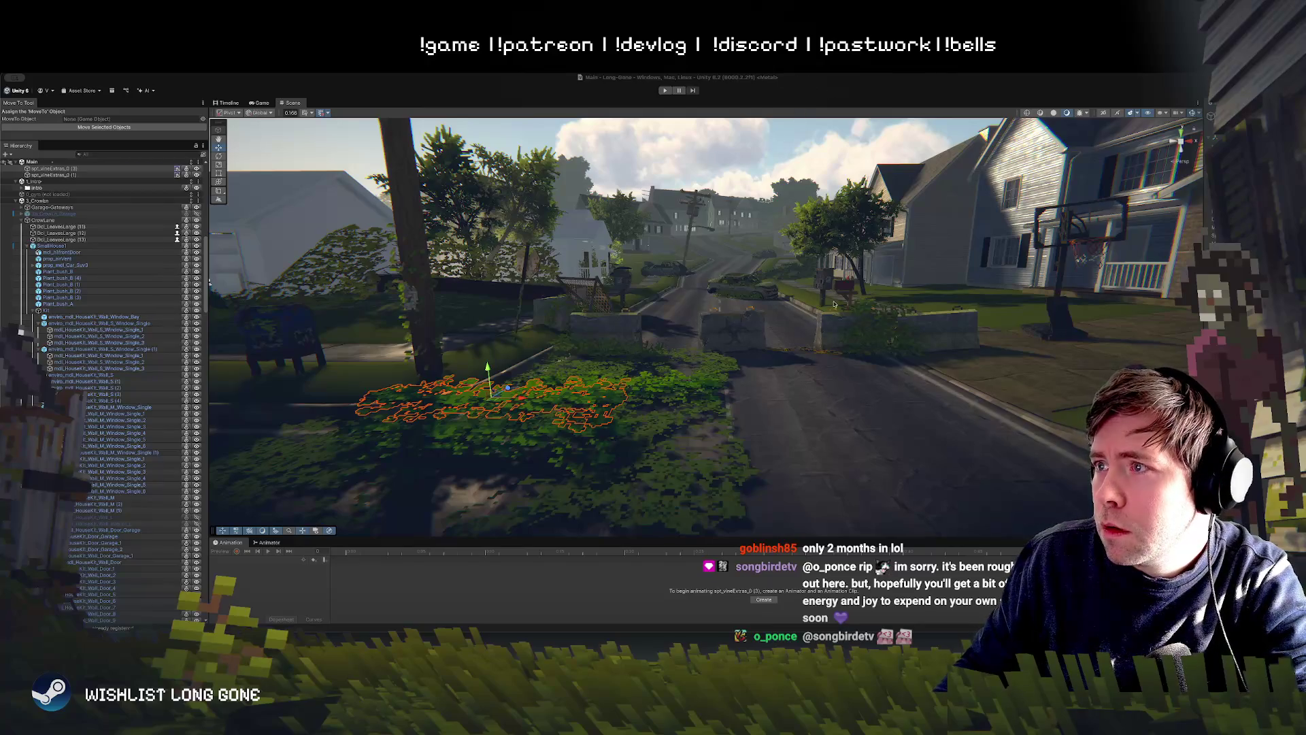
Step: Fit the first sprite rectangle over the green ivy block on the sheet
left_click(929, 224)
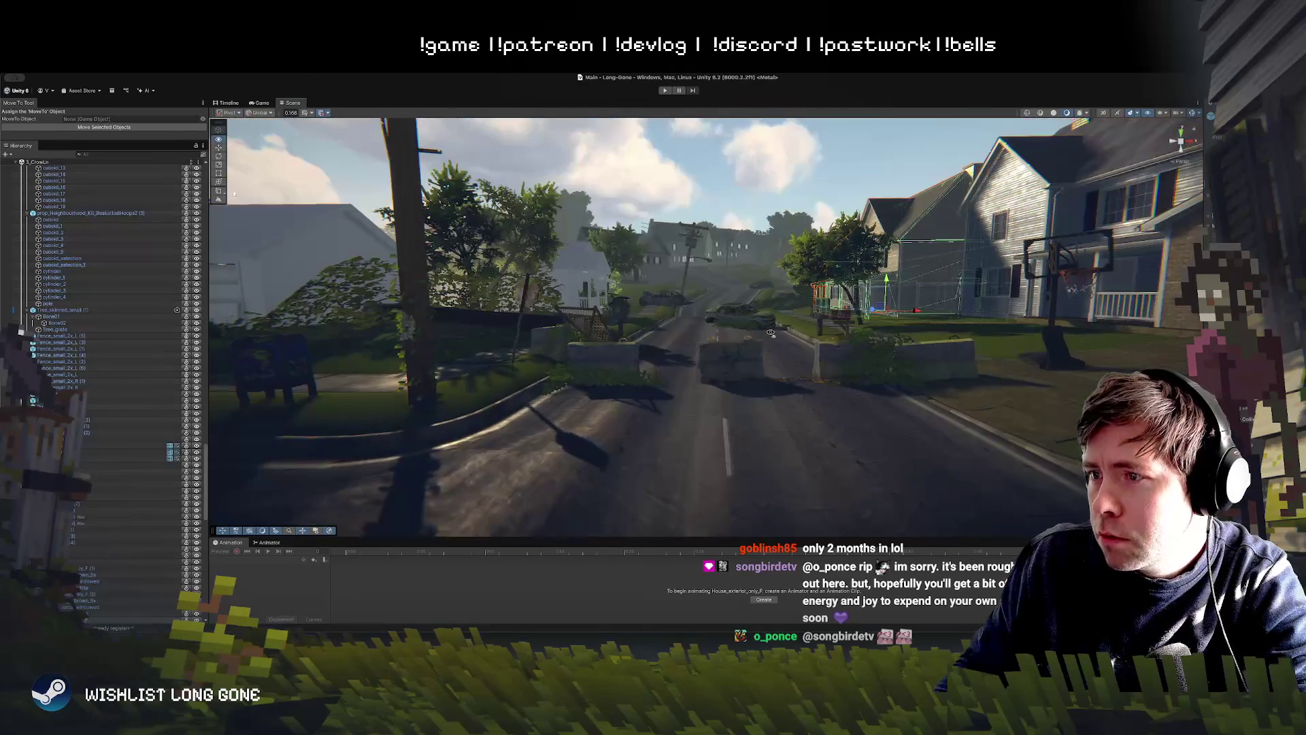
left_click(290, 198)
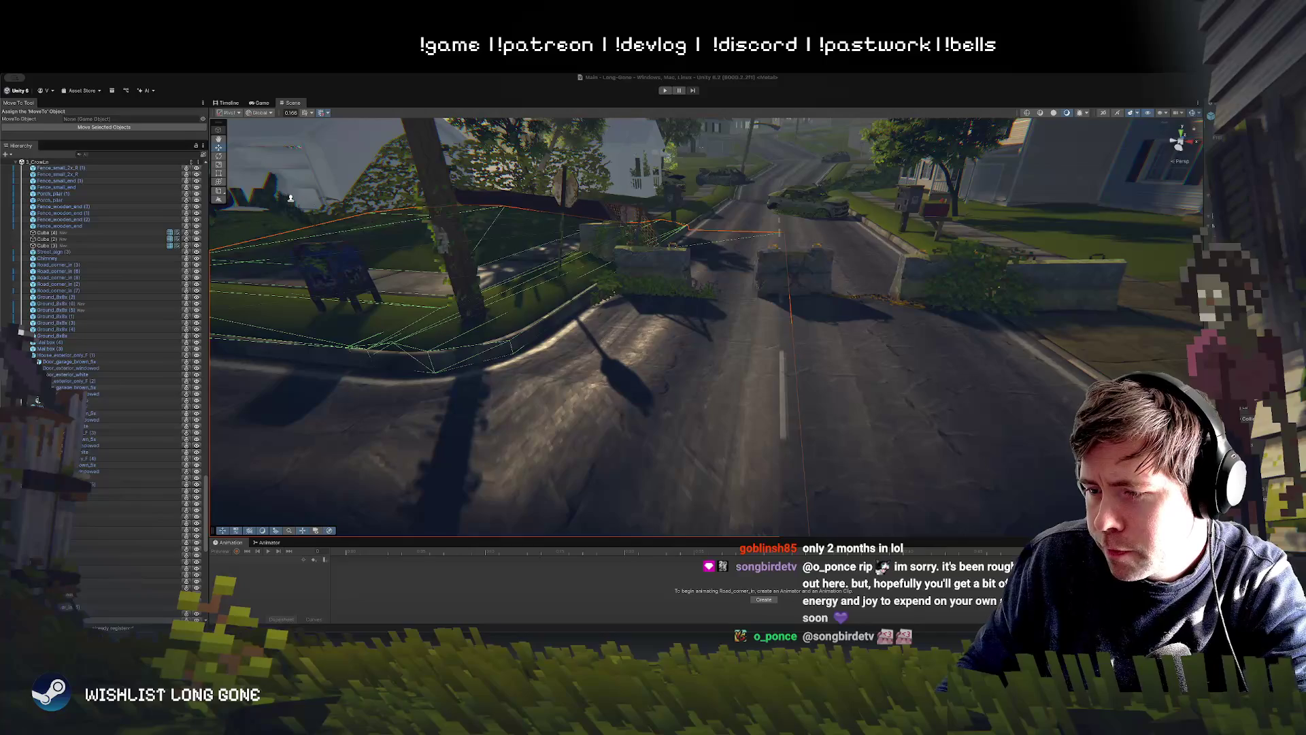
left_click(290, 198)
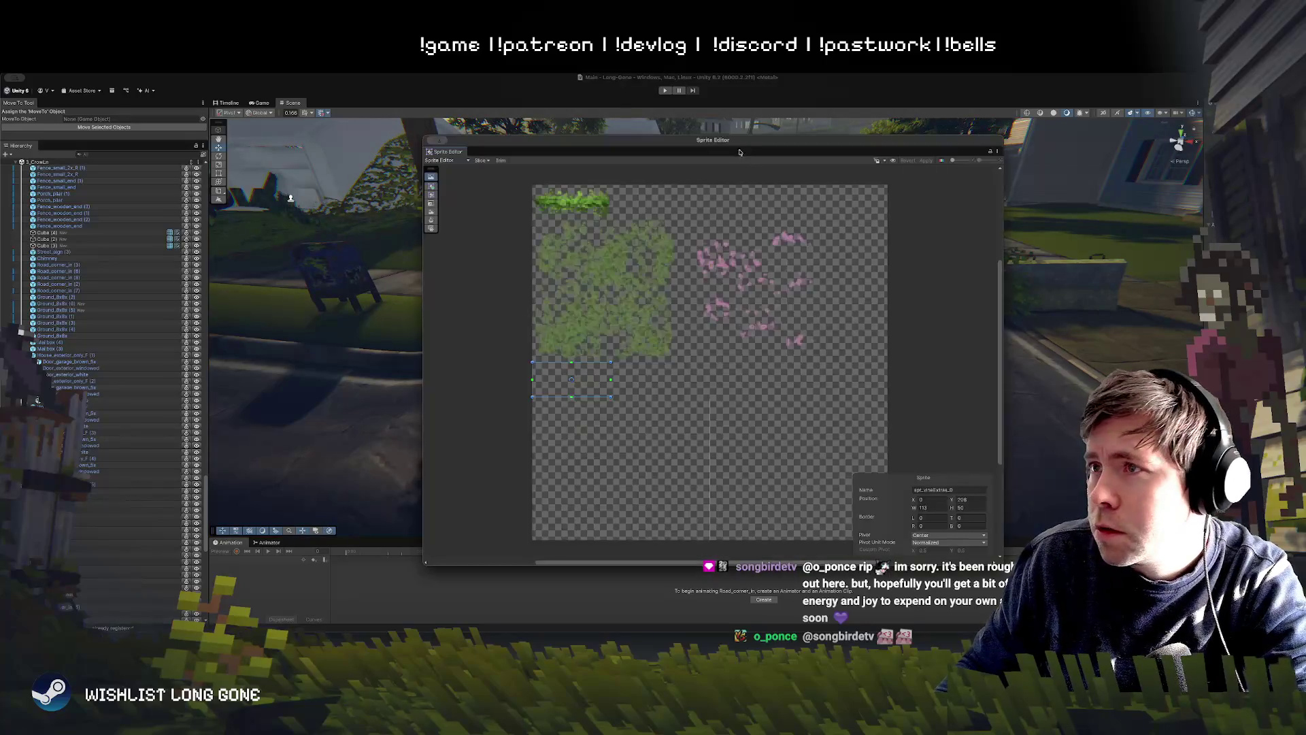
left_click_drag(746, 154, 691, 156)
left_click_drag(499, 399, 537, 346)
left_click_drag(528, 223, 522, 221)
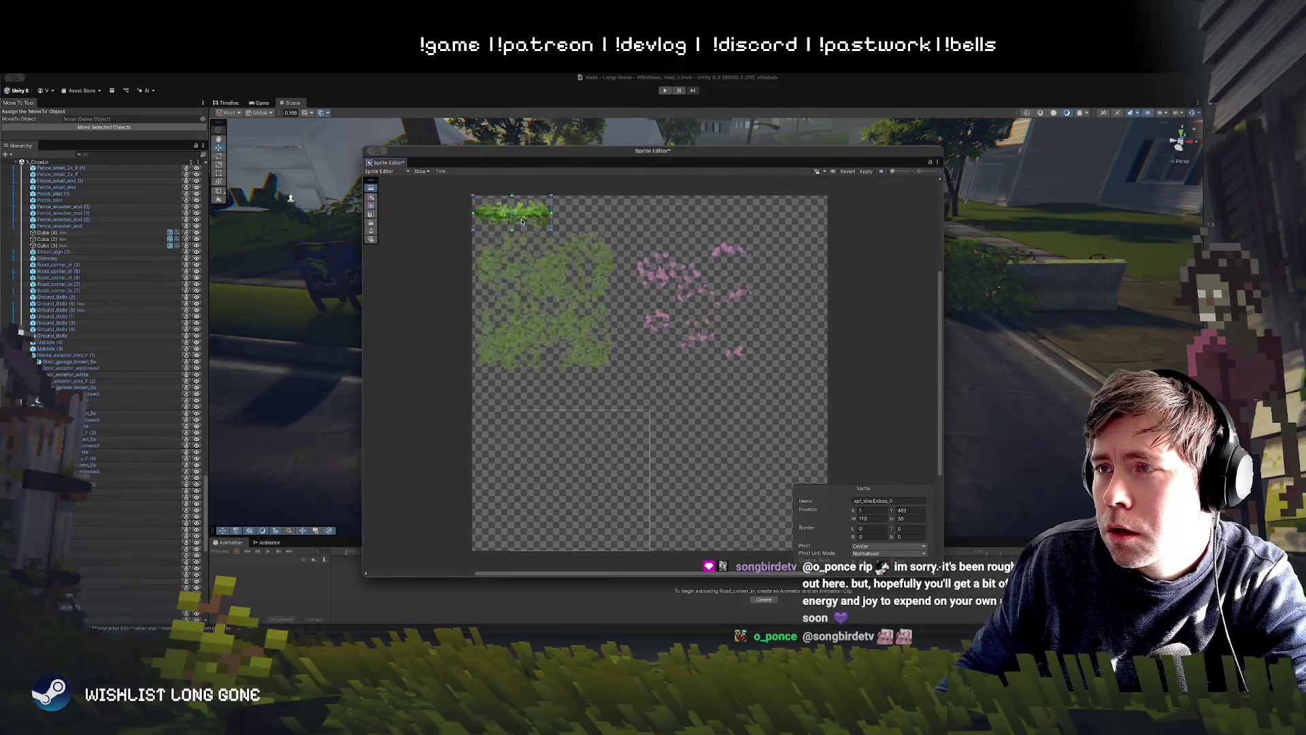
left_click_drag(596, 506, 563, 327)
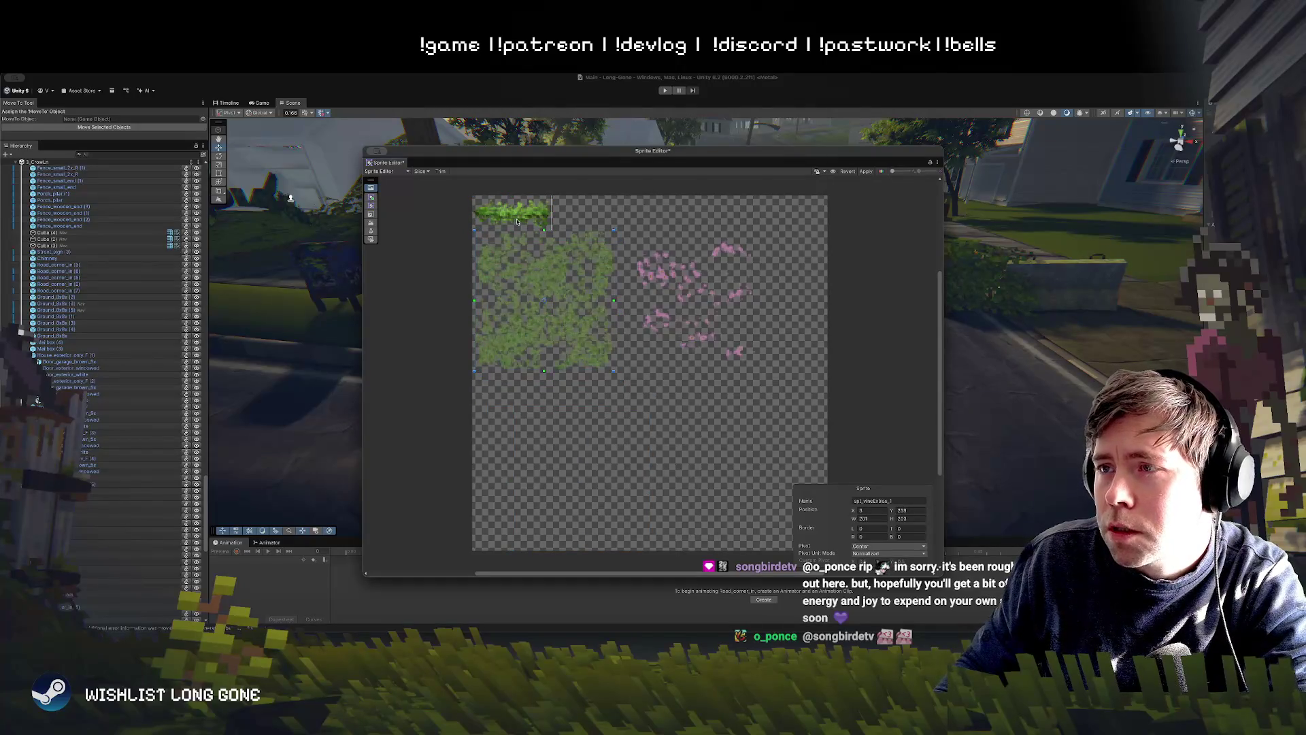
Step: Slice a new sprite around the pink flowers, name it spt_vineExtras_flowers, and apply
mouse_move(623, 231)
left_mouse_down()
mouse_move(783, 381)
mouse_move(770, 369)
left_mouse_up()
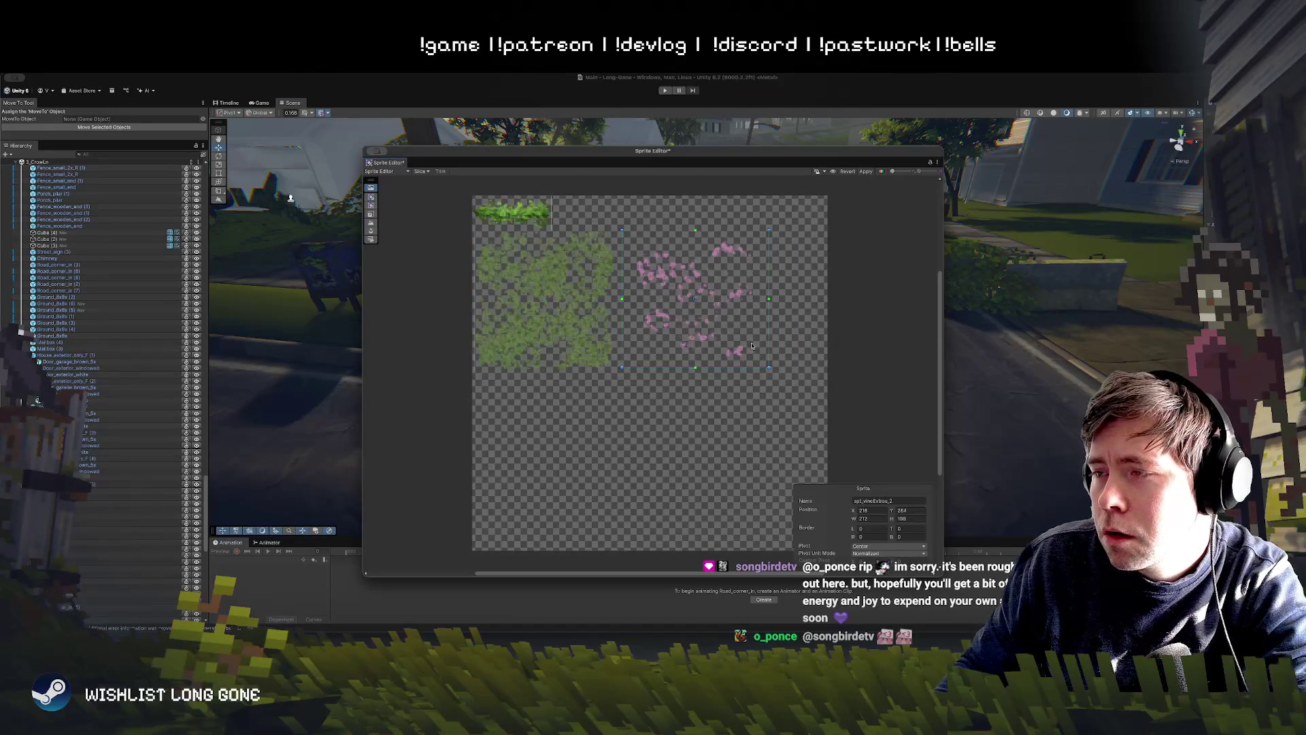
left_click(867, 172)
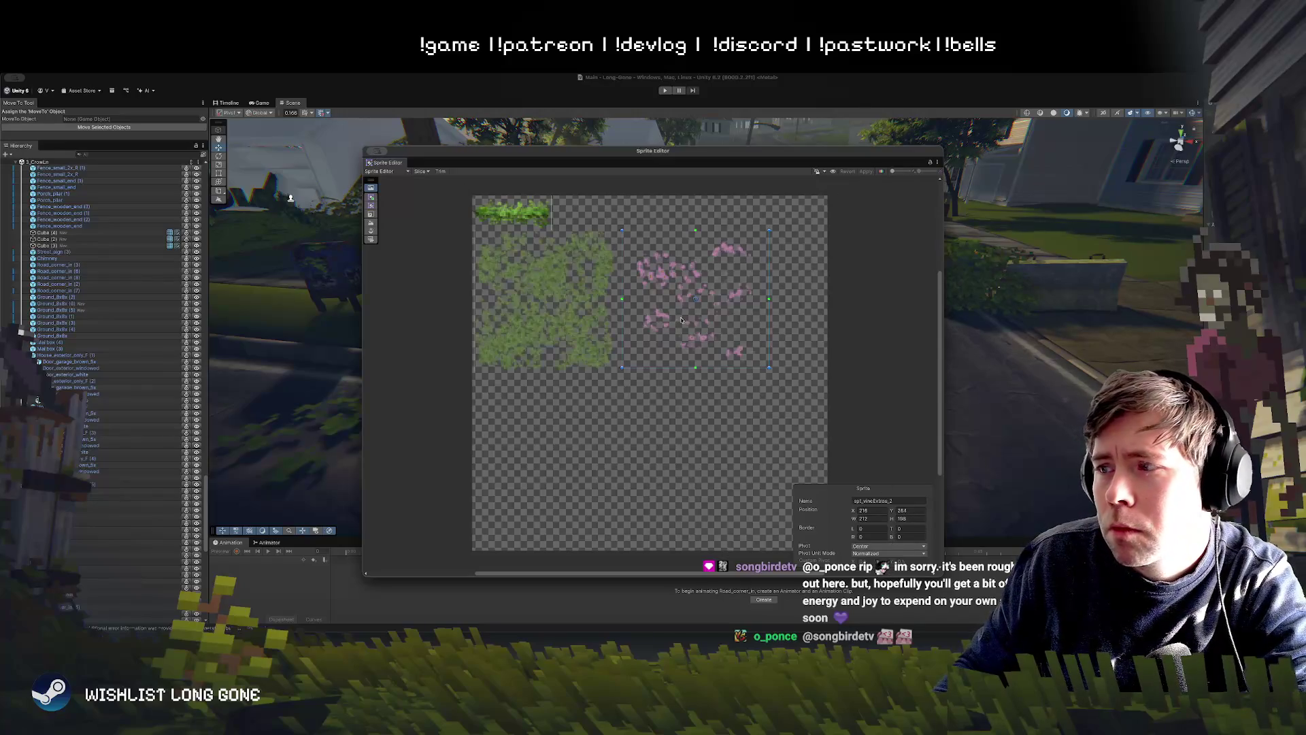
left_click(873, 500)
double_click(873, 500)
type("vineExtras_")
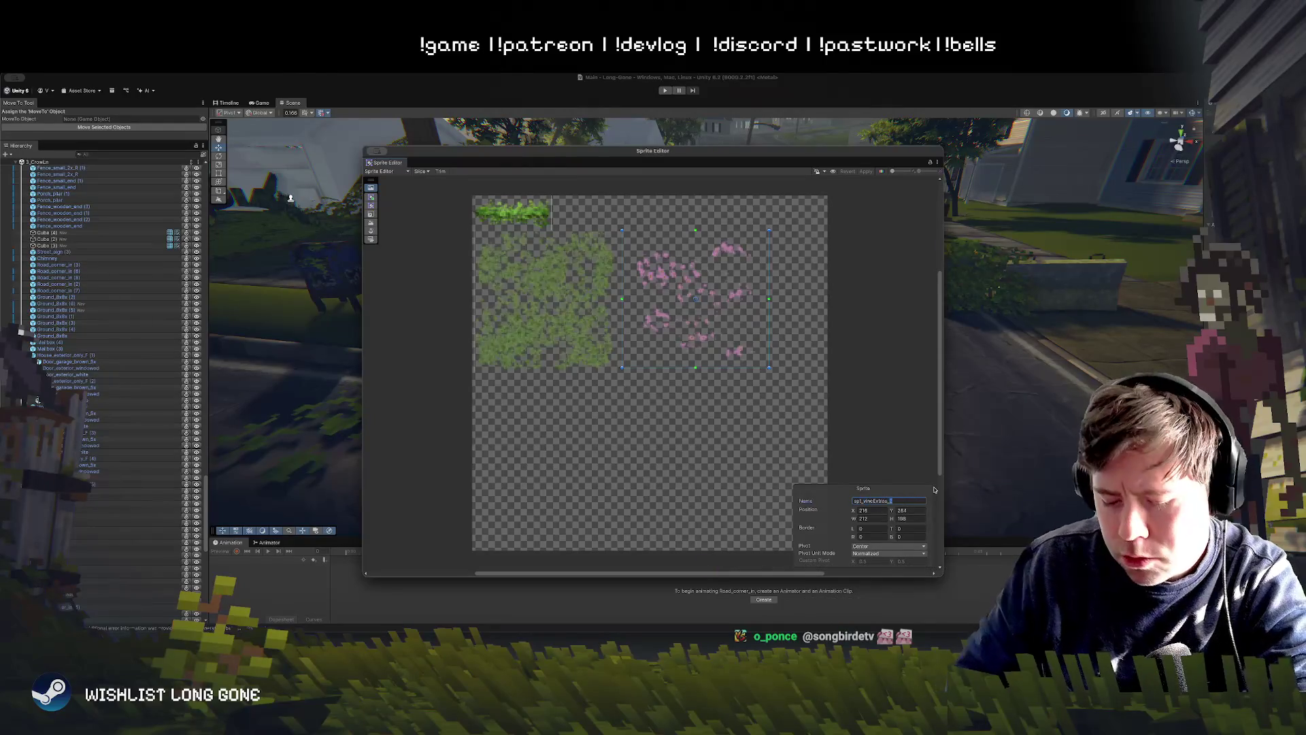
type("flowers")
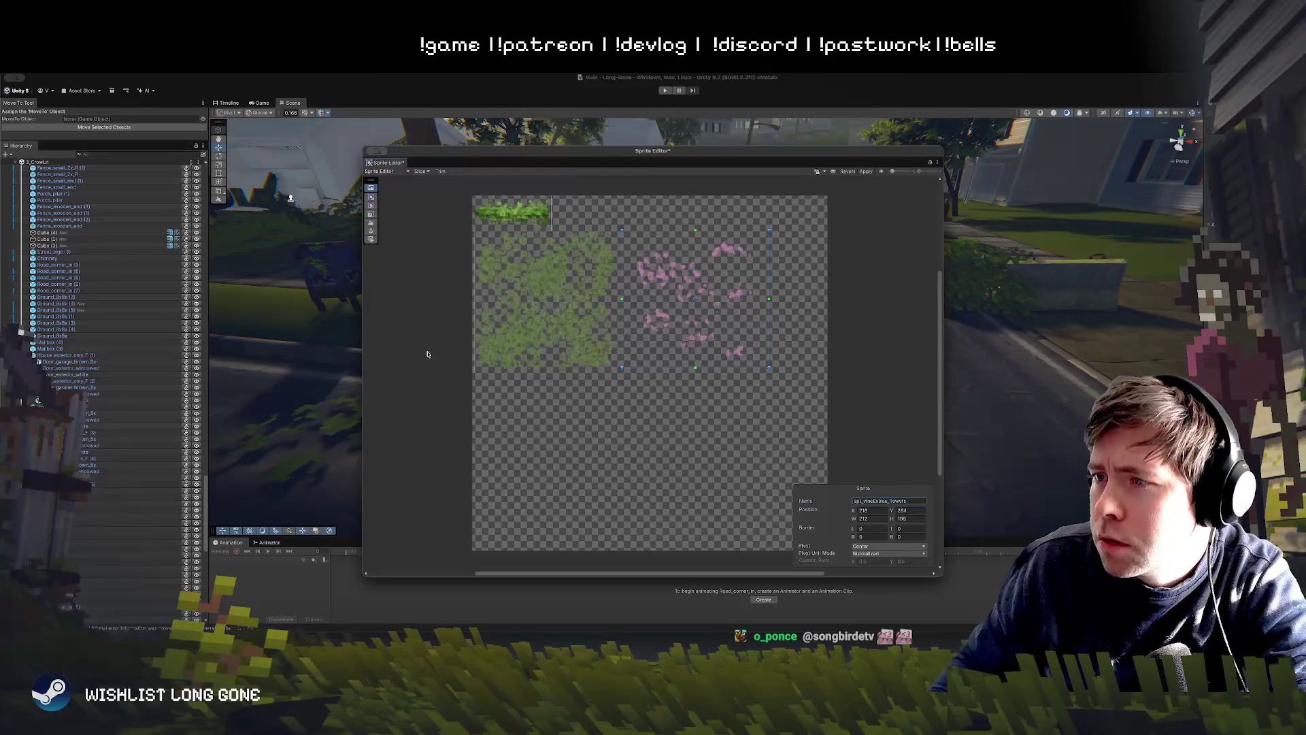
key("Return")
key("ctrl+s")
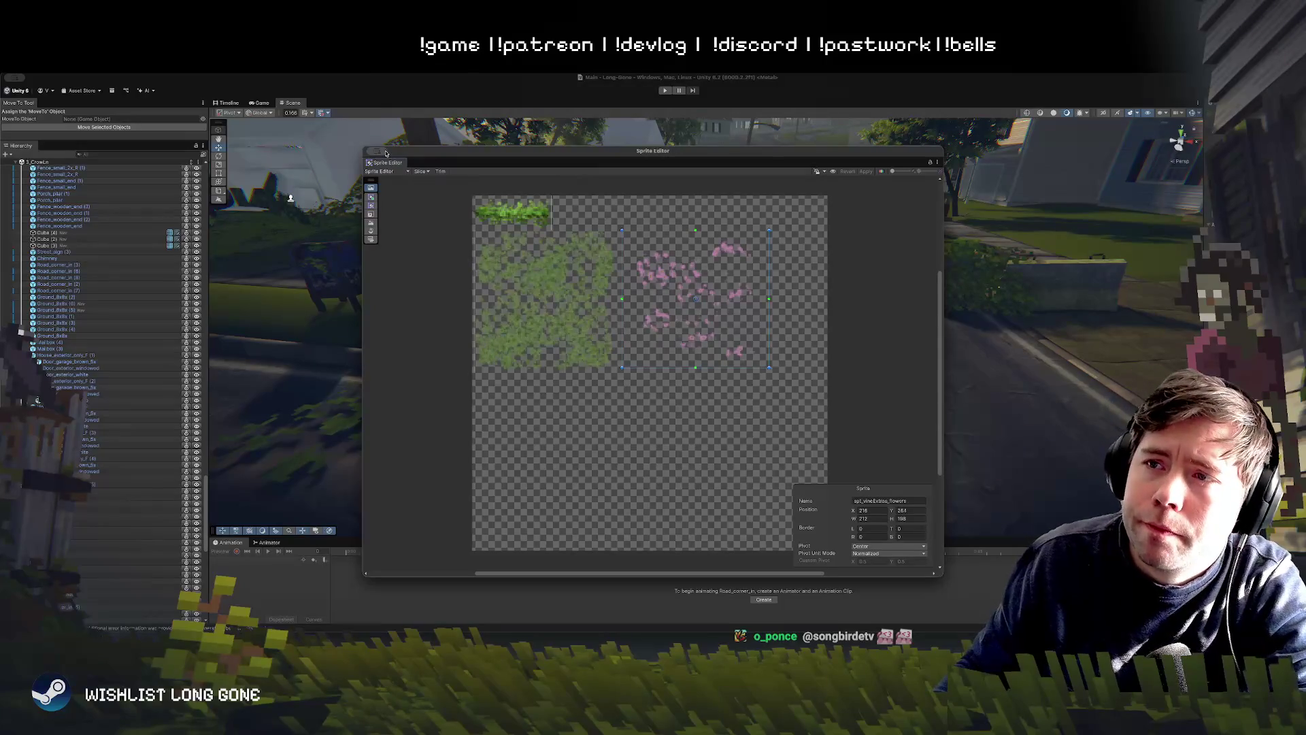
mouse_move(397, 151)
left_mouse_down()
mouse_move(305, 157)
mouse_move(410, 194)
left_mouse_up()
left_click(348, 190)
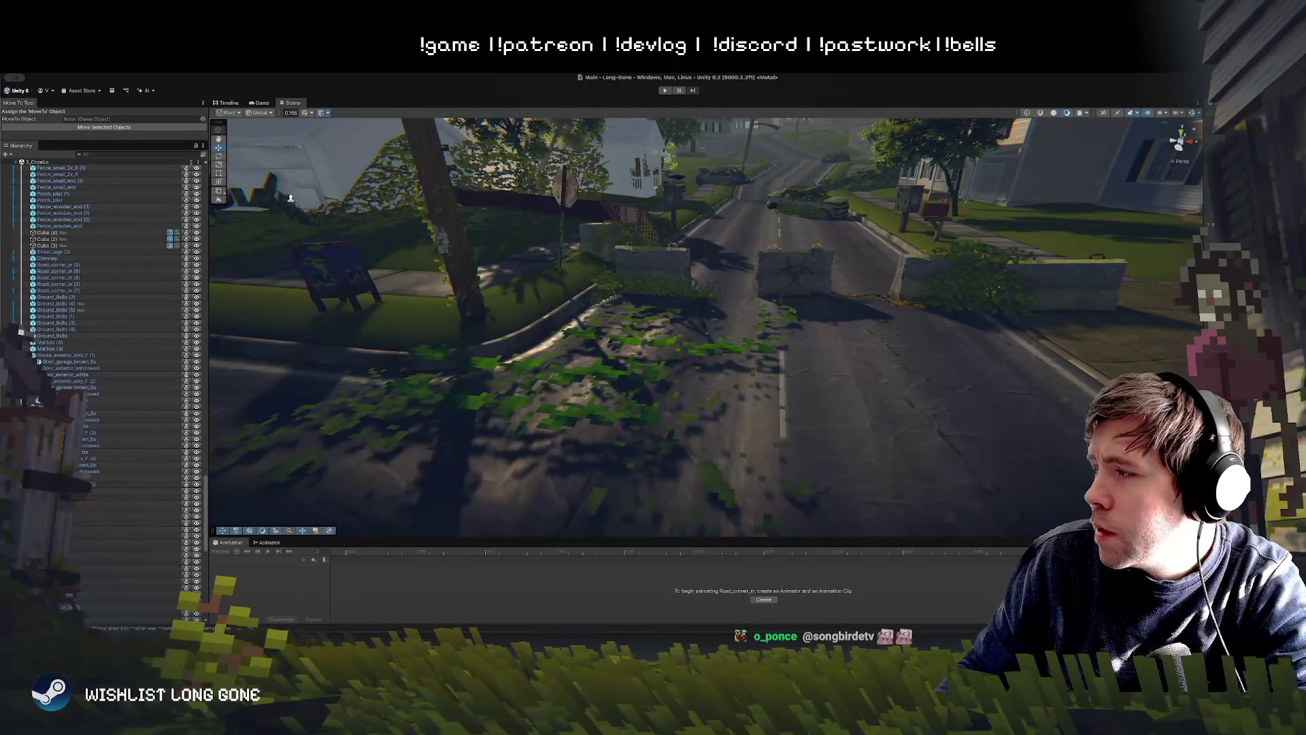
Step: Select the ivy decal on the grass patch, undoing a trial flower sprite placement
mouse_move(762, 398)
left_mouse_down()
mouse_move(788, 410)
mouse_move(300, 138)
left_mouse_up()
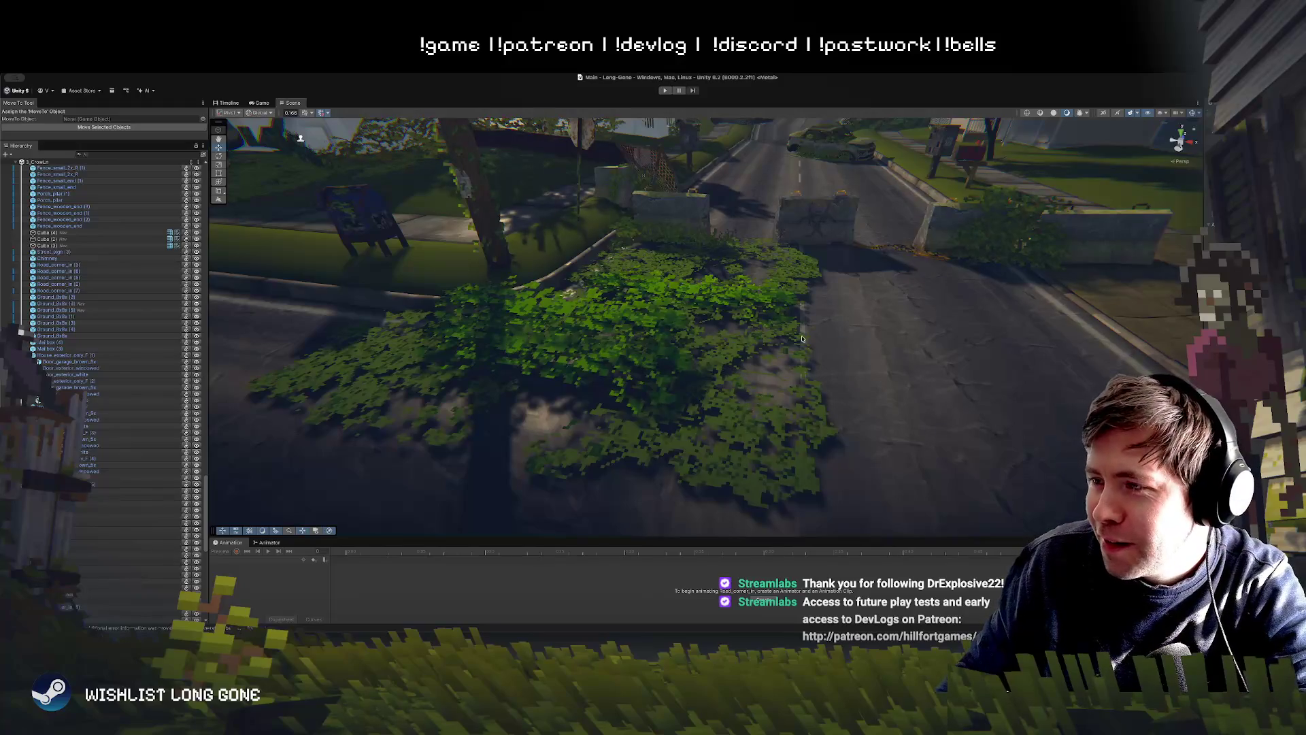
left_click(720, 367)
mouse_move(782, 324)
left_mouse_down()
mouse_move(827, 316)
mouse_move(786, 344)
left_mouse_up()
mouse_move(538, 368)
left_mouse_down()
mouse_move(510, 435)
mouse_move(820, 432)
left_mouse_up()
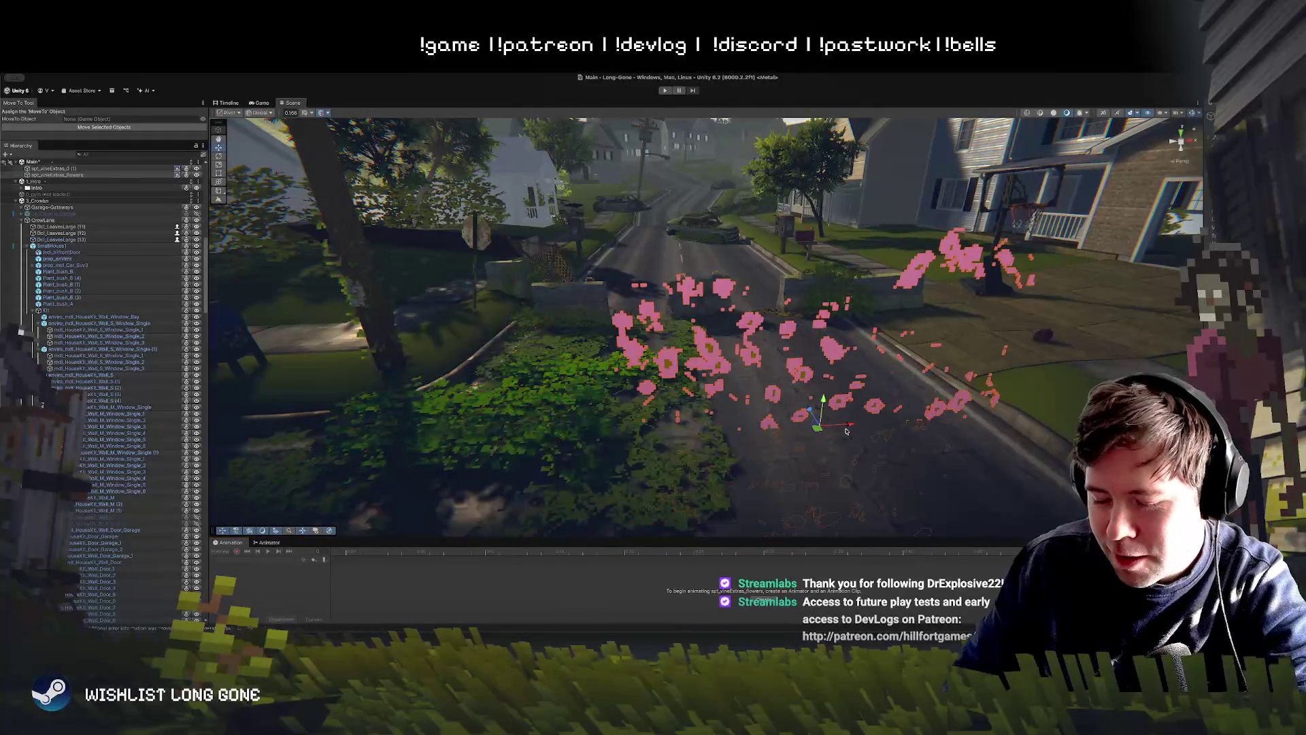
key("ctrl+z")
key("ctrl+z")
scroll(786, 491, "down", 3)
Step: Duplicate the ivy decal twice, moving one copy further right and nudging the patch down
key("ctrl+d")
mouse_move(575, 340)
left_mouse_down()
mouse_move(830, 370)
mouse_move(802, 326)
left_mouse_up()
key("ctrl+d")
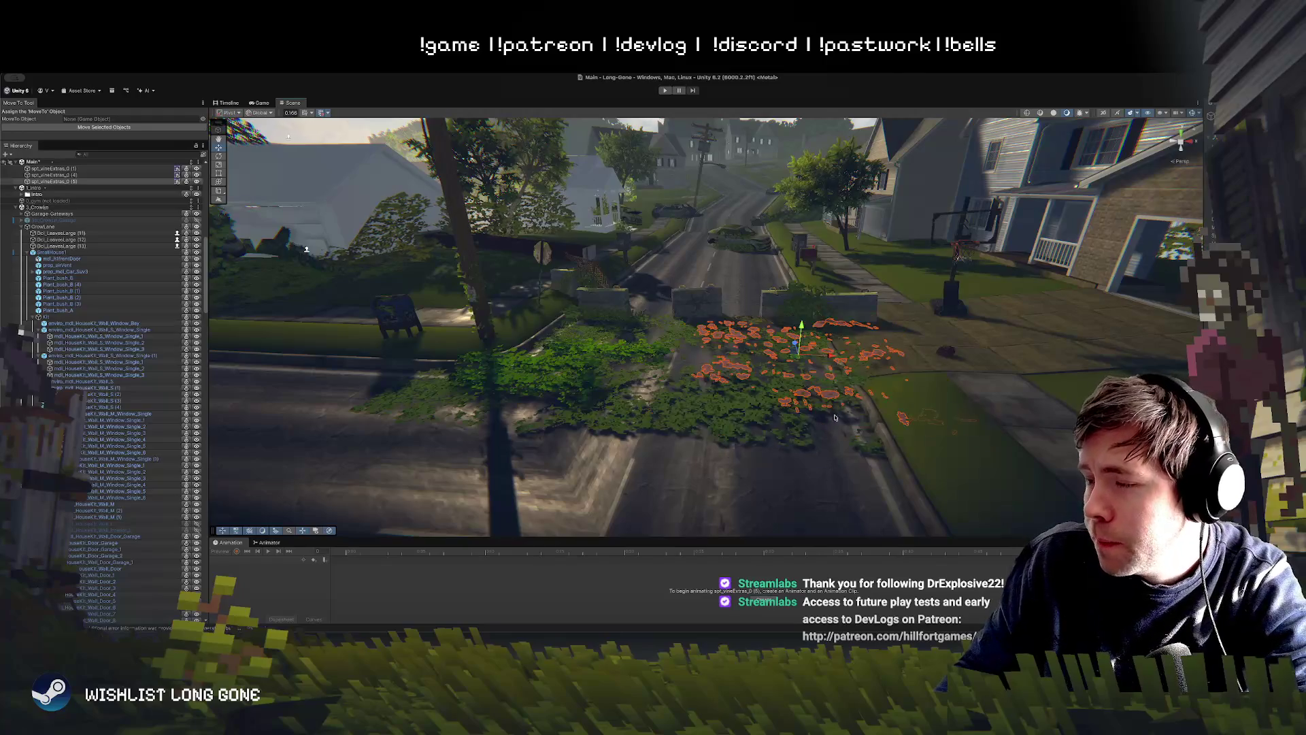
key("f")
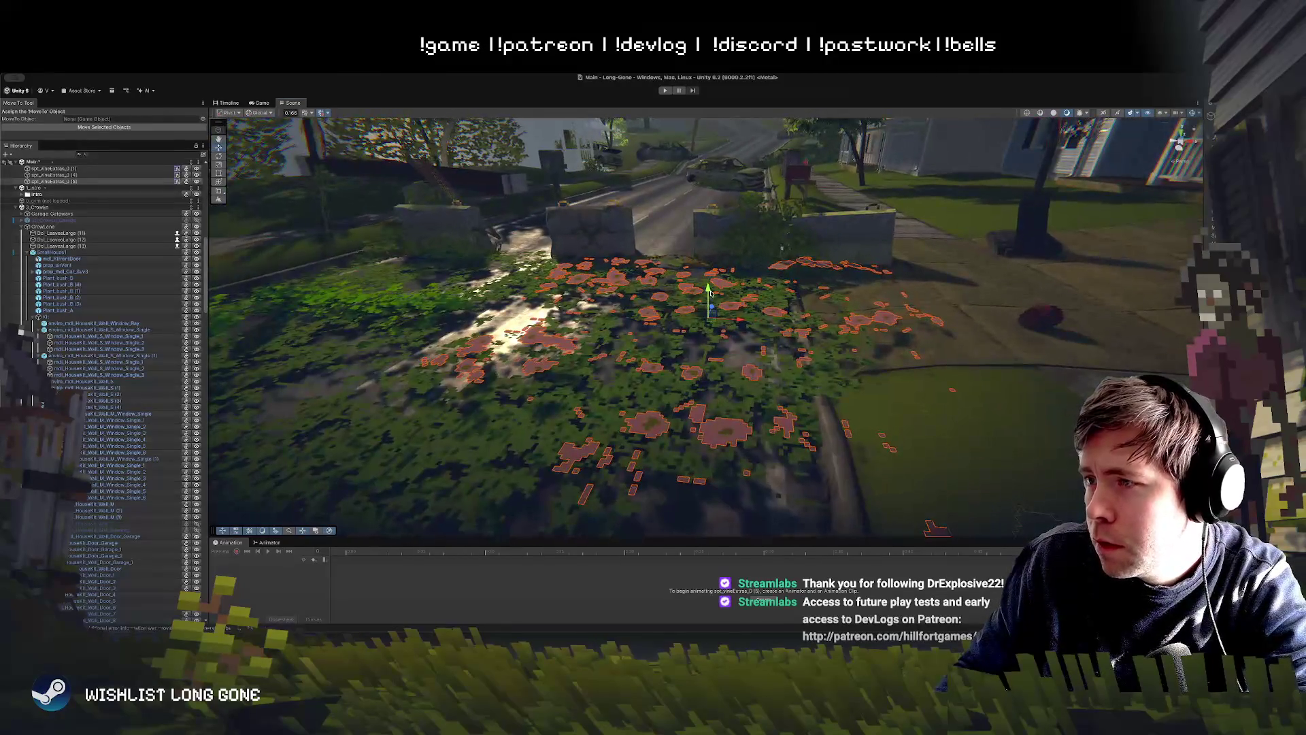
left_click_drag(710, 293, 709, 304)
Step: Inspect the vine patch up close and select the pink flower decal
left_click_drag(756, 375, 715, 277)
key("w")
left_click_drag(712, 281, 712, 282)
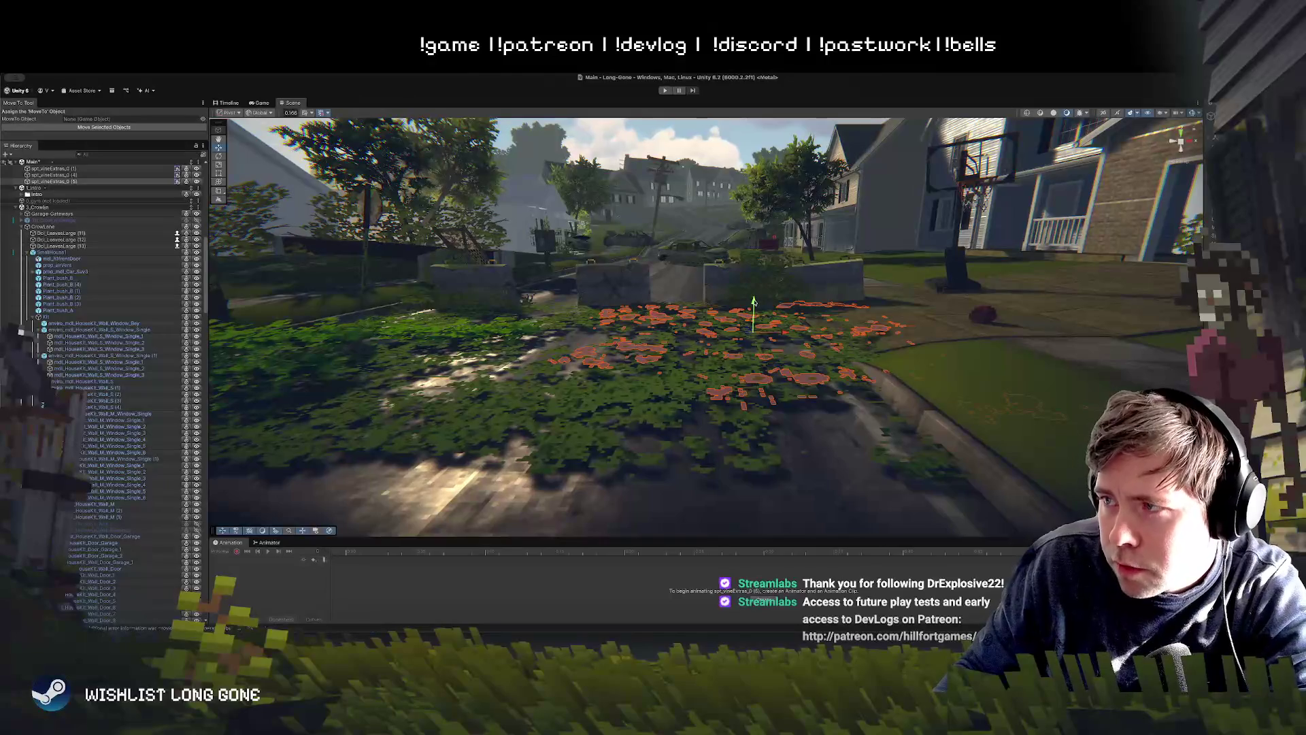
left_click(718, 369)
mouse_move(754, 310)
left_mouse_down()
mouse_move(735, 237)
mouse_move(733, 284)
mouse_move(732, 251)
left_mouse_up()
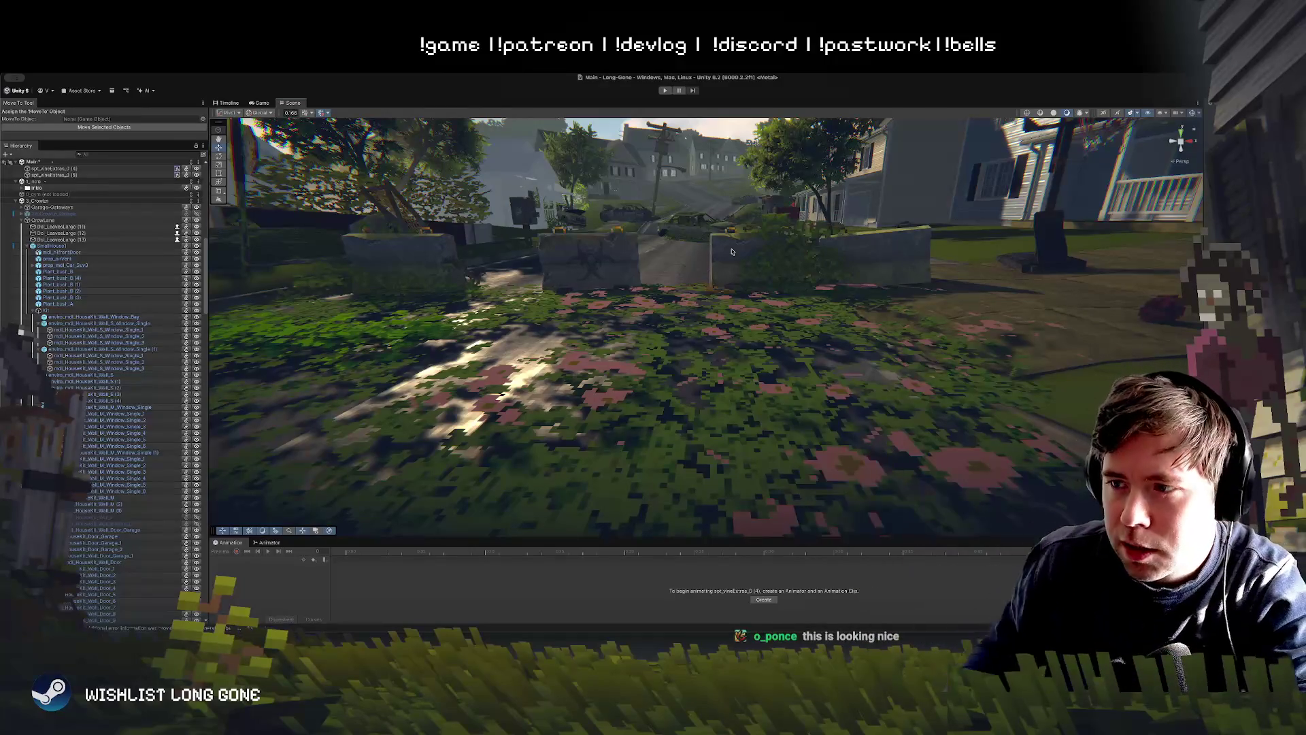
left_click(689, 319)
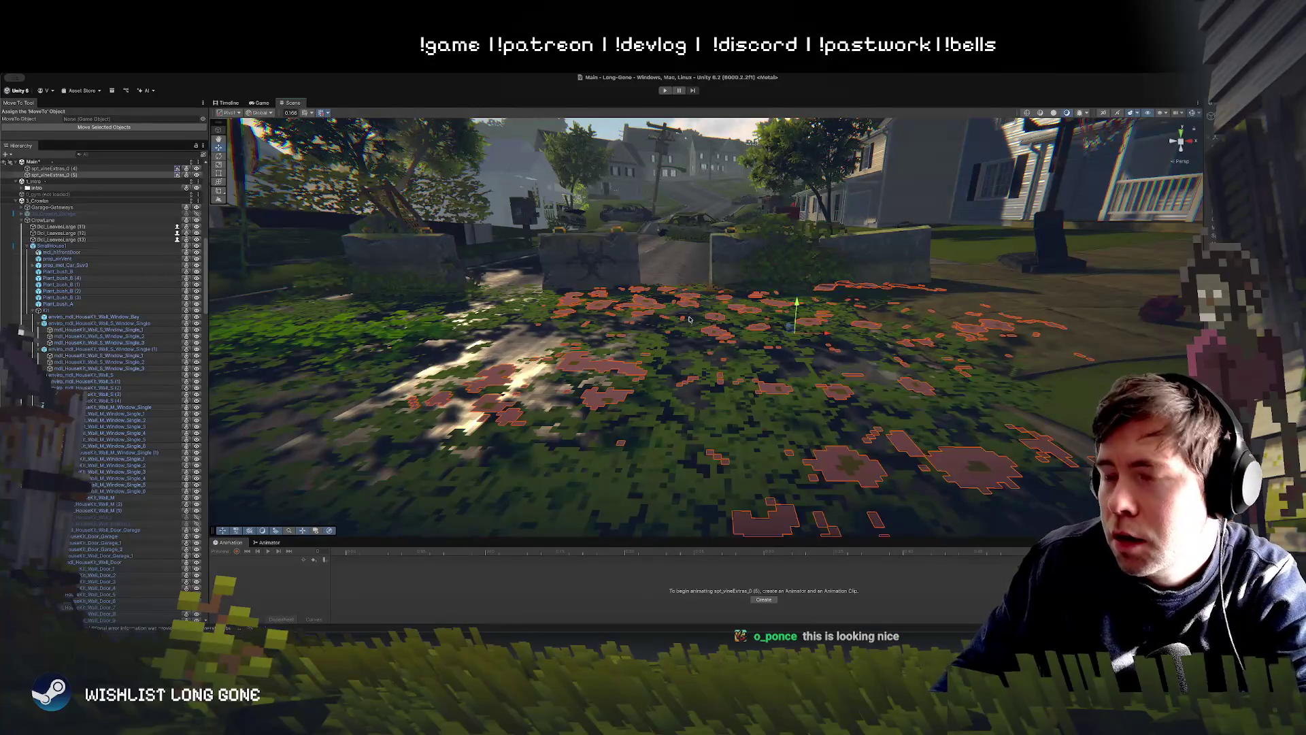
mouse_move(797, 308)
left_mouse_down()
mouse_move(799, 294)
mouse_move(802, 351)
mouse_move(785, 355)
left_mouse_up()
key("ctrl+d")
key("e")
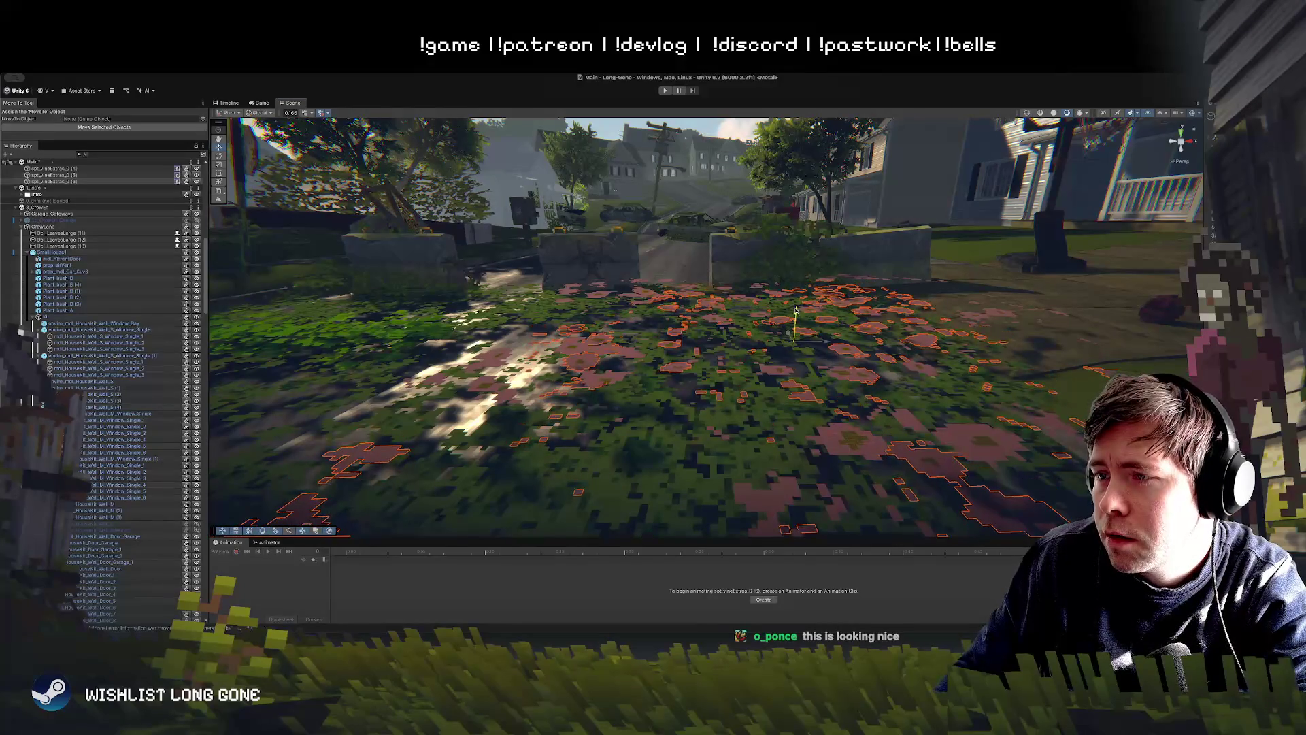
left_click_drag(718, 132, 698, 248)
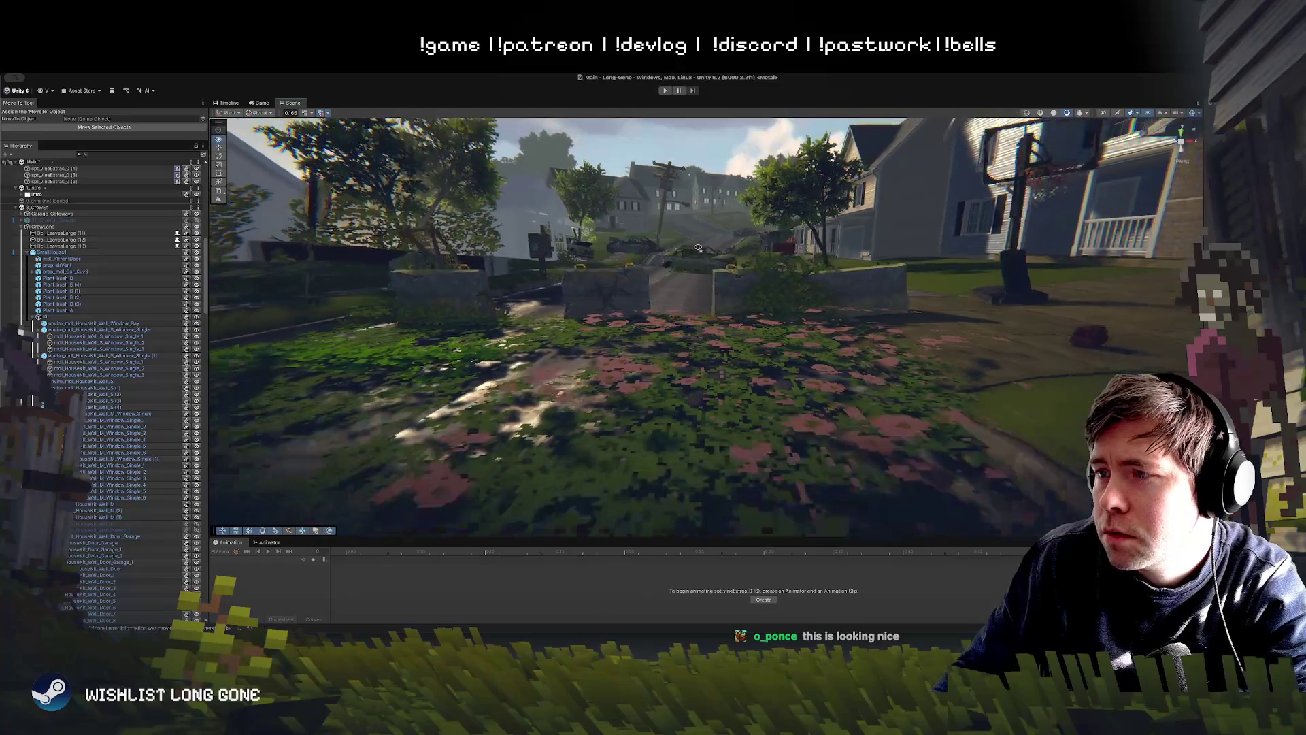
key("w")
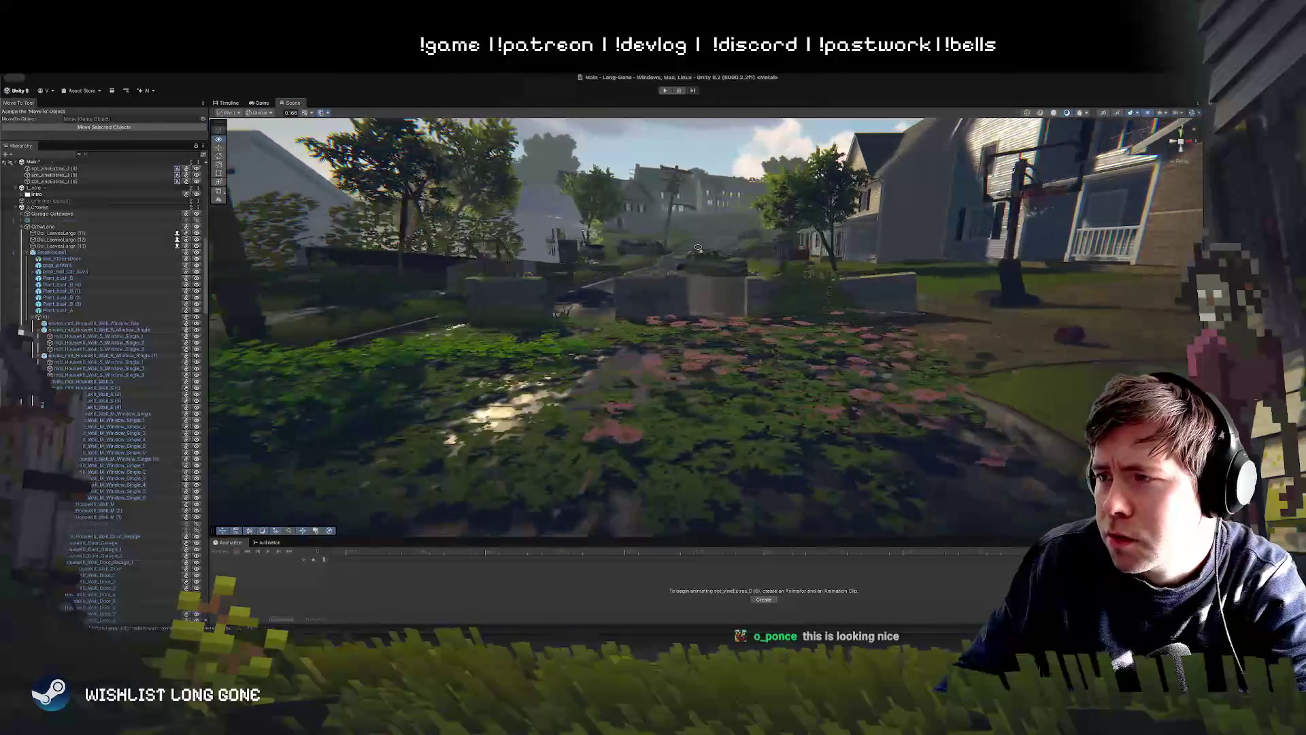
key("d")
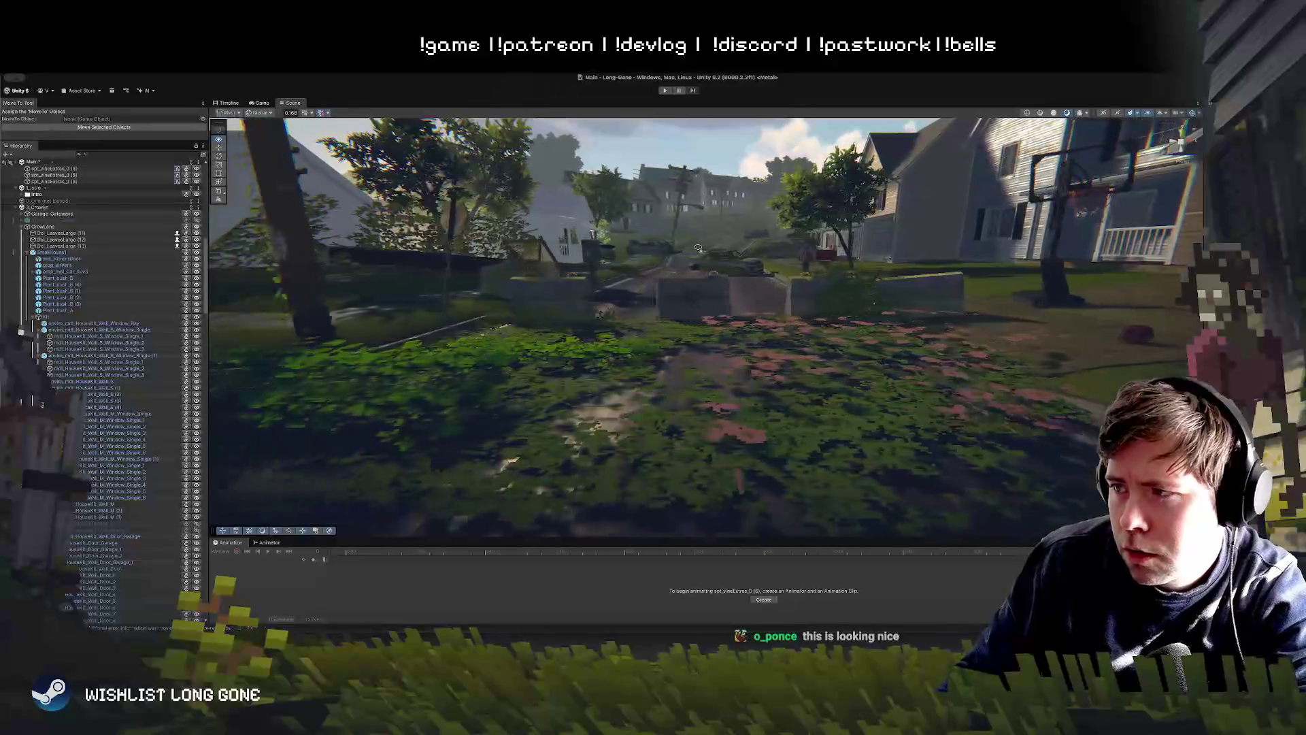
key("s")
key("a")
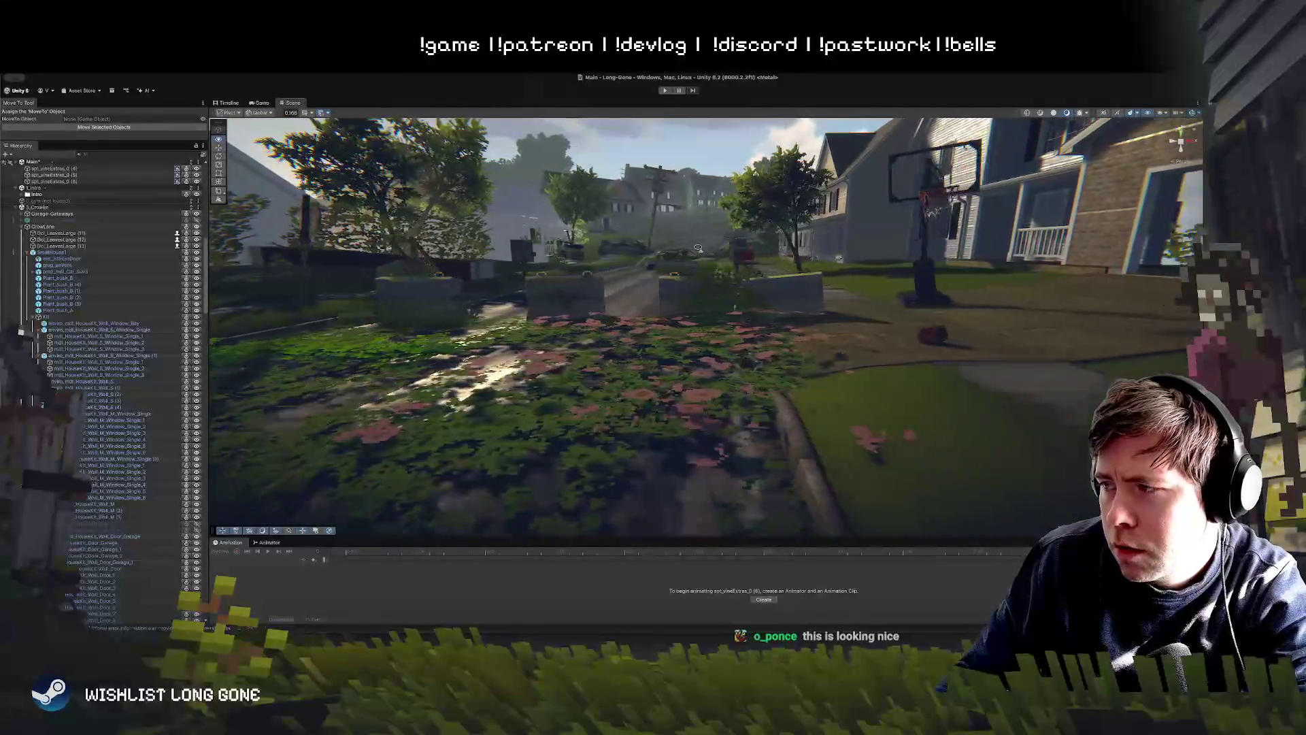
key("s")
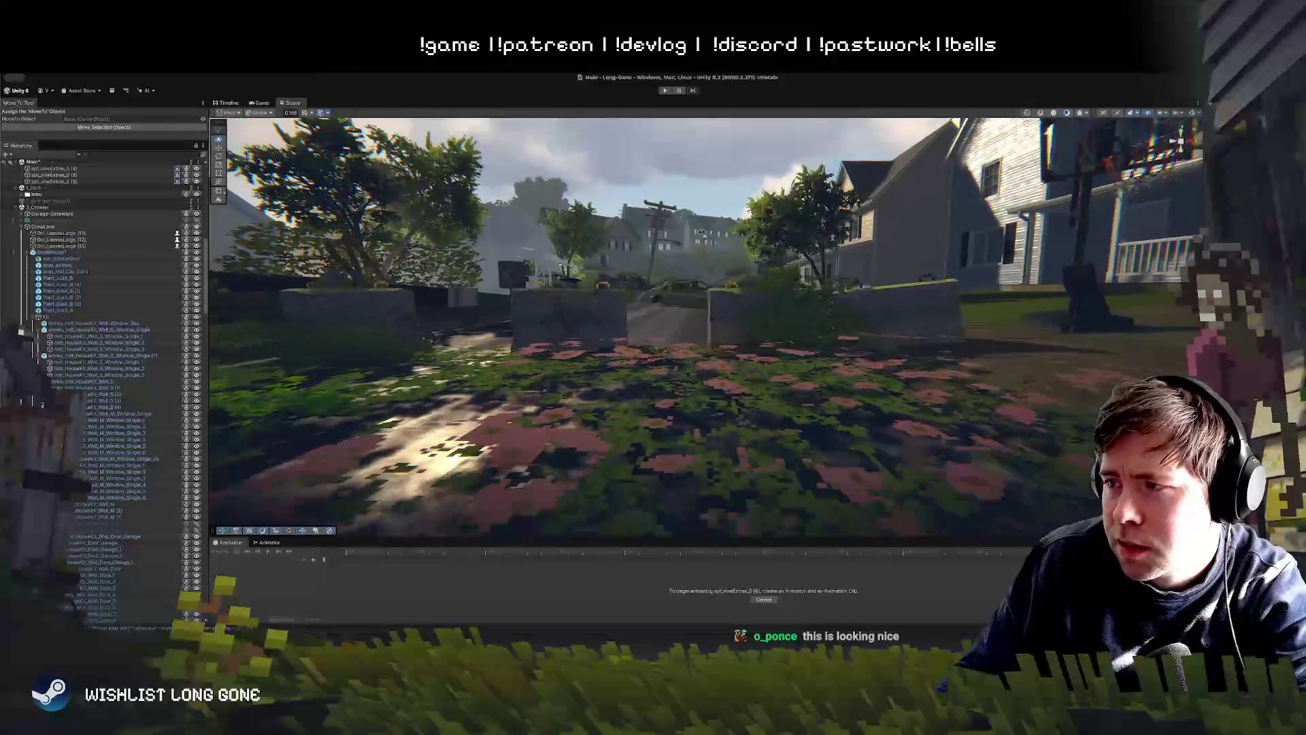
key("w")
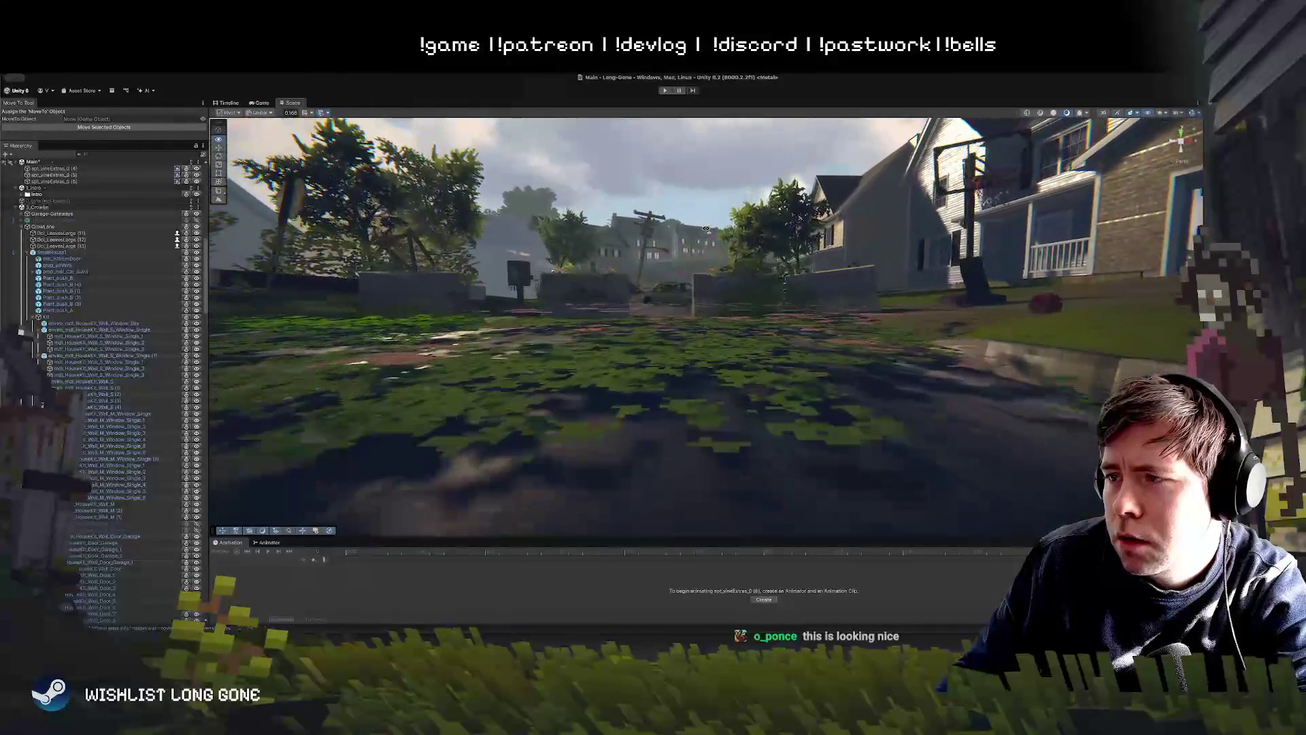
left_click(525, 328)
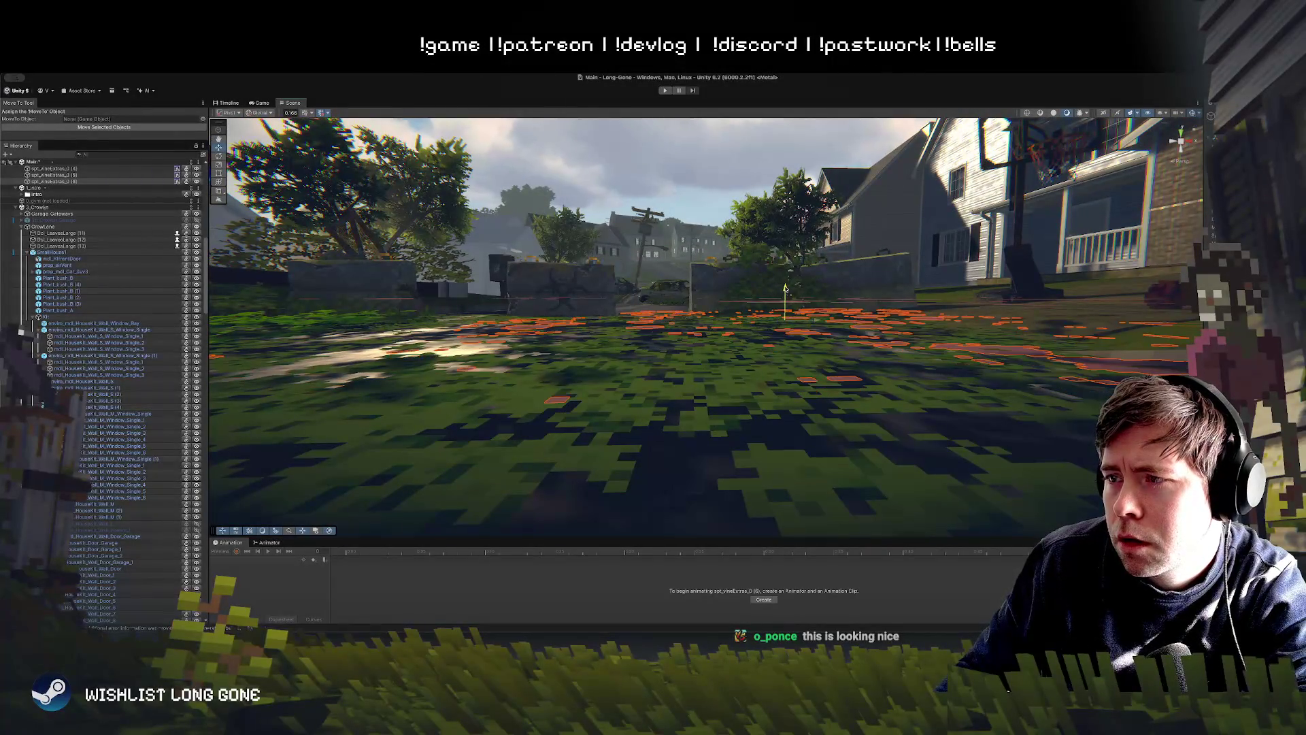
left_click(749, 304)
left_click_drag(654, 297, 658, 306)
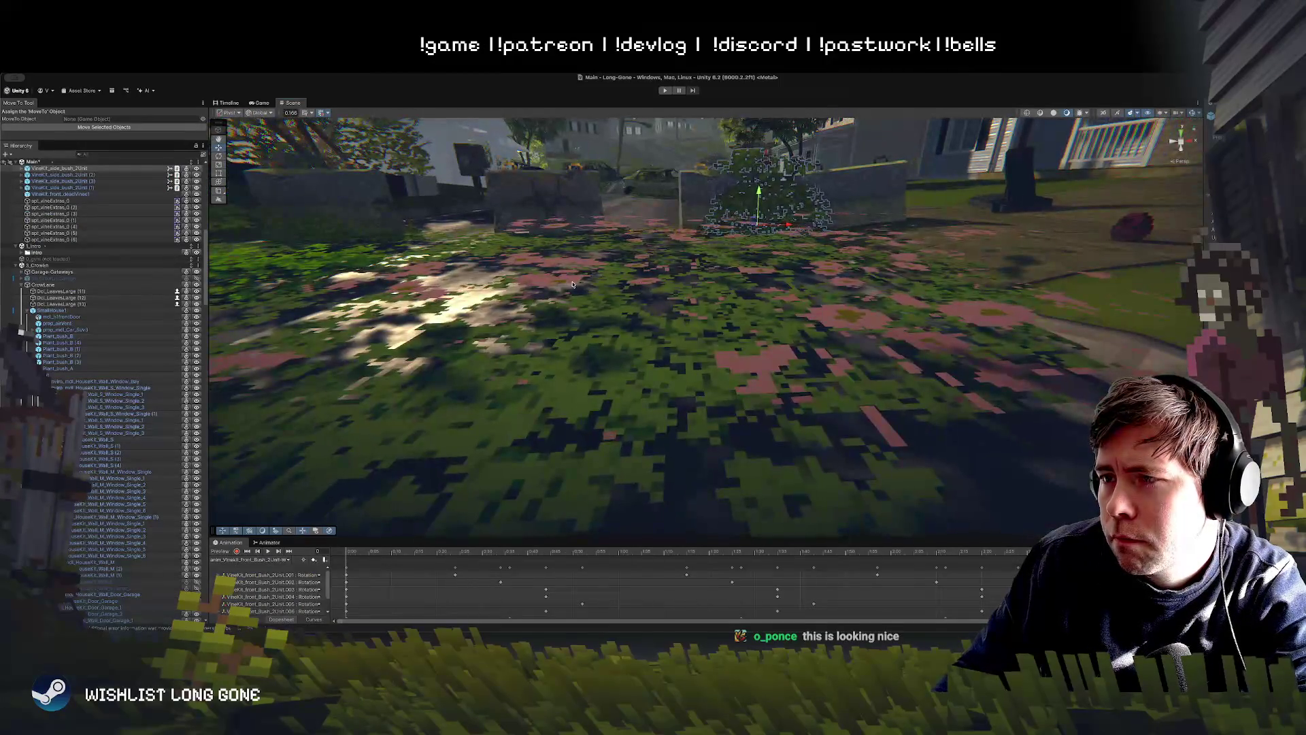
Step: Drag decal spt_vineExtras_0 (7) rightward across the garden patch
left_click(617, 265)
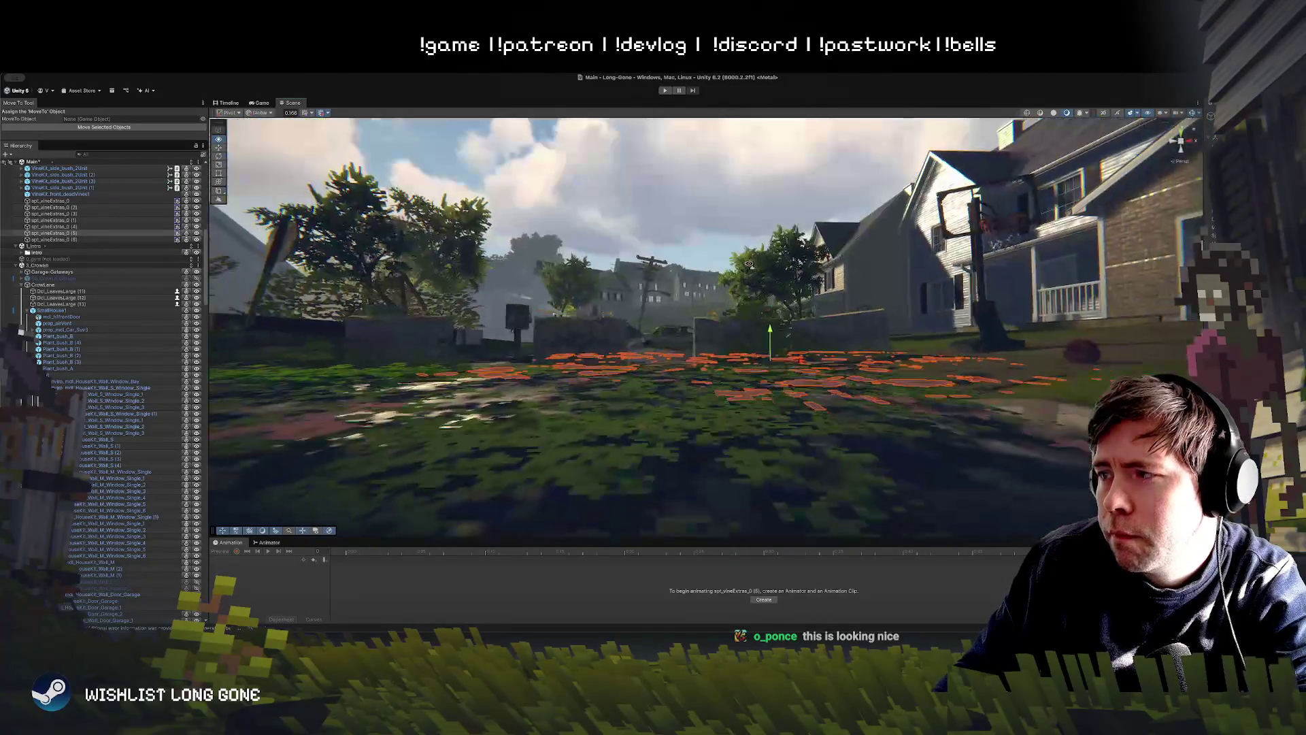
scroll(748, 265, "down", 10)
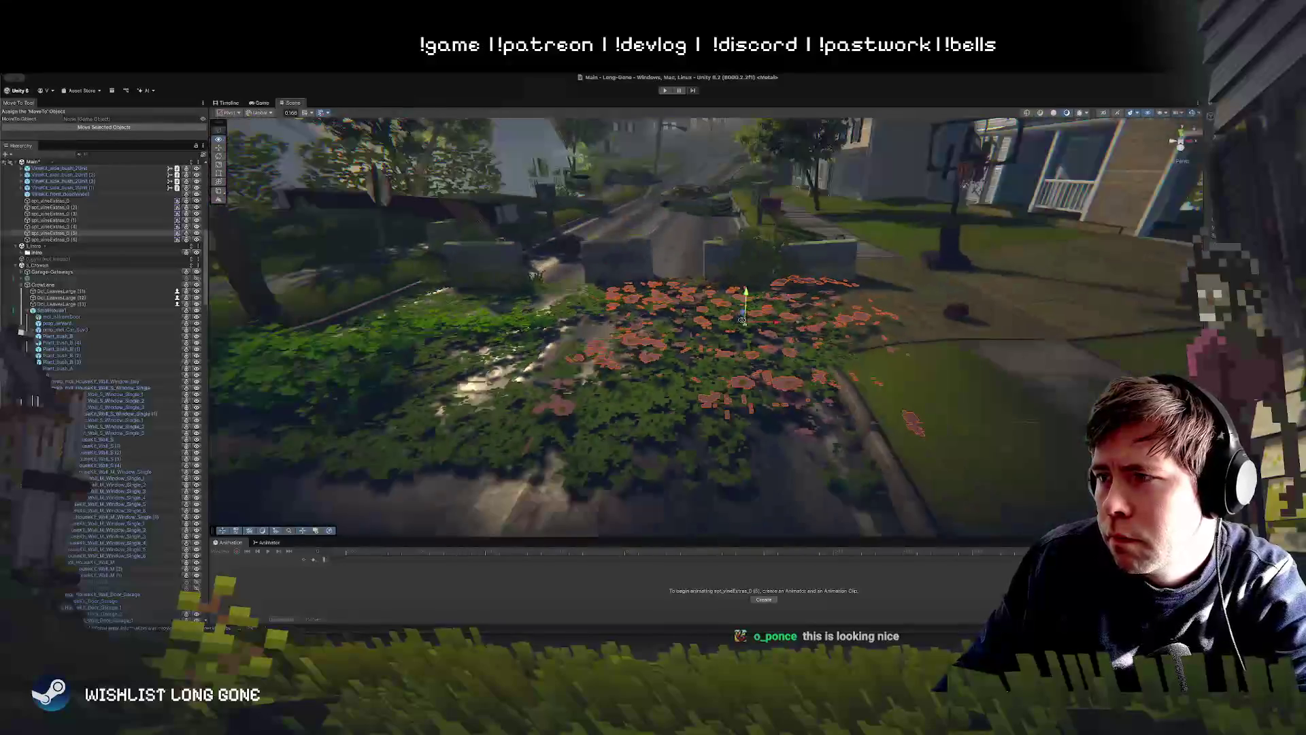
left_click_drag(729, 187, 747, 310)
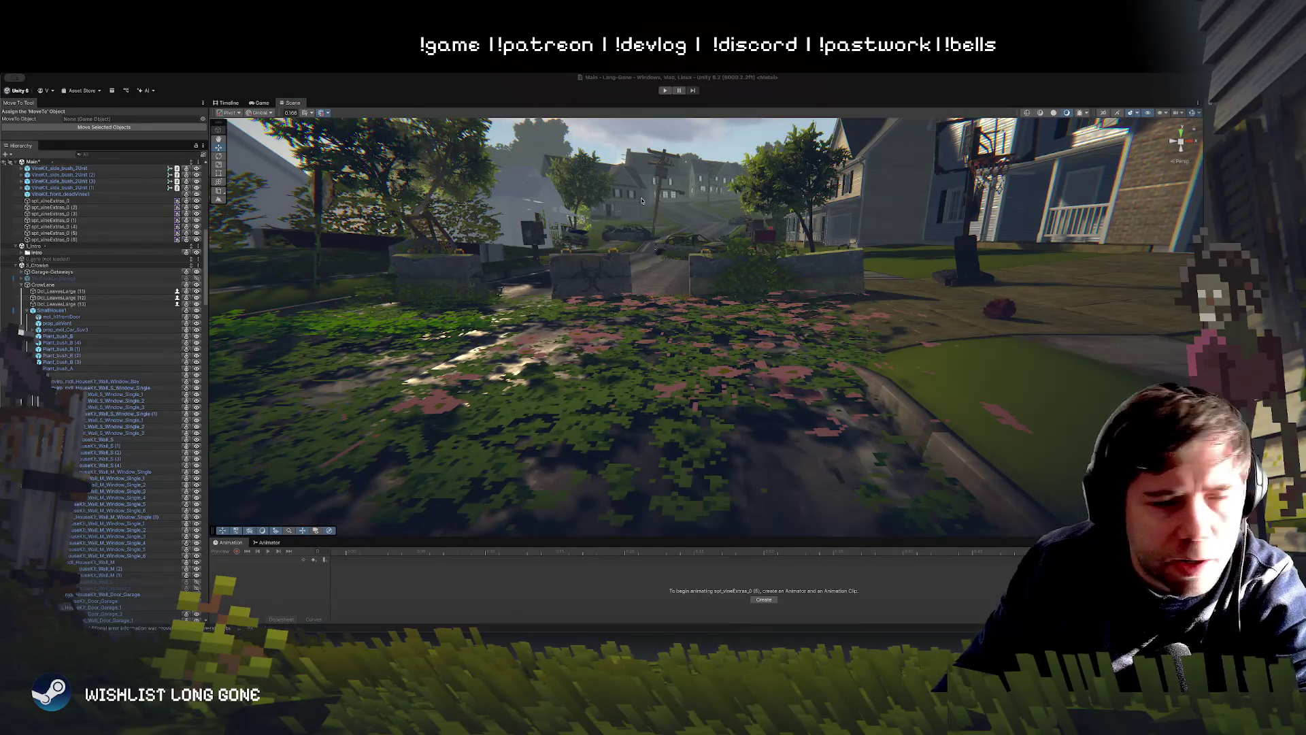
mouse_move(742, 363)
left_mouse_down()
mouse_move(790, 360)
mouse_move(775, 361)
left_mouse_up()
left_click(426, 360)
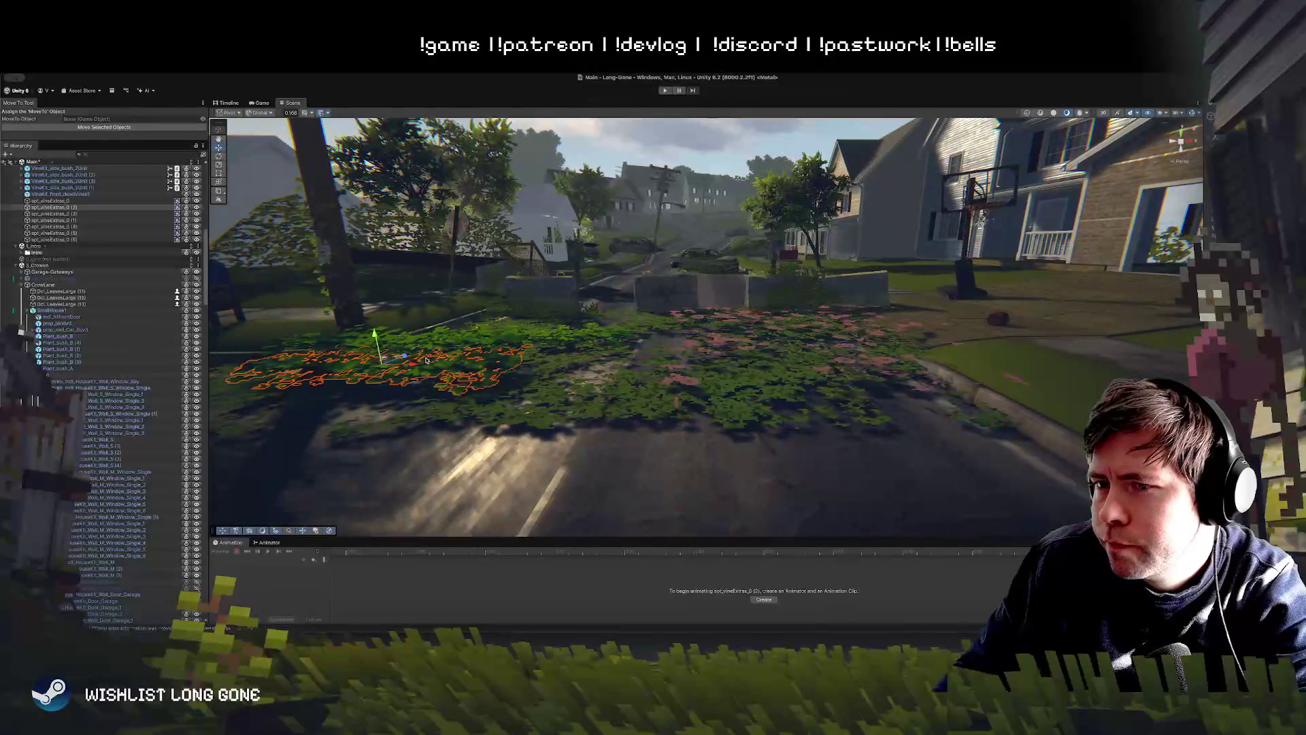
left_click(392, 370)
left_click_drag(386, 369, 709, 368)
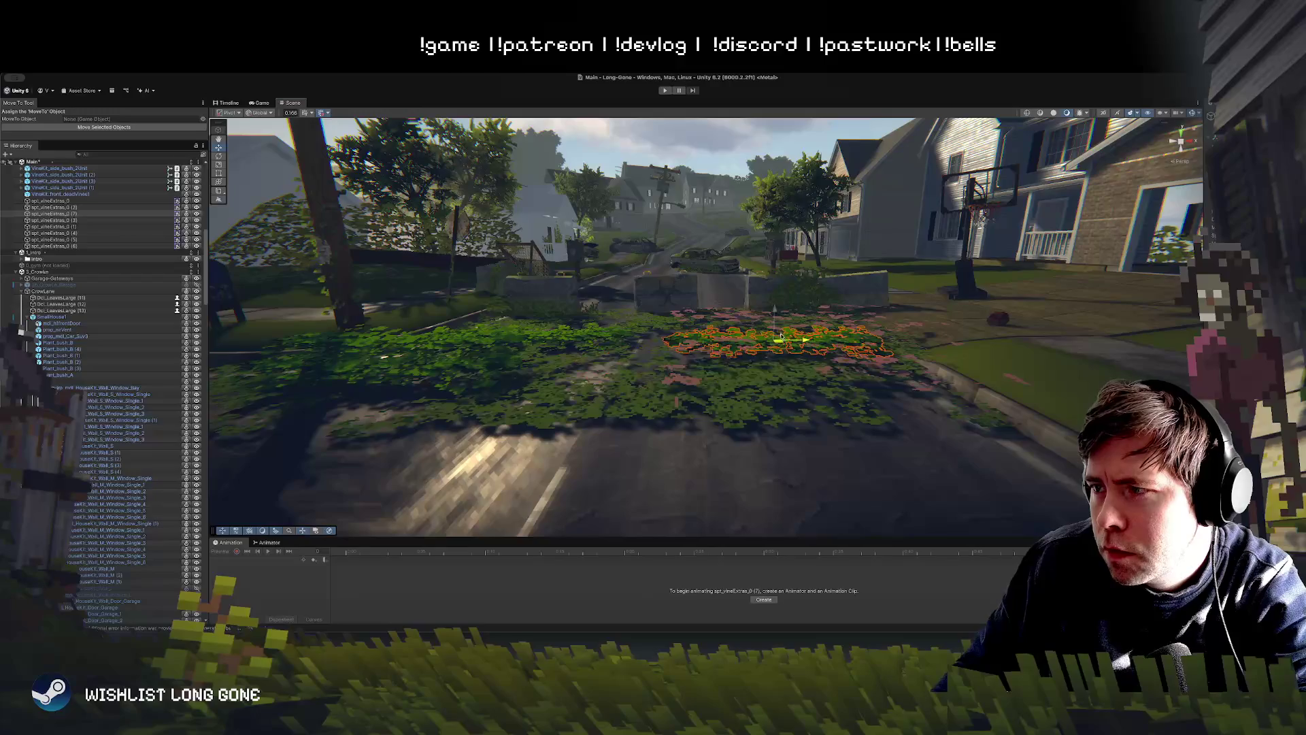
mouse_move(738, 147)
left_mouse_down()
mouse_move(808, 270)
mouse_move(800, 303)
left_mouse_up()
left_click(773, 343)
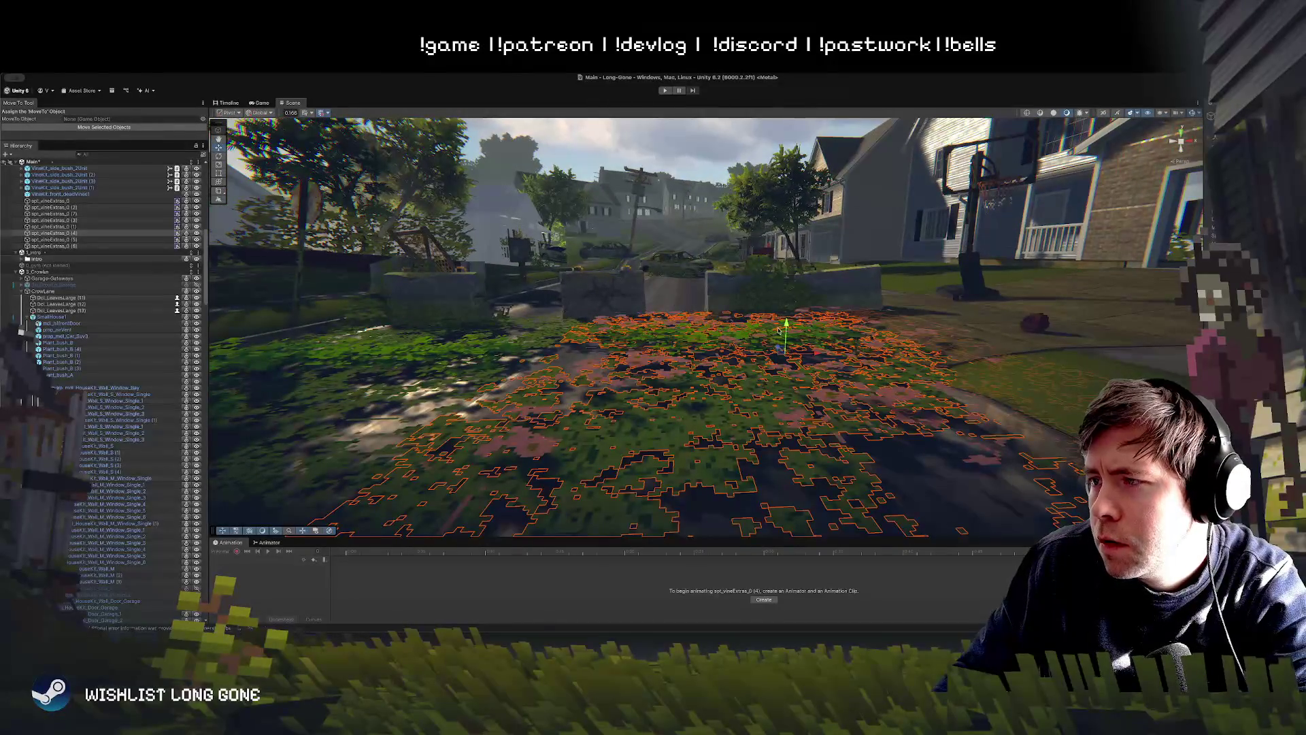
left_click(773, 332)
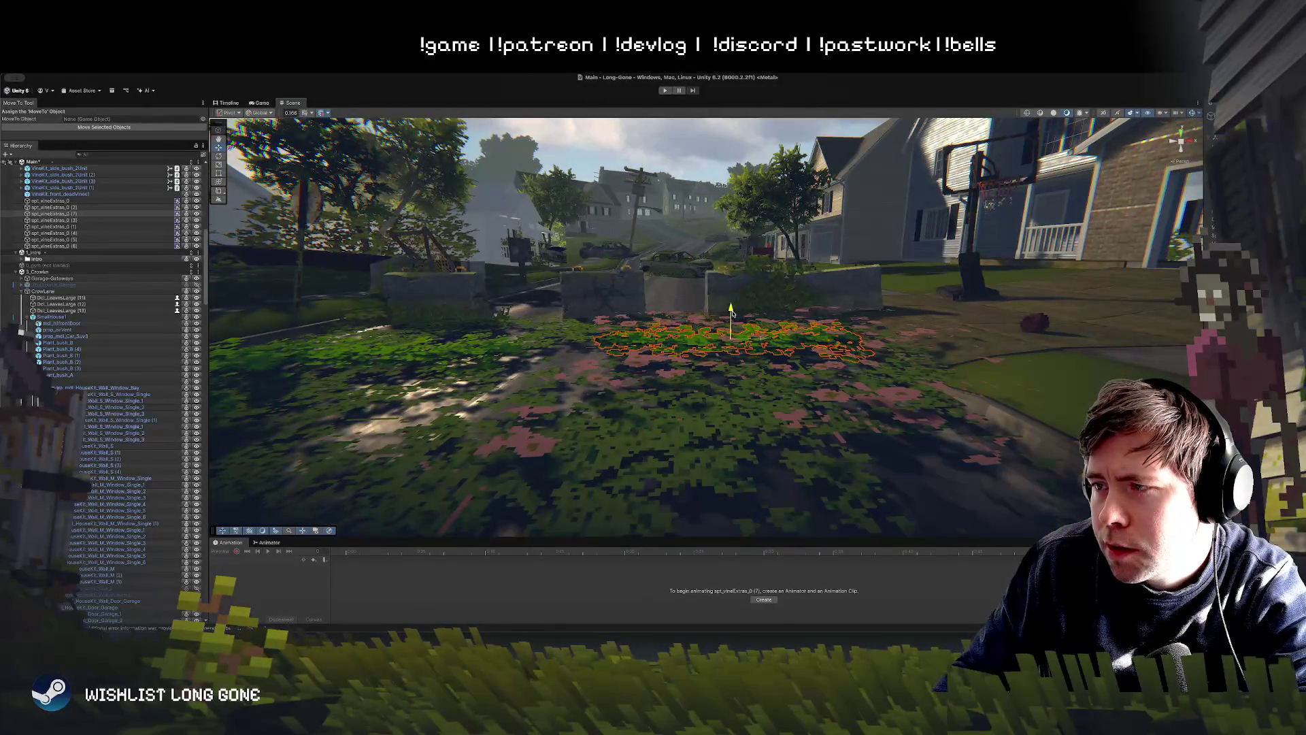
mouse_move(774, 372)
left_mouse_down()
mouse_move(701, 354)
mouse_move(677, 367)
mouse_move(692, 334)
mouse_move(690, 352)
mouse_move(725, 316)
left_mouse_up()
left_click(664, 90)
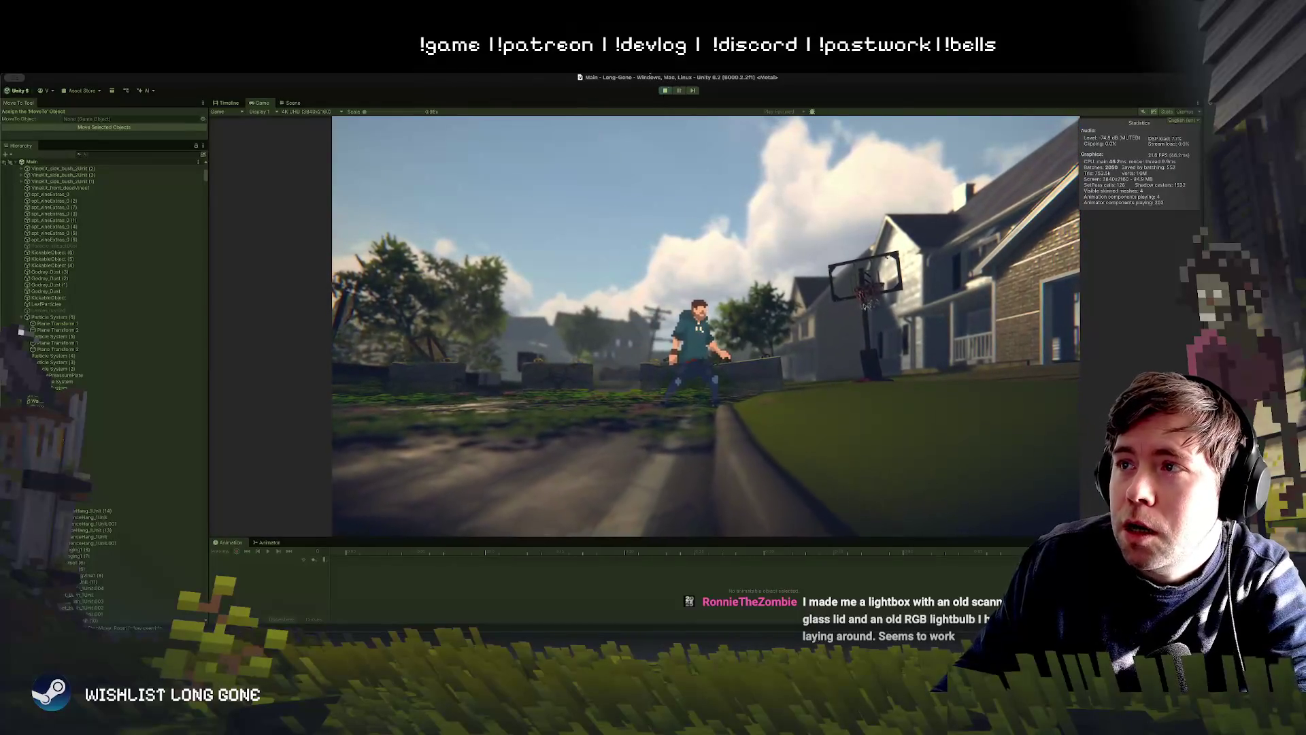
key("ctrl+p")
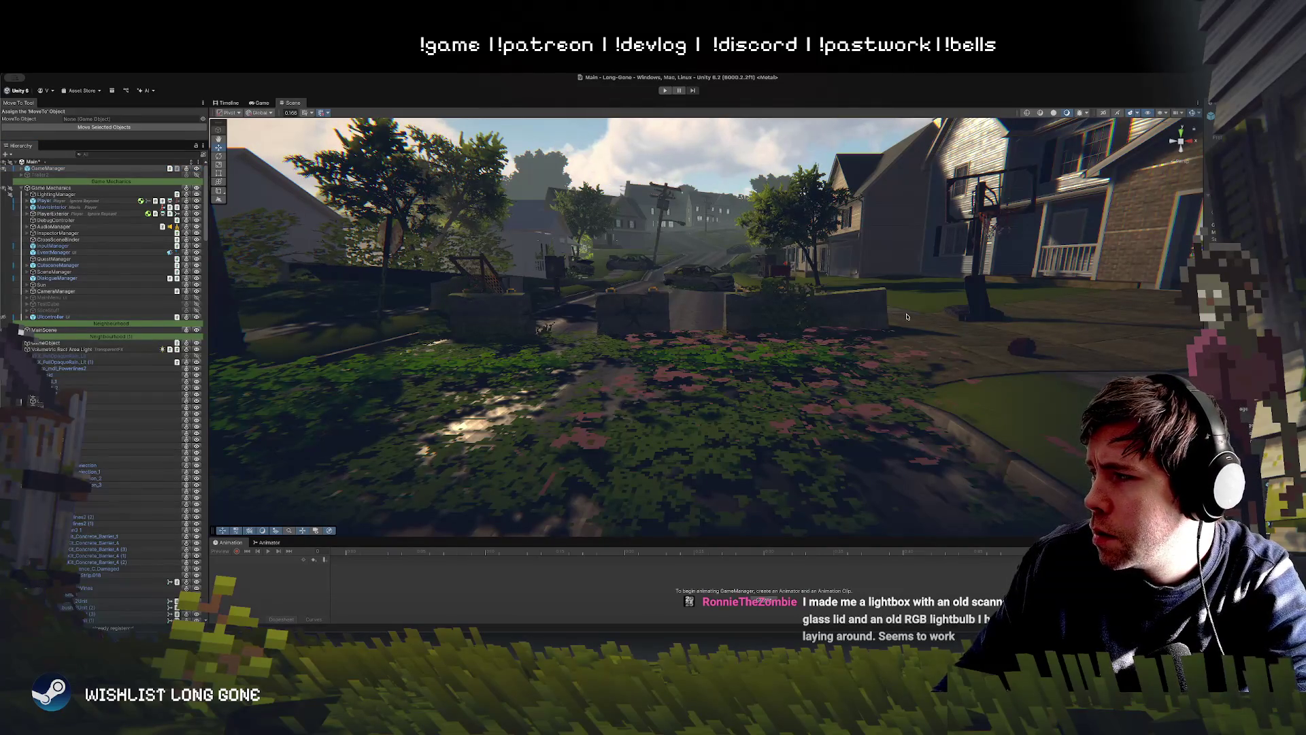
Step: Move PlayerExterior down the street beside the flower garden and start Play
left_click(53, 214)
key("f")
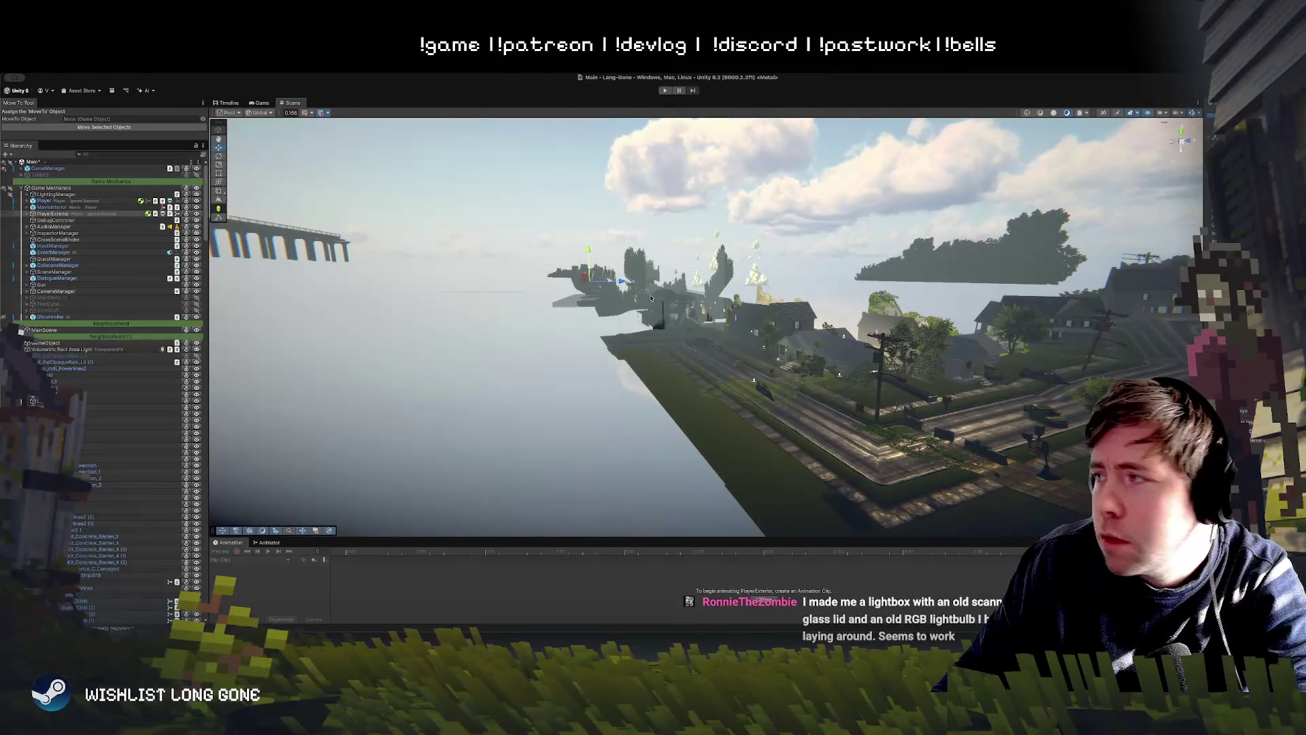
left_click_drag(651, 297, 796, 311)
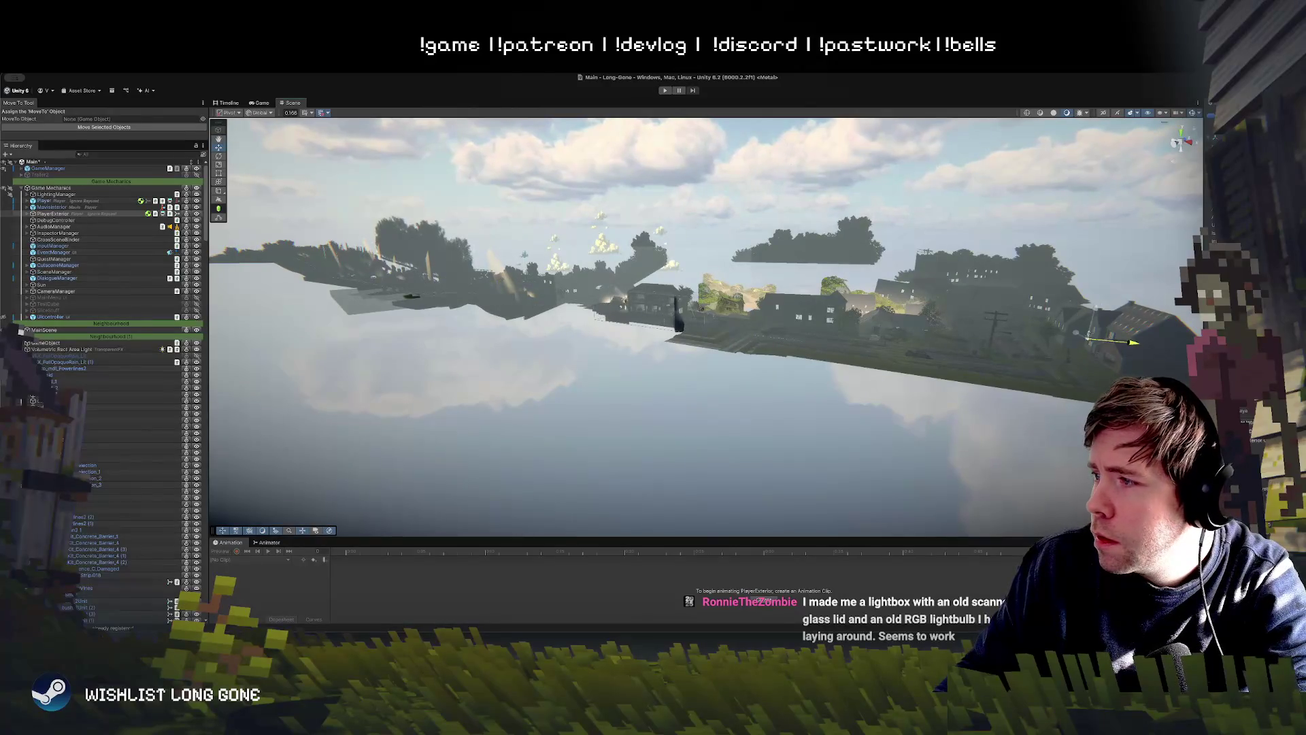
key("f")
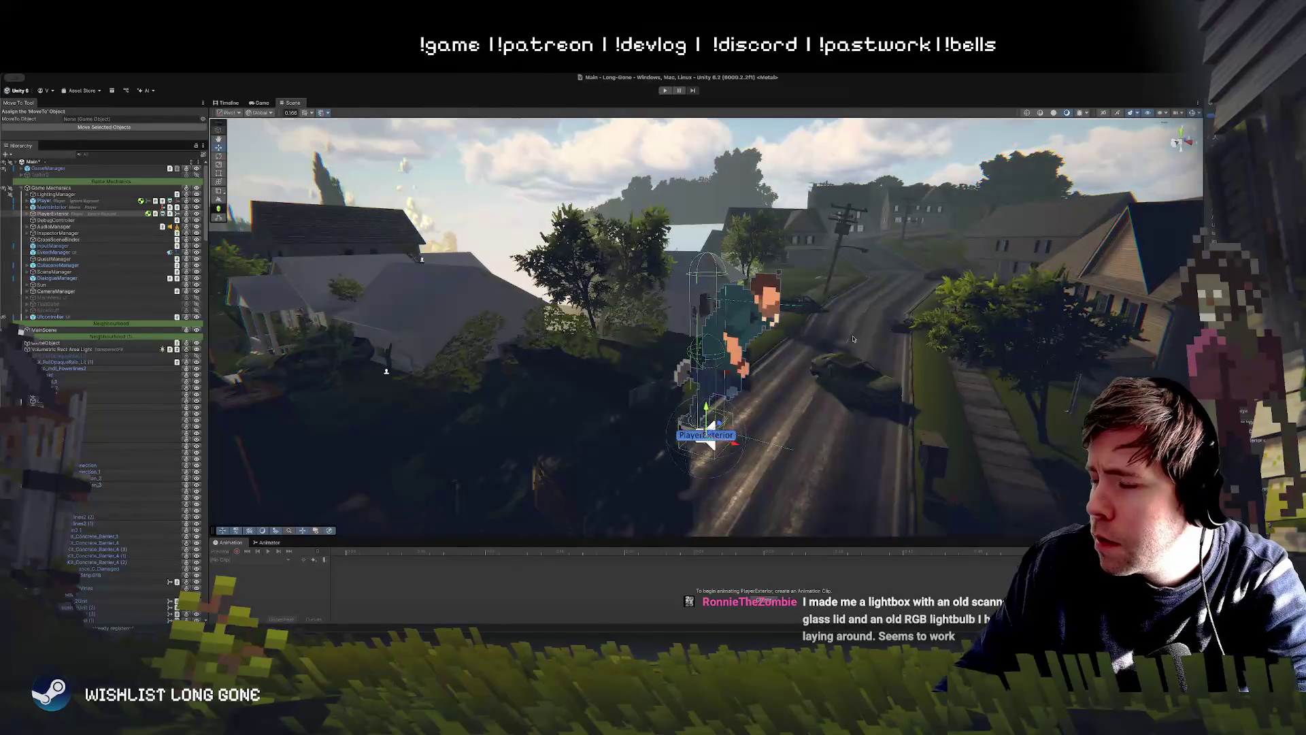
scroll(1067, 384, "down", 3)
left_click_drag(729, 325, 726, 447)
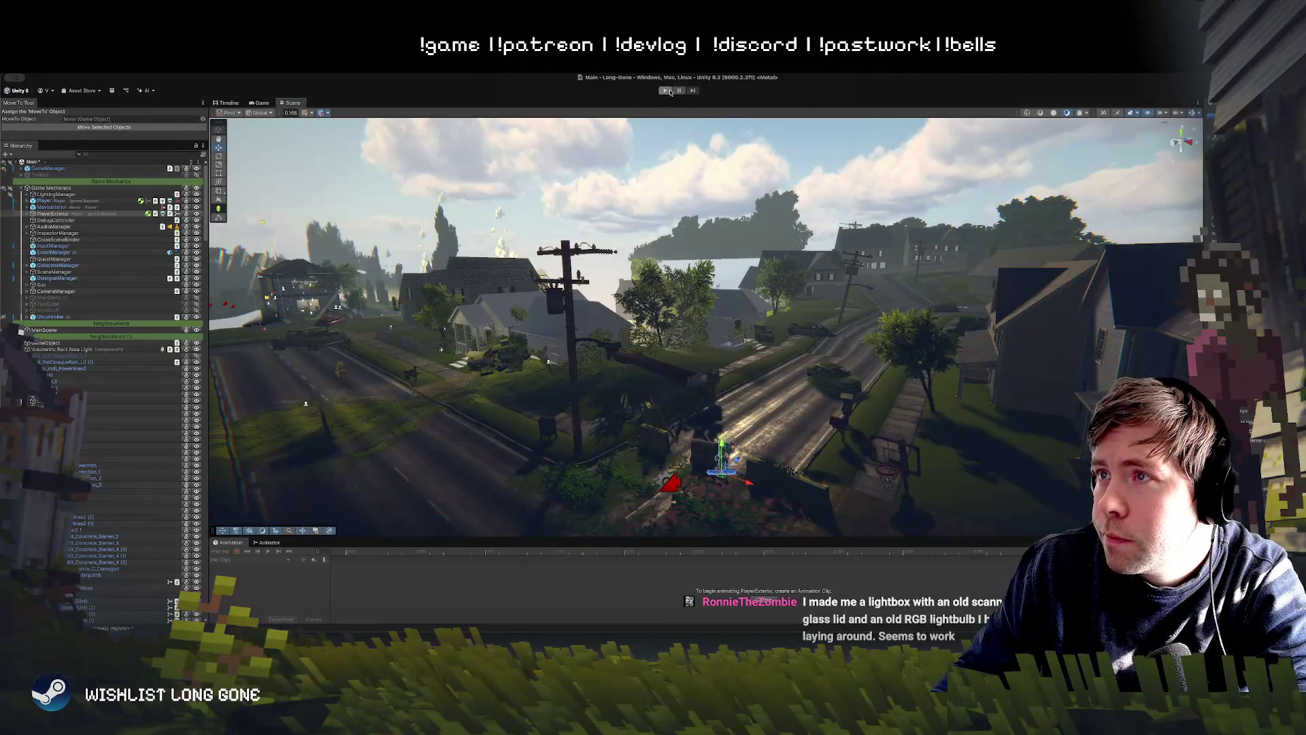
left_click(667, 90)
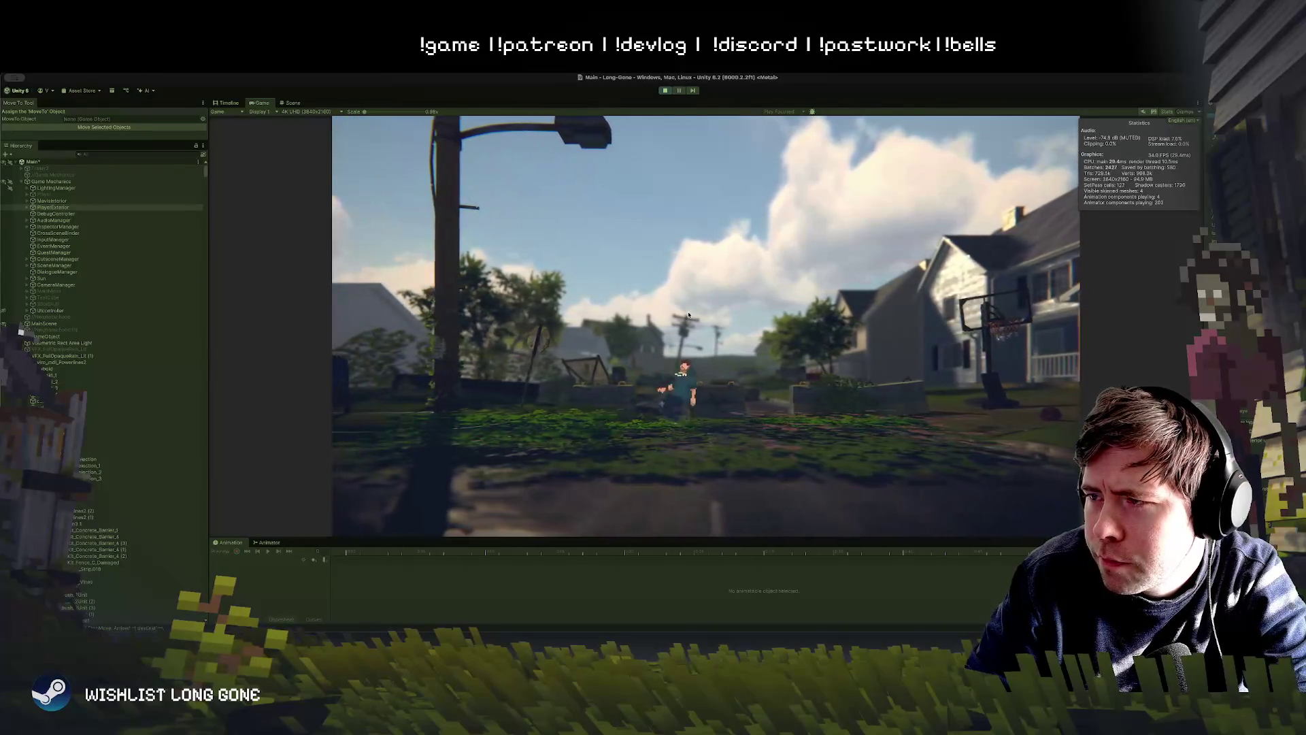
Step: Shift decal spt_vineExtras_0 (4) down-left over the garden and check it in the Game view
left_click(293, 103)
key("f")
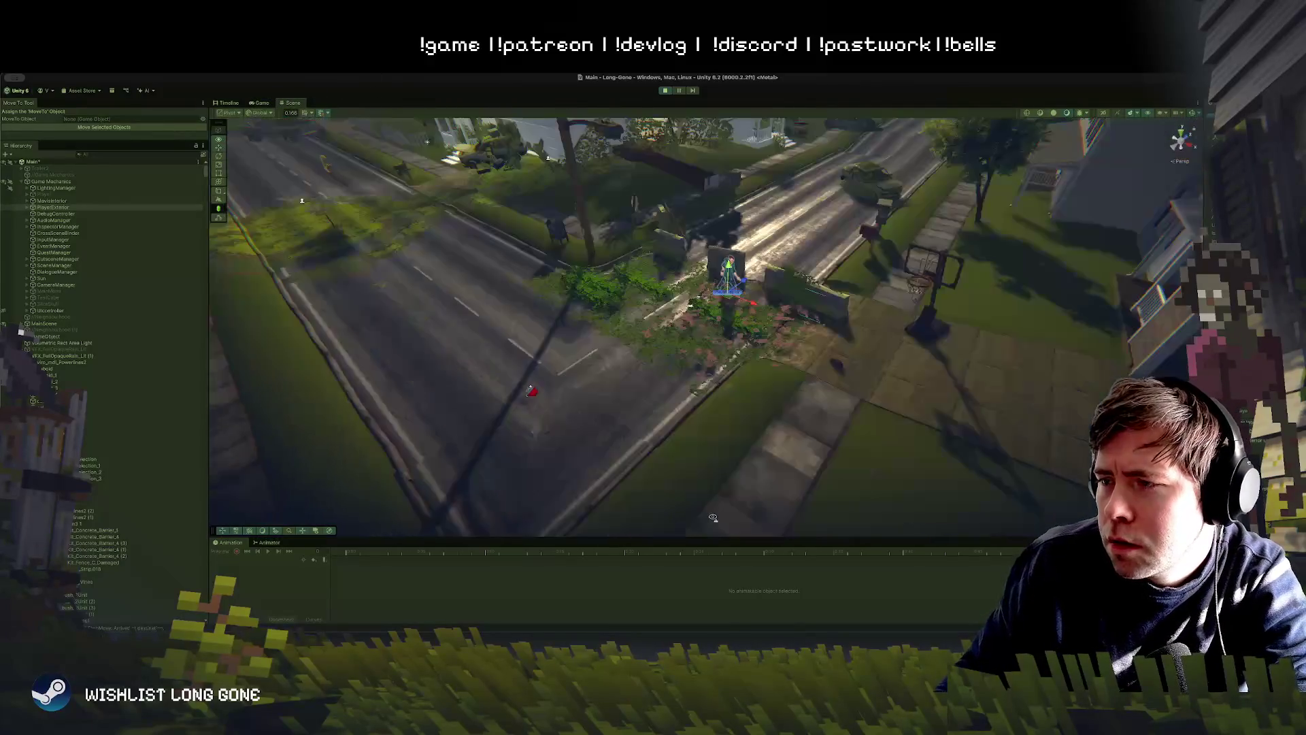
left_click_drag(713, 527, 744, 364)
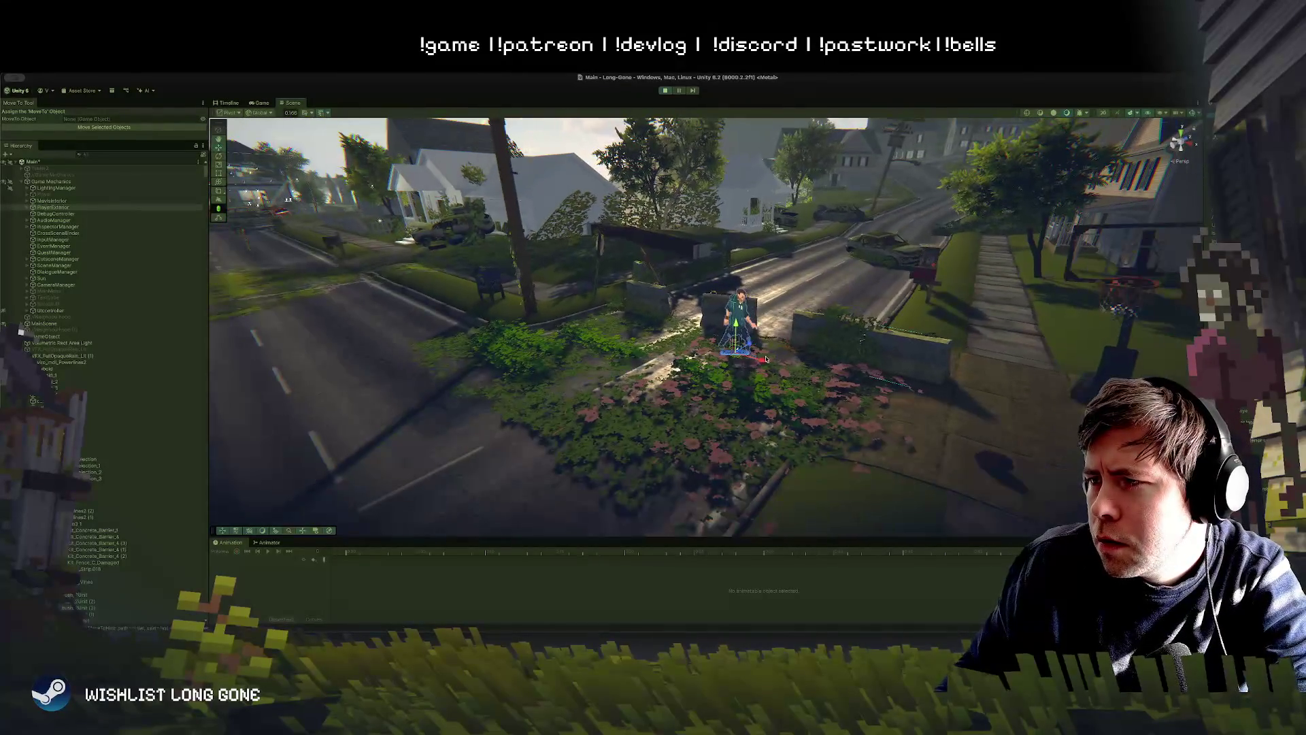
left_click(757, 373)
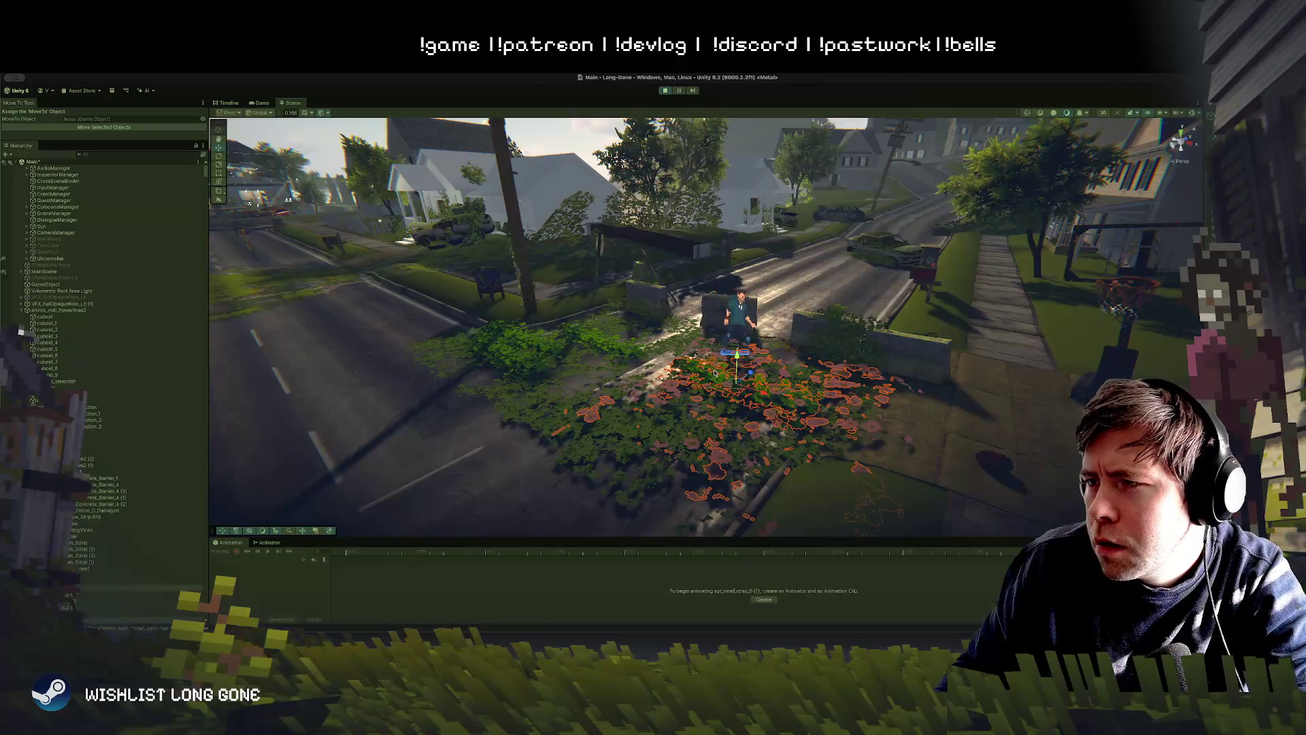
left_click(680, 418)
left_click(575, 454)
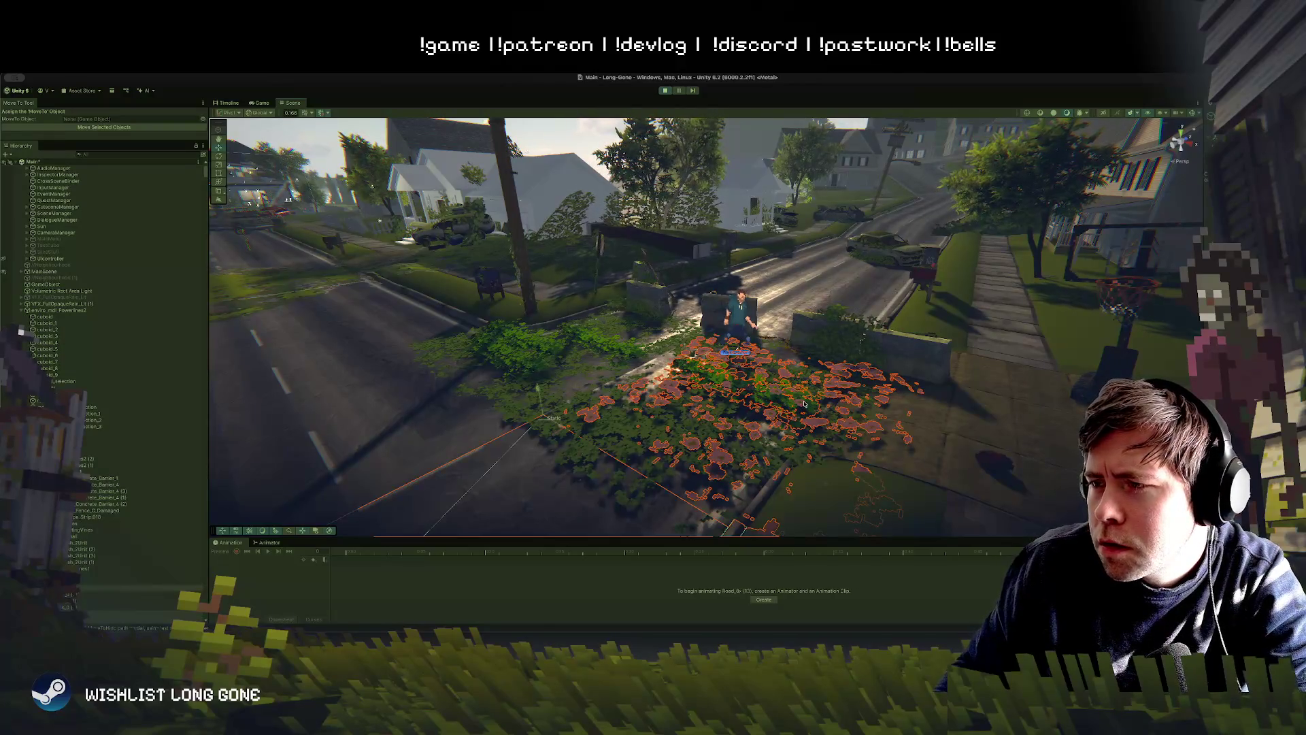
left_click(772, 393)
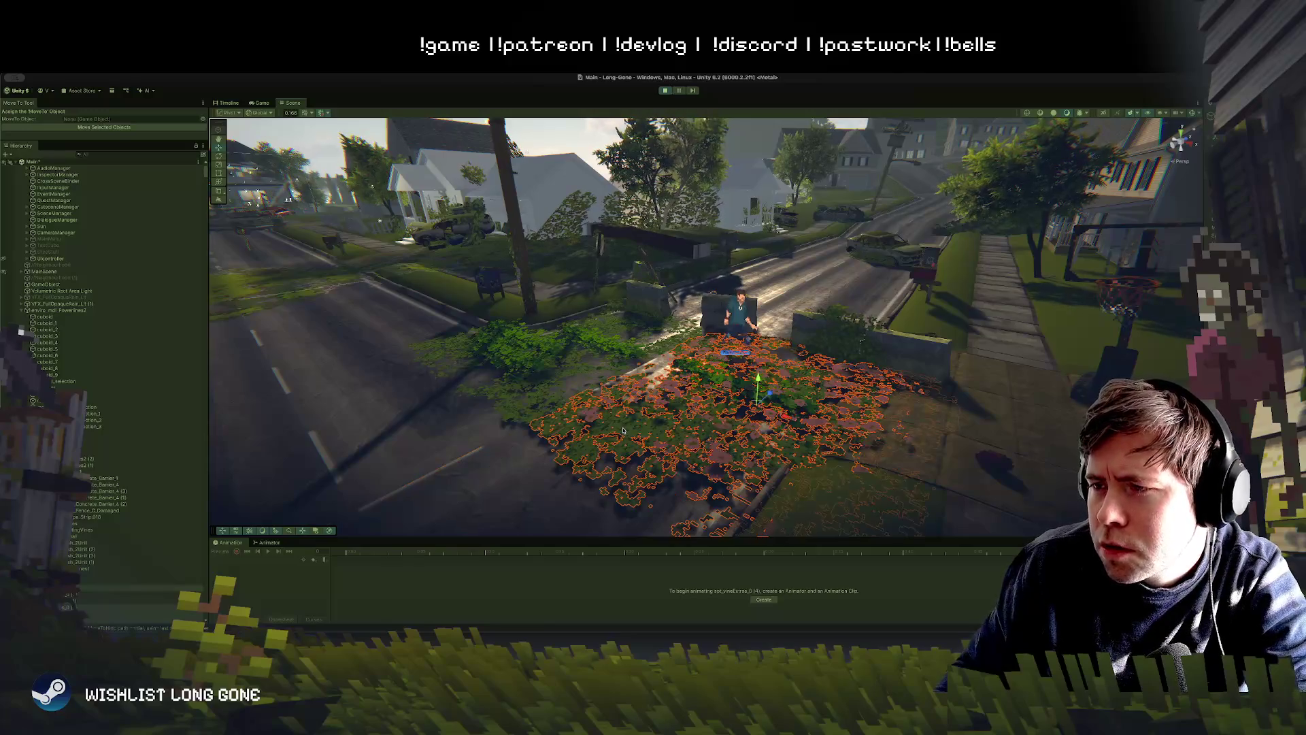
left_click_drag(773, 393, 707, 454)
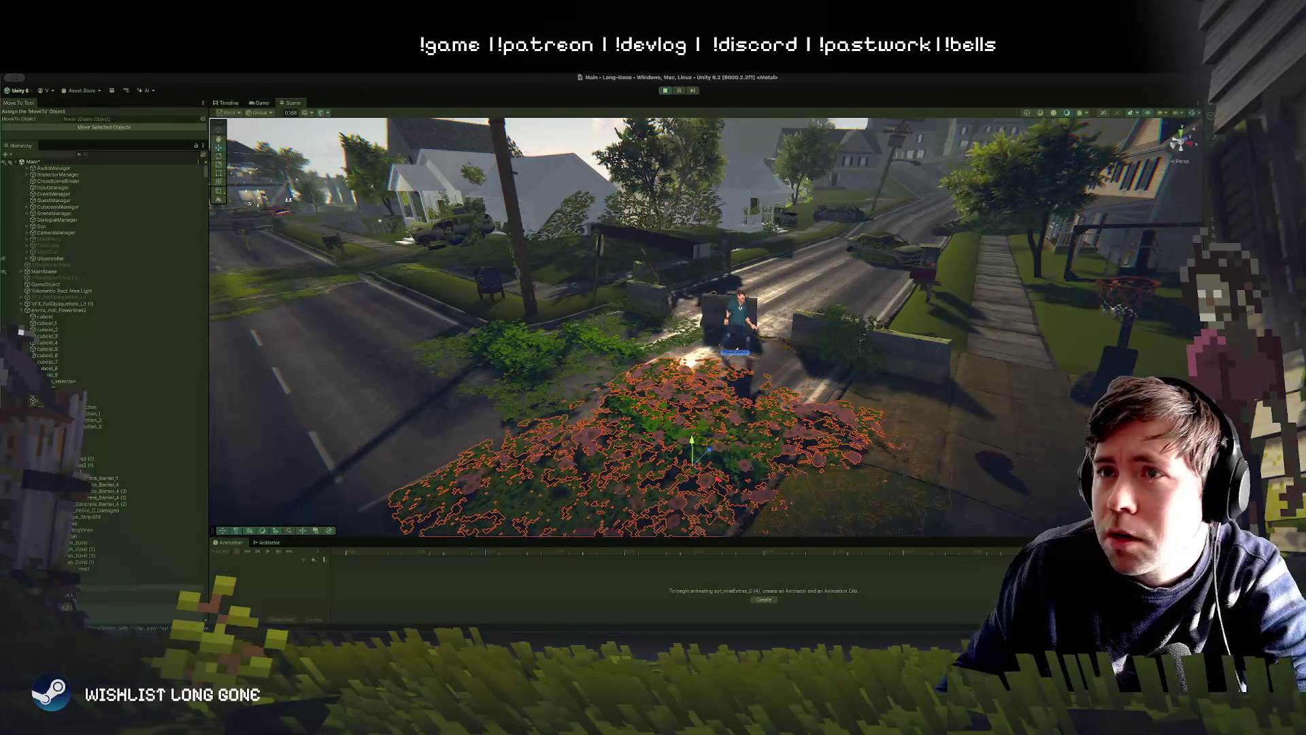
left_click(259, 104)
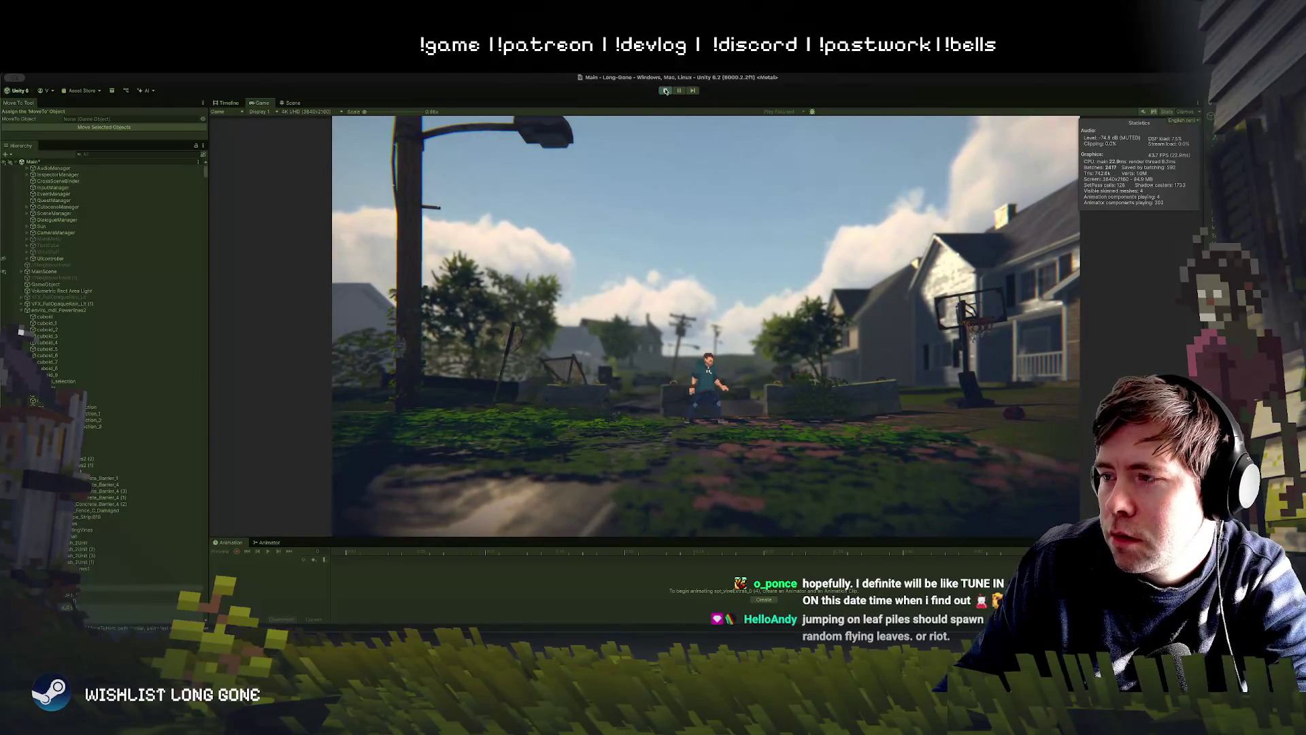
key("ctrl+1")
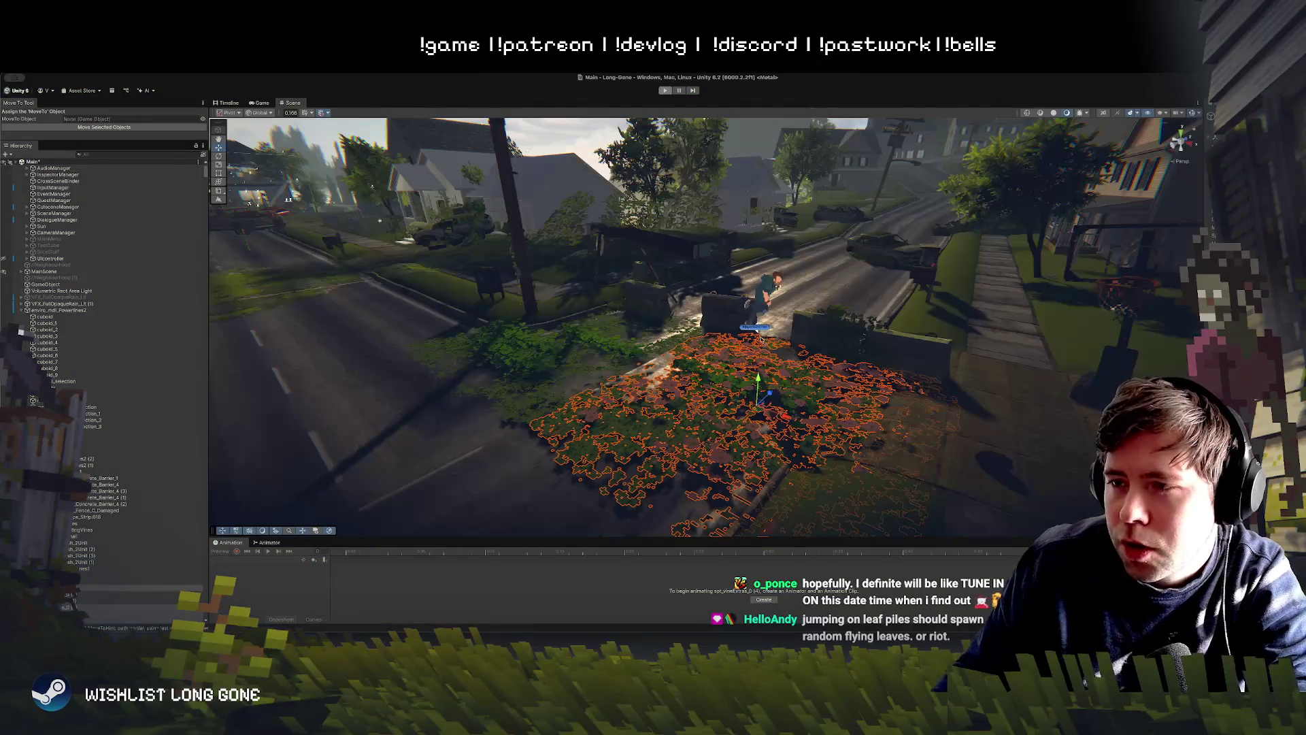
Step: Find the stray vine pile by the curb and delete it
key("w")
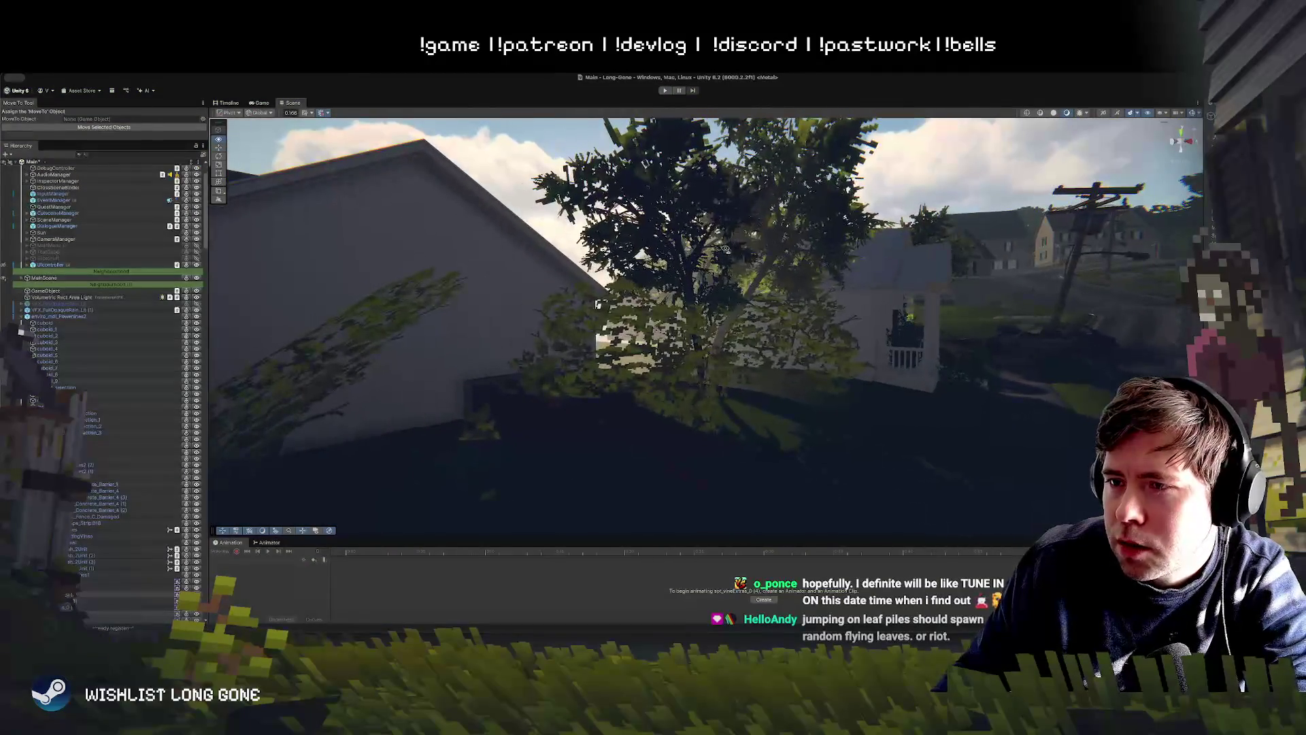
key("a")
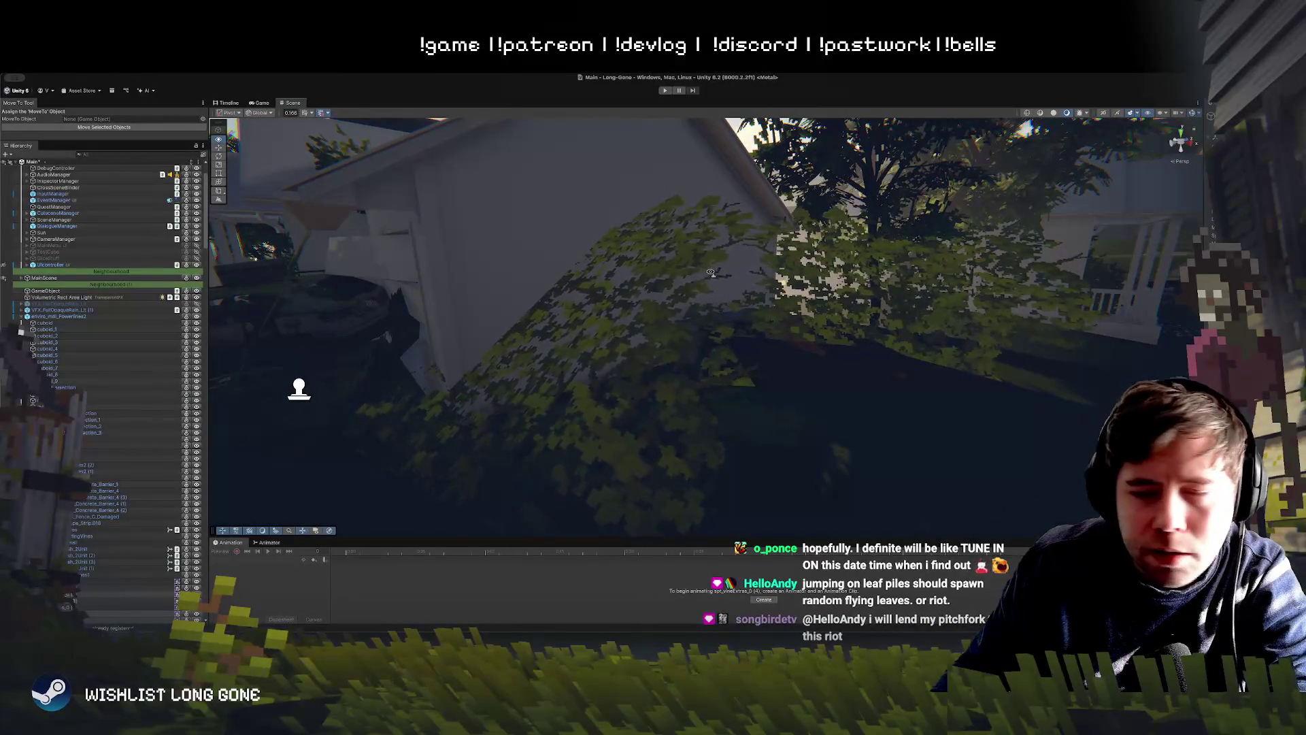
key("s")
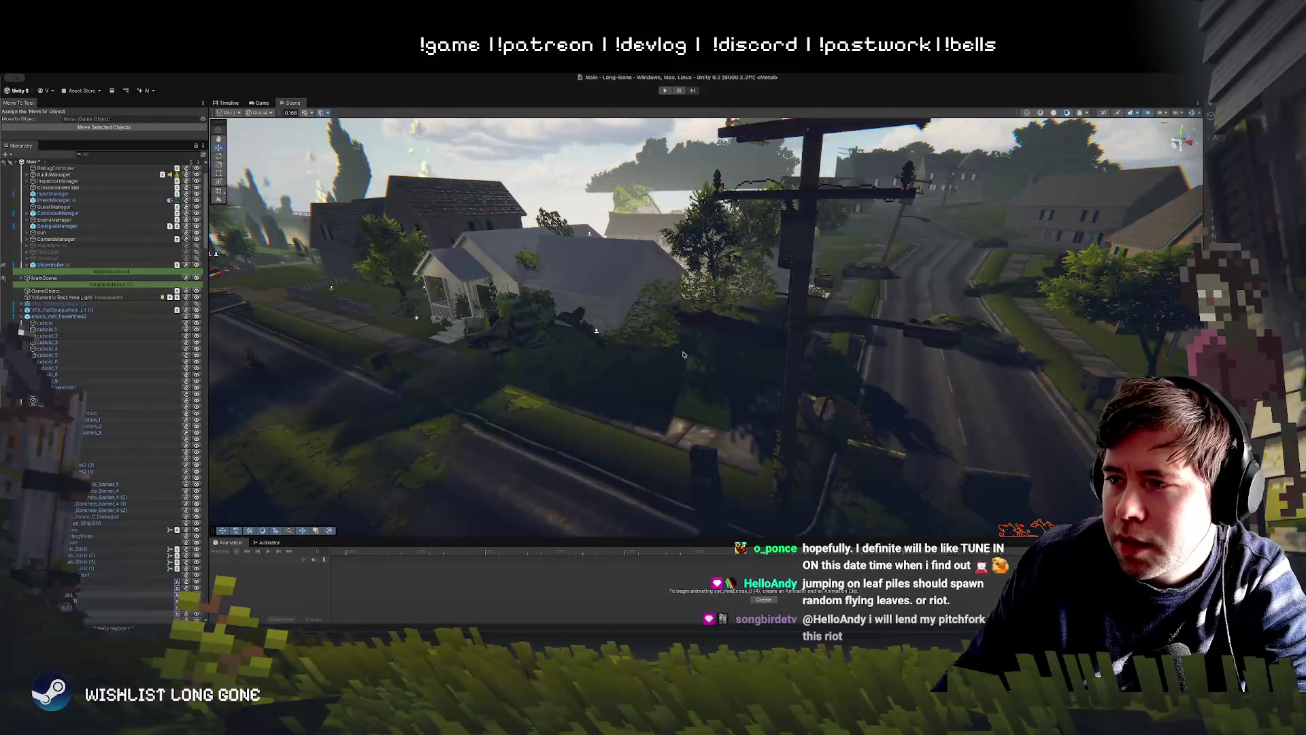
left_click(672, 342)
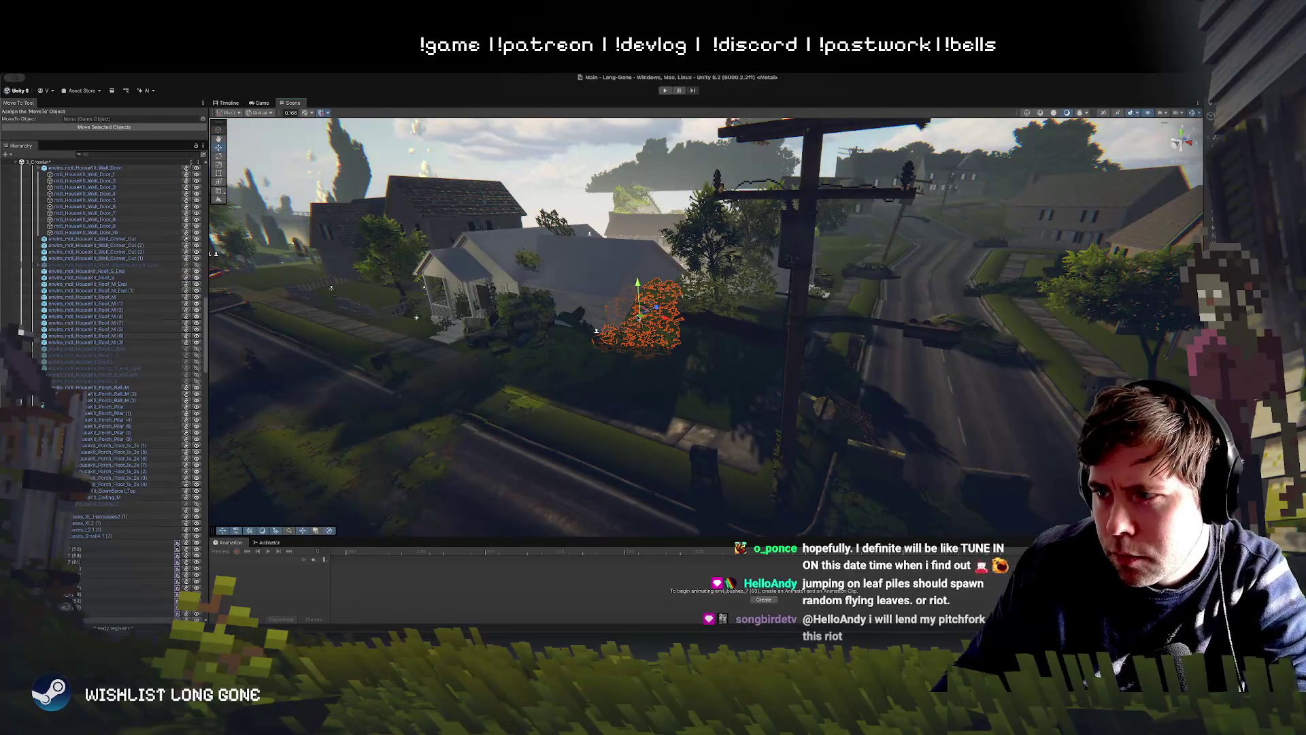
left_click(843, 462)
left_click(1017, 477)
key("f")
left_click_drag(1019, 512, 721, 227)
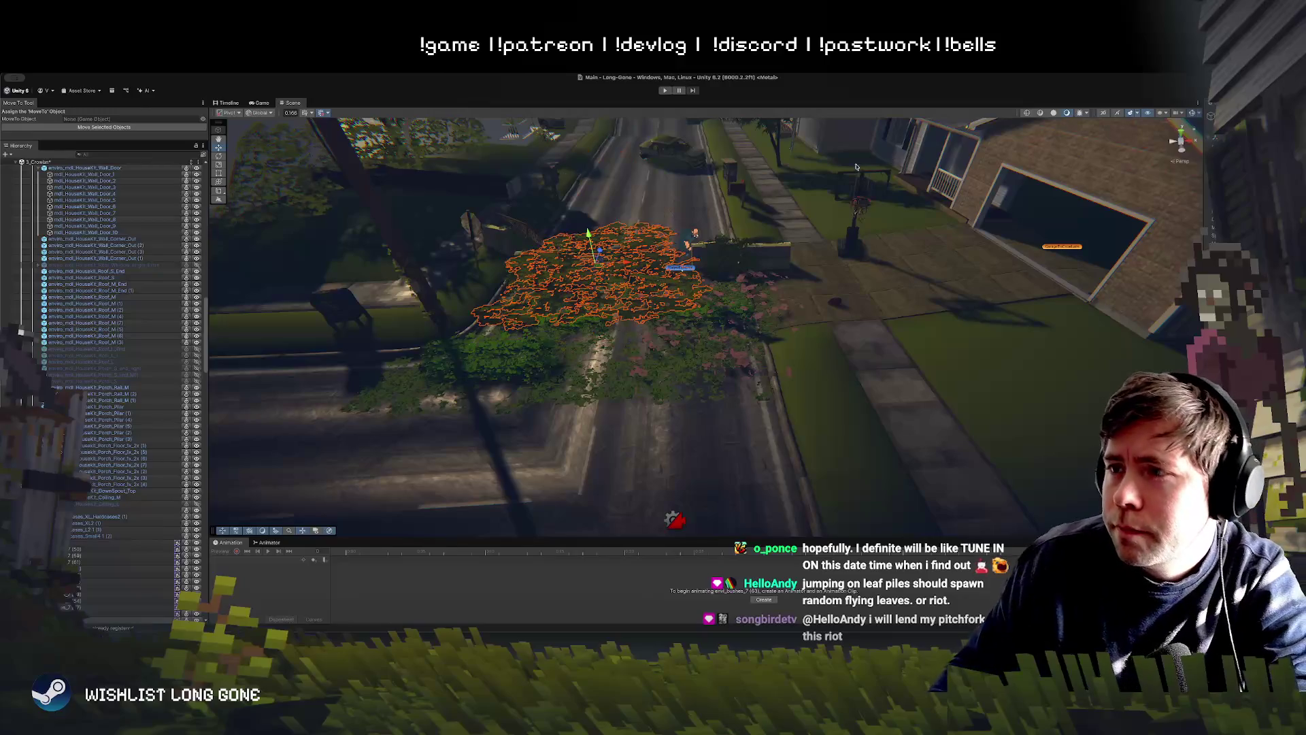
mouse_move(889, 158)
left_mouse_down()
mouse_move(635, 226)
mouse_move(687, 334)
left_mouse_up()
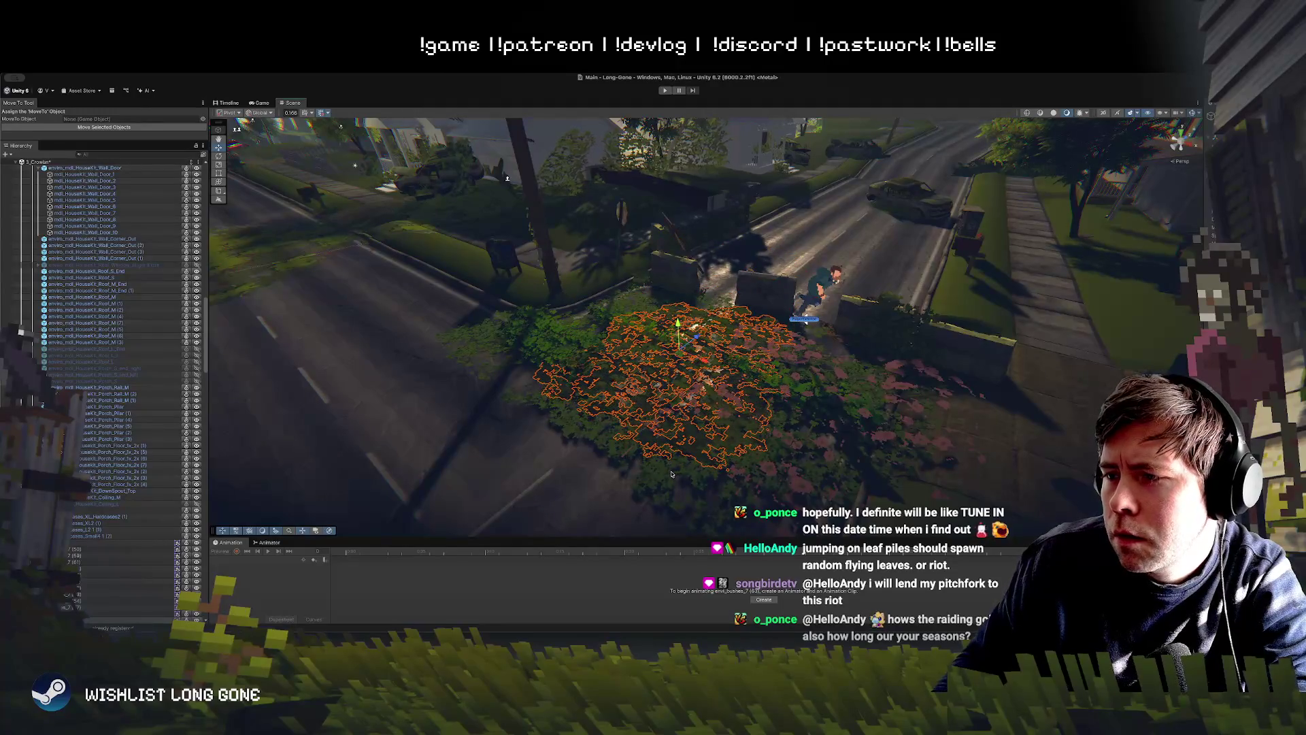
left_click(667, 474)
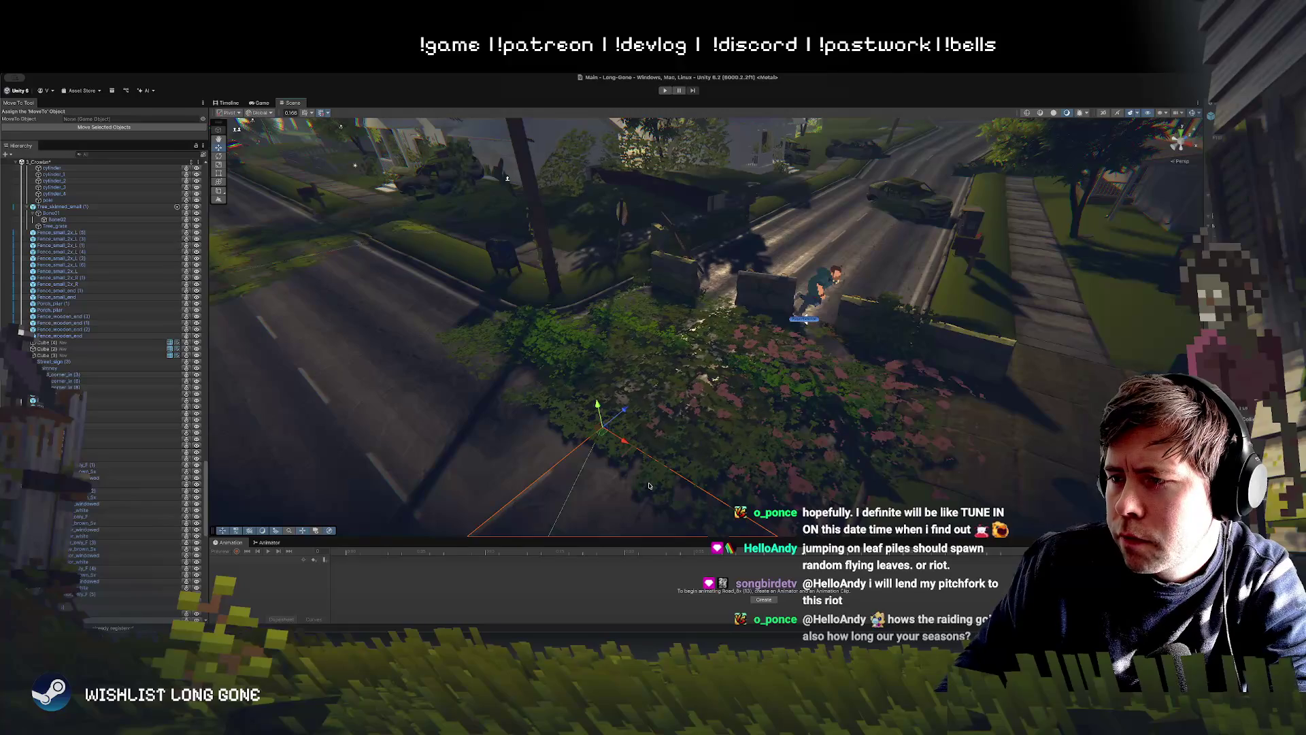
left_click(701, 474)
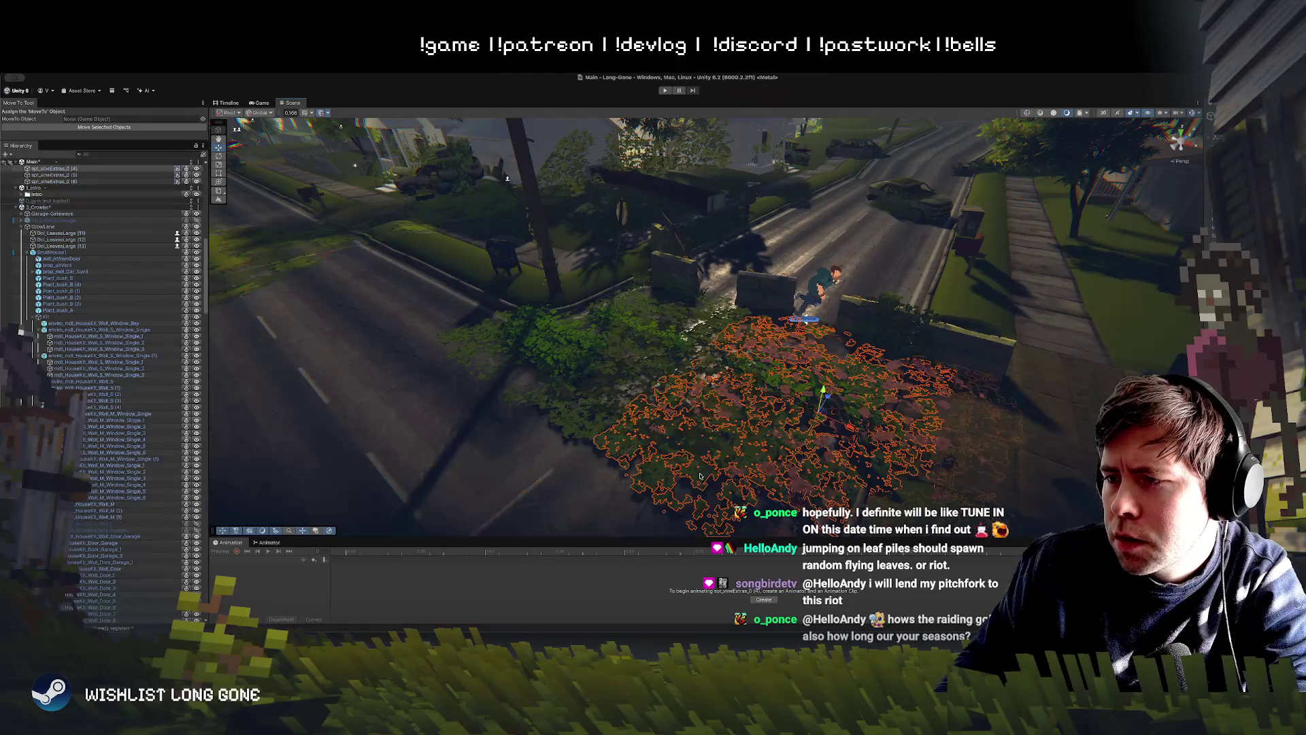
key("Delete")
Step: Move the bush leaf pile right and down across the ground
left_click(752, 405)
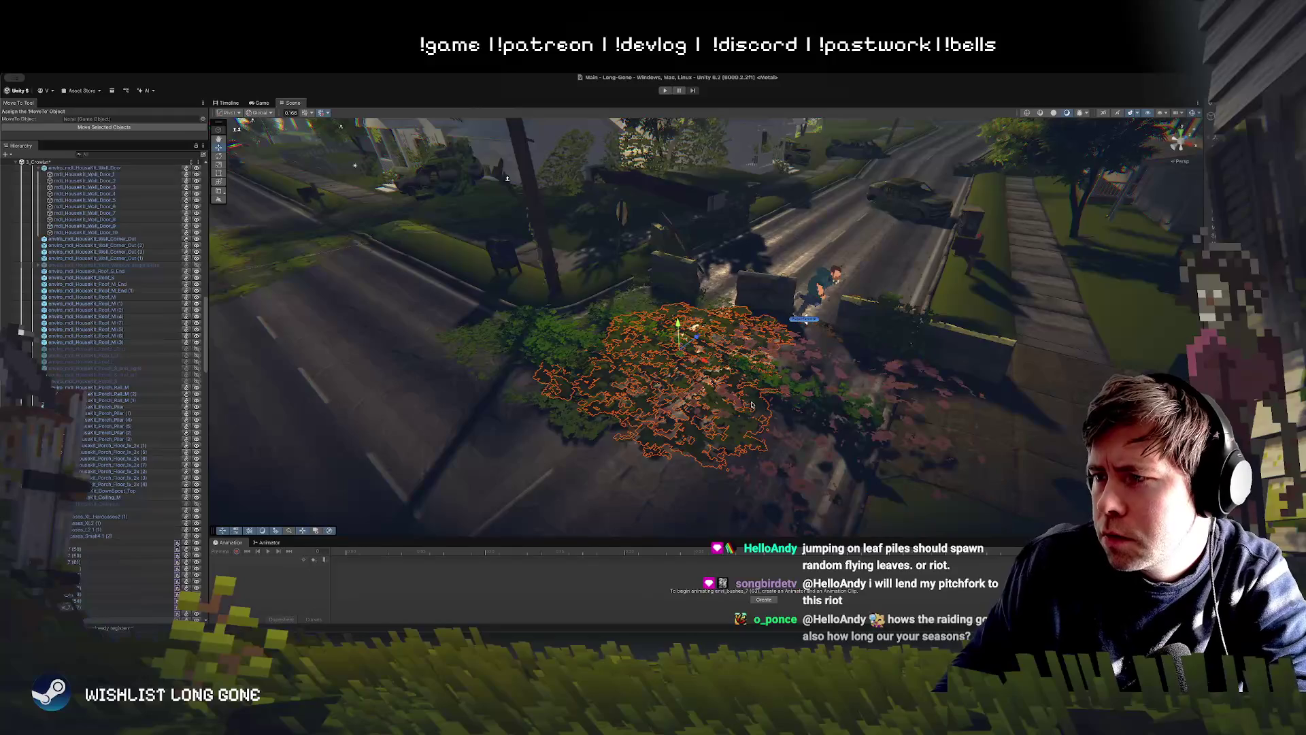
left_click_drag(725, 371, 805, 368)
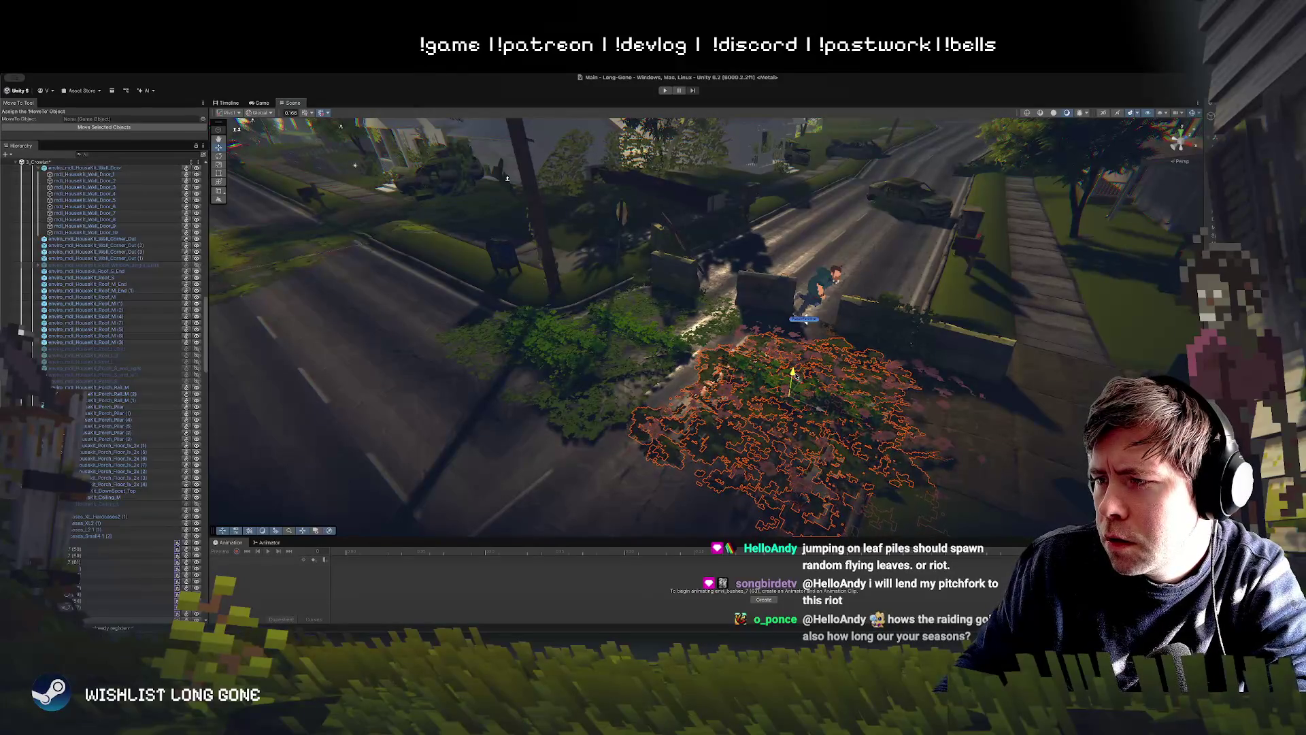
scroll(781, 445, "up", 10)
mouse_move(781, 446)
left_mouse_down()
mouse_move(842, 314)
mouse_move(719, 269)
mouse_move(755, 308)
left_mouse_up()
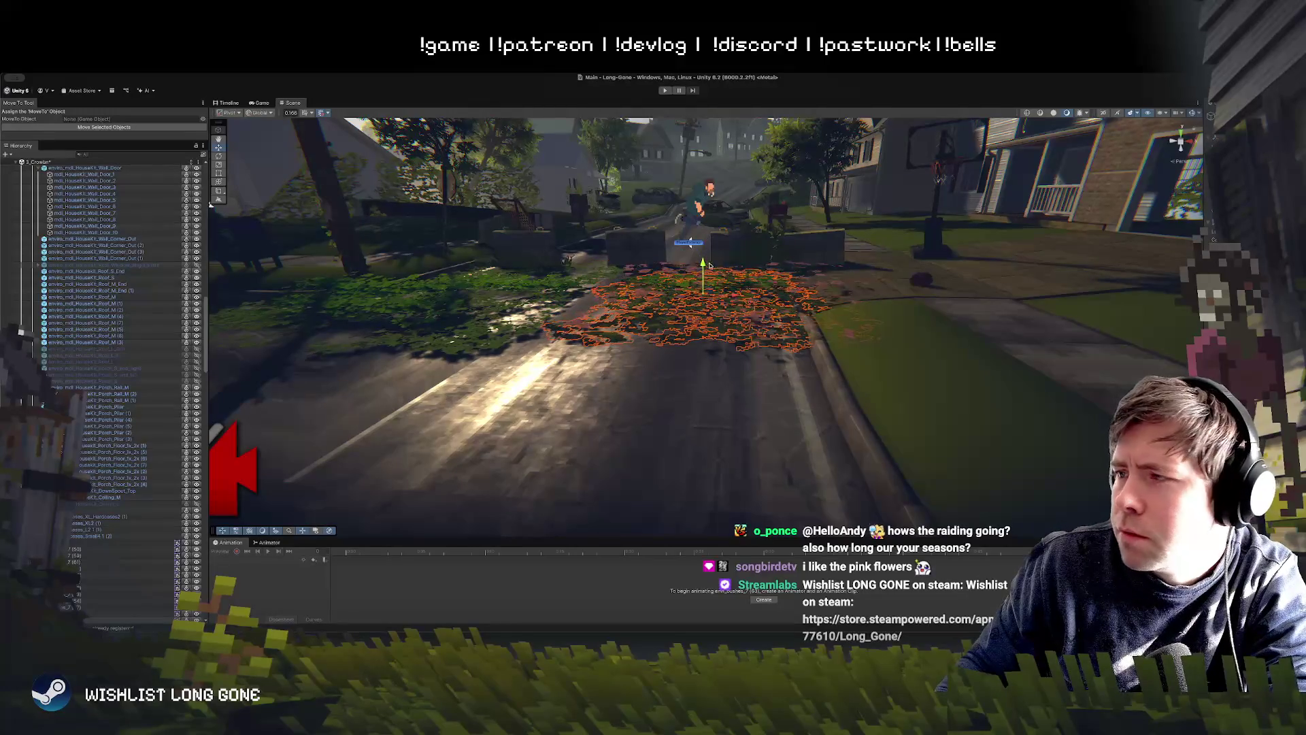
Step: Rotate the ivy patch to lie flat, frame it, and start the game preview
key("e")
mouse_move(731, 283)
left_mouse_down()
mouse_move(653, 252)
mouse_move(515, 232)
mouse_move(692, 293)
mouse_move(706, 263)
left_mouse_up()
key("w")
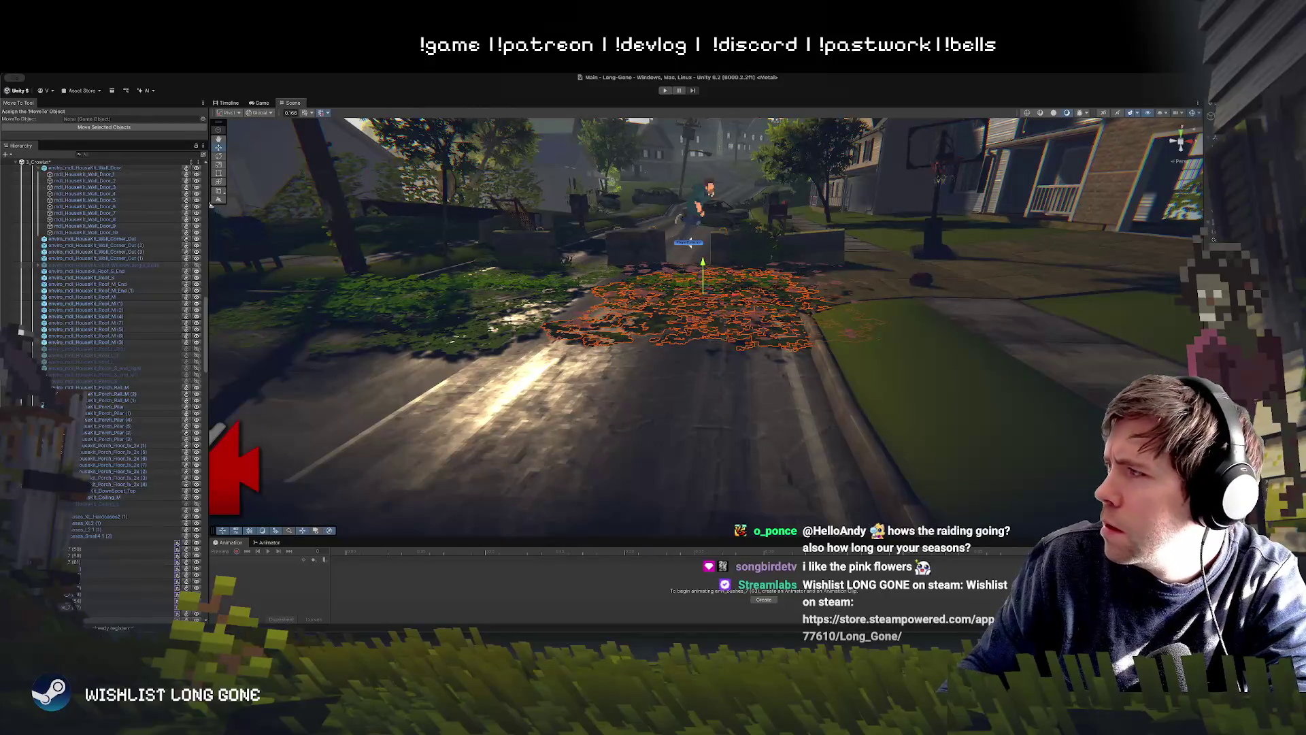
key("f")
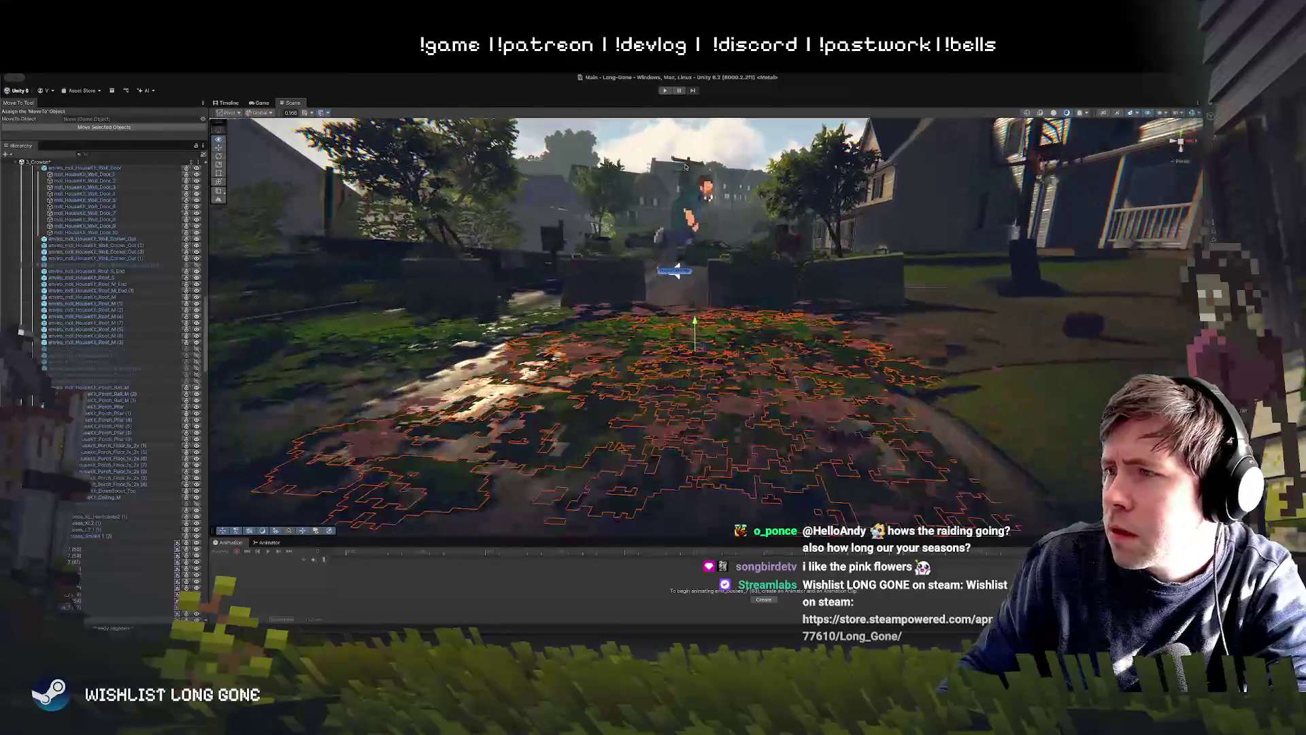
left_click(664, 90)
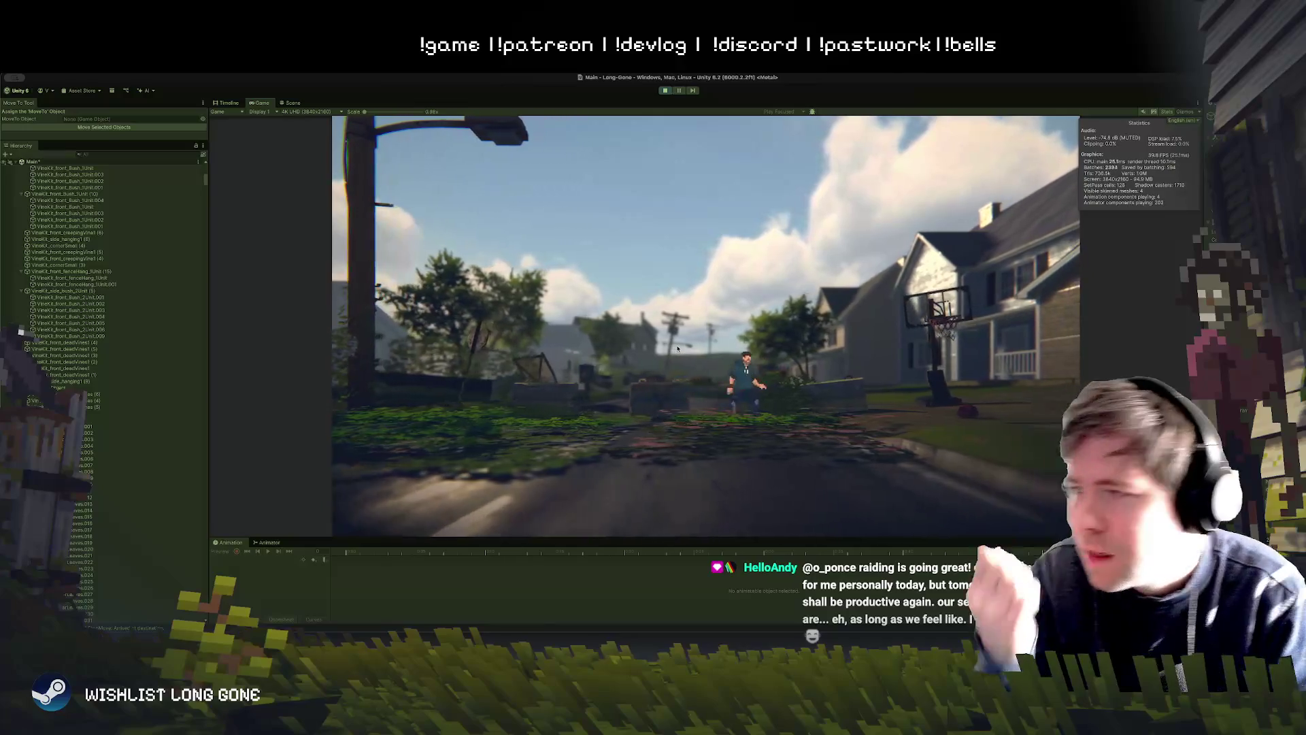
Step: Stop the preview, duplicate the ground ivy patch, and place the copy right and down
left_click(667, 91)
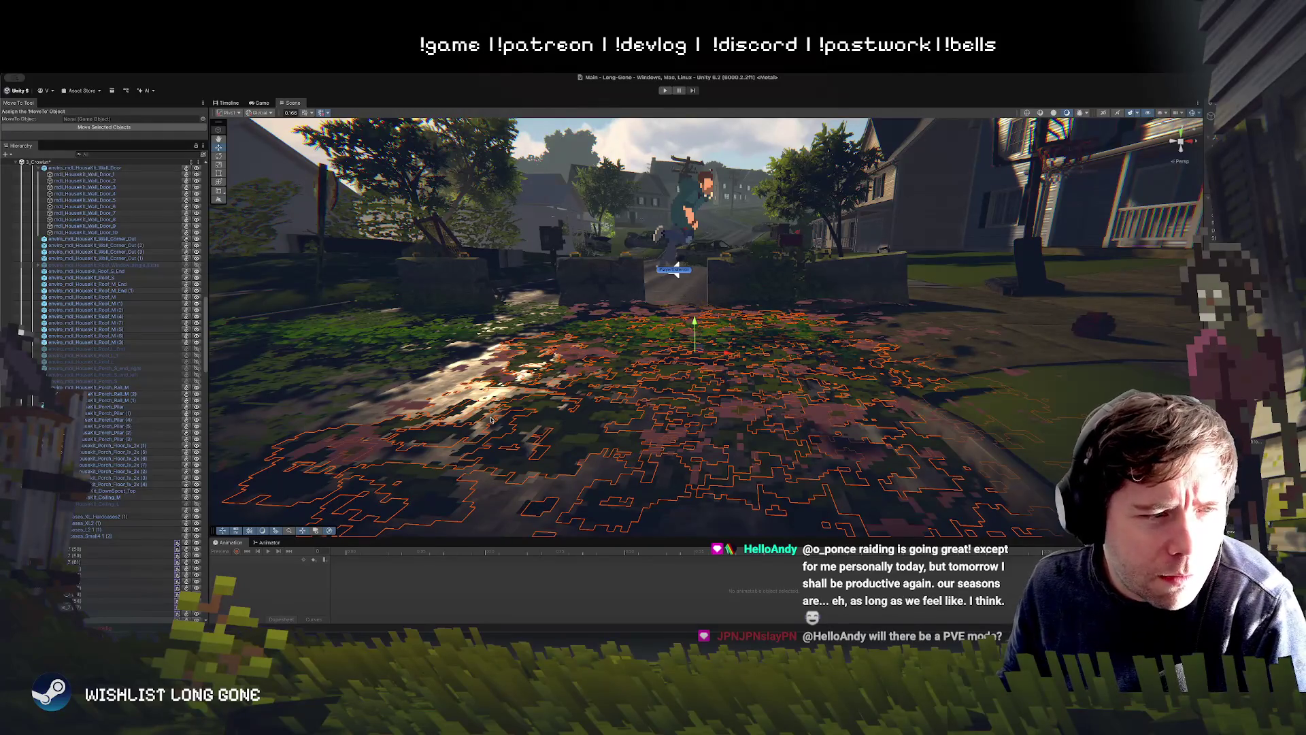
left_click_drag(690, 421, 672, 397)
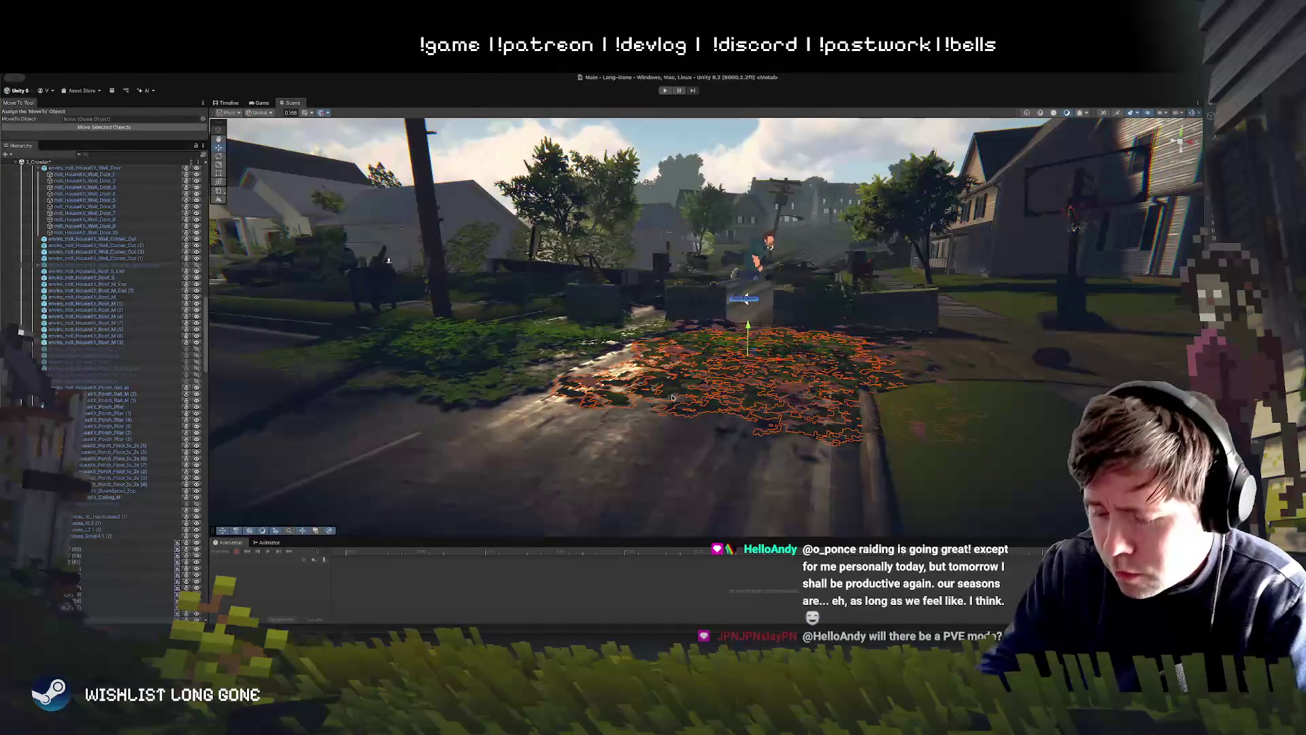
left_click(671, 397)
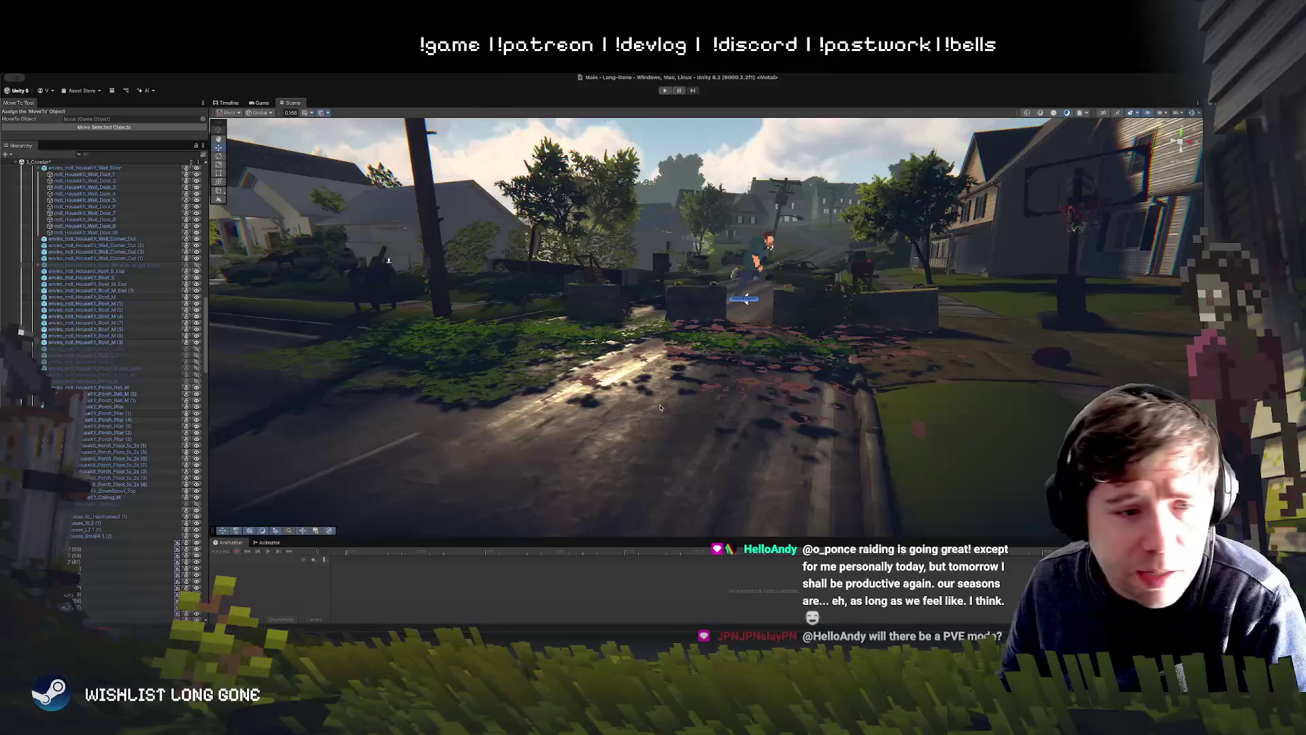
left_click_drag(691, 423, 608, 433)
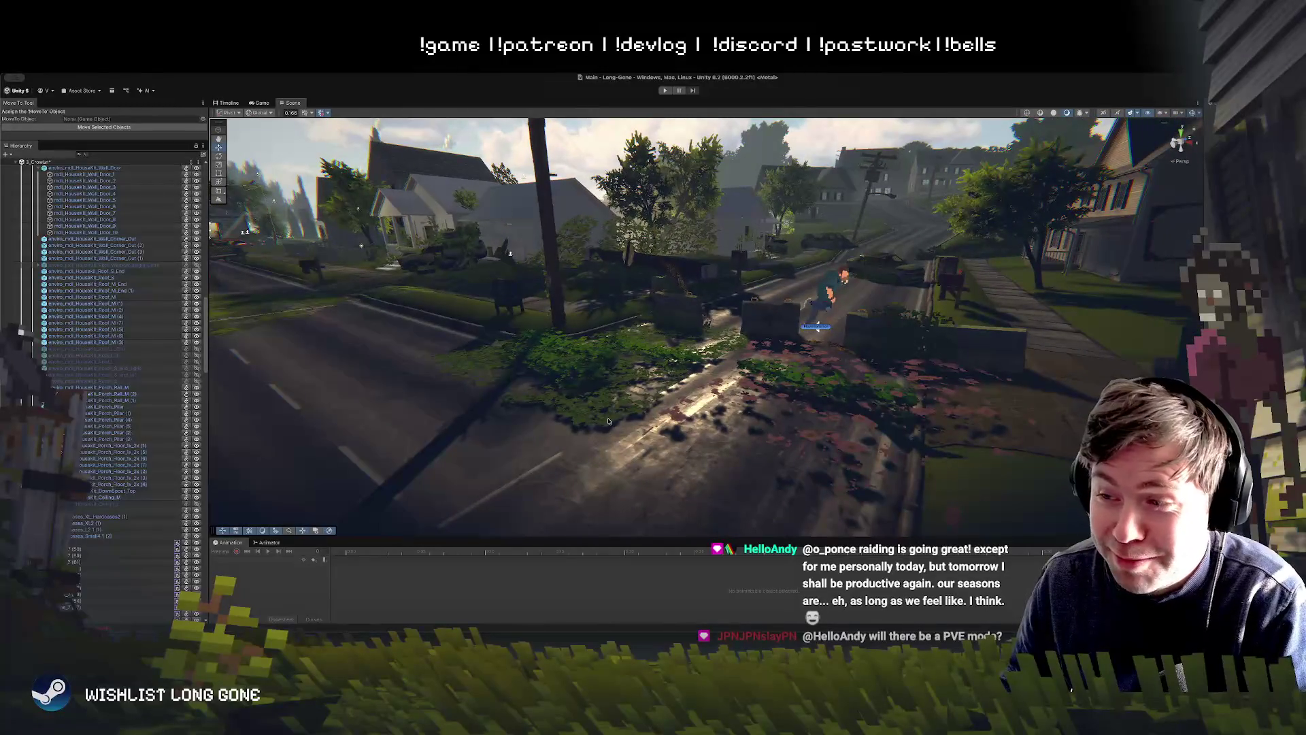
left_click(608, 421)
key("super+d")
mouse_move(614, 366)
left_mouse_down()
mouse_move(738, 387)
mouse_move(887, 443)
mouse_move(875, 439)
left_mouse_up()
mouse_move(873, 390)
left_mouse_down()
mouse_move(834, 340)
mouse_move(824, 377)
mouse_move(698, 418)
mouse_move(719, 385)
left_mouse_up()
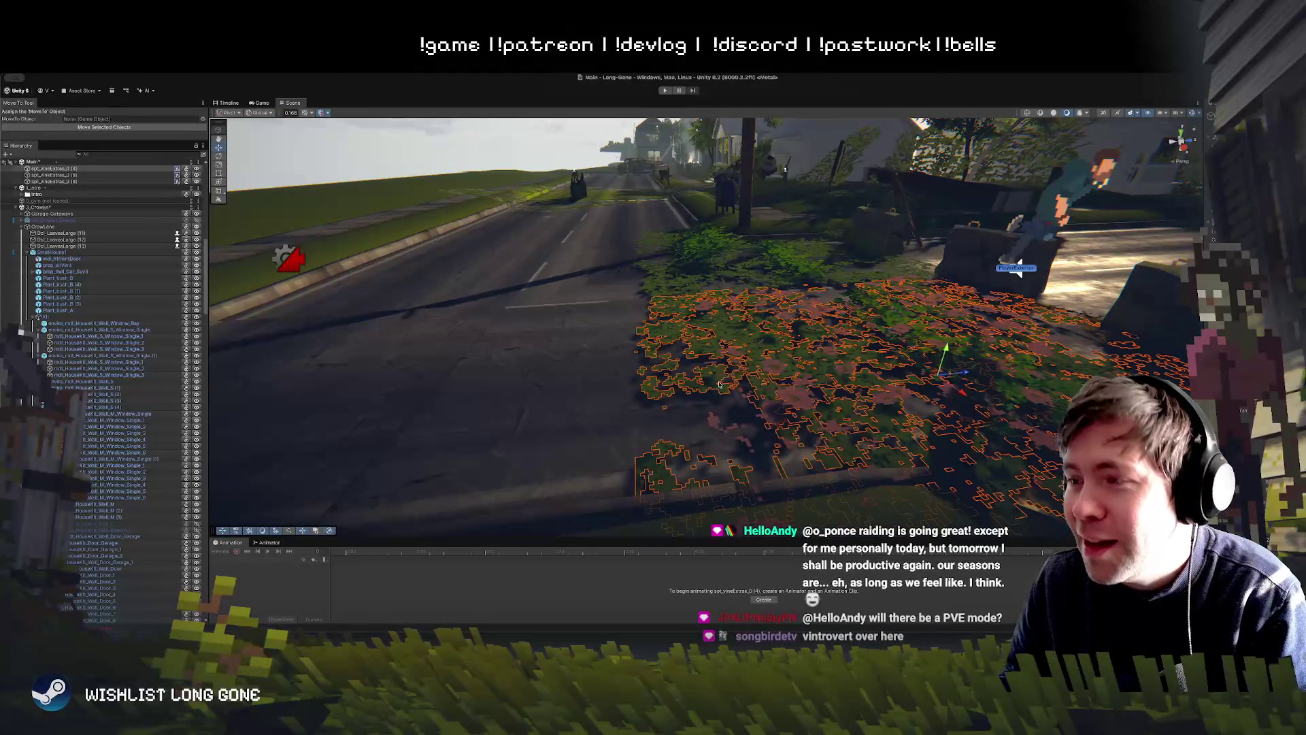
Step: Raise the ivy decal slightly along the Y axis
left_click_drag(947, 353, 948, 348)
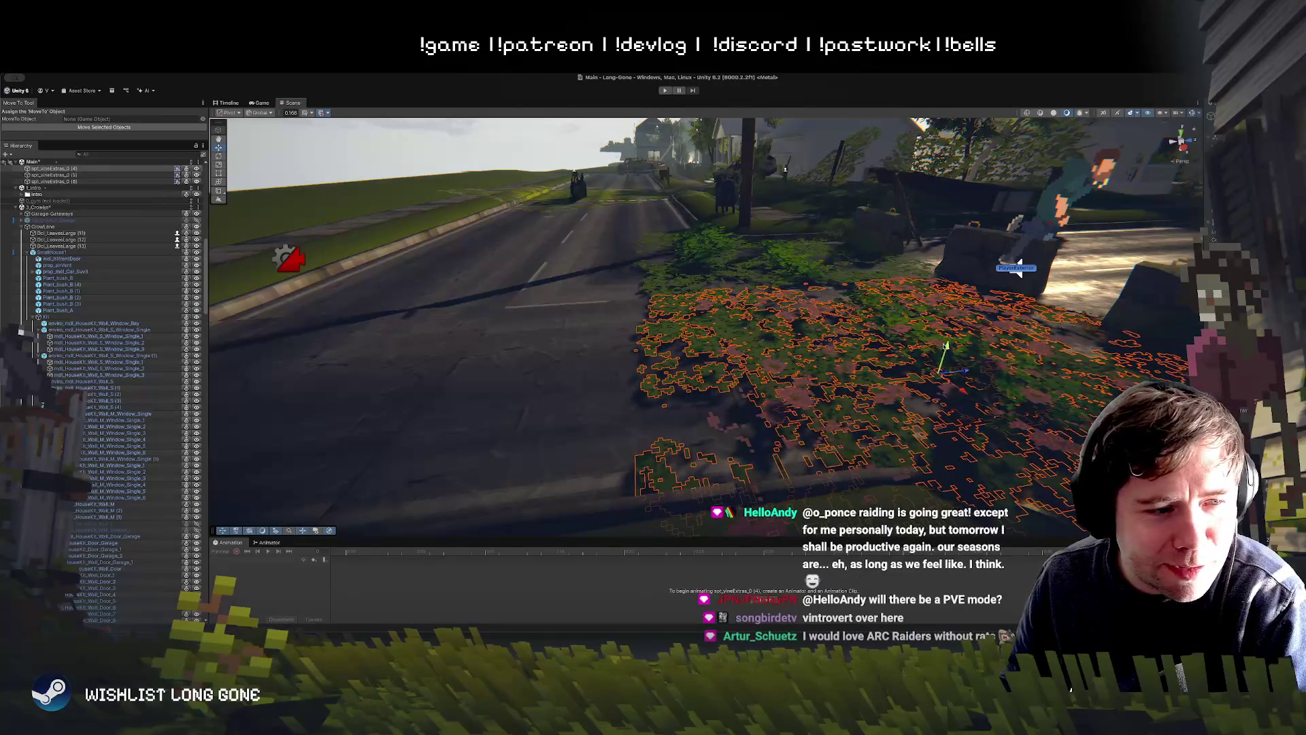
left_click_drag(840, 327, 1005, 272)
key("f")
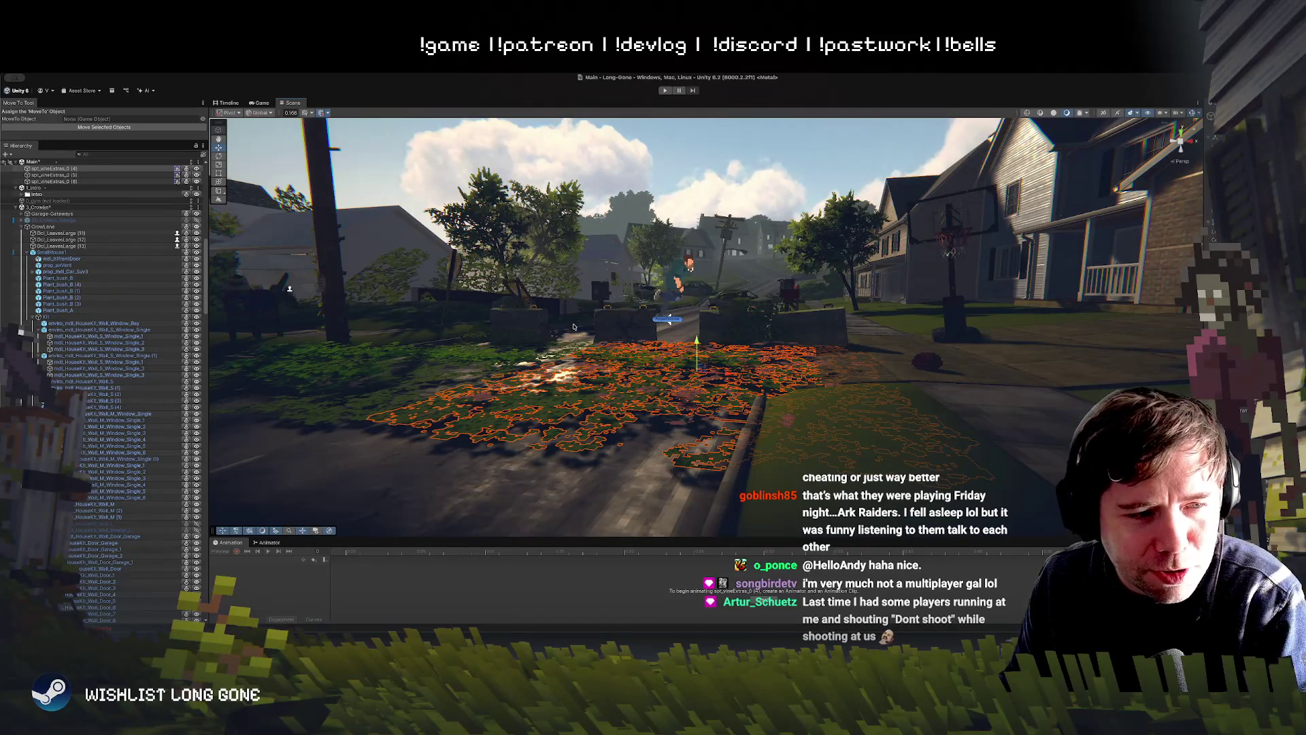
Step: Select a smaller vine patch and open its ivy-and-flower sheet in the Sprite Editor
mouse_move(606, 320)
left_mouse_down()
mouse_move(597, 378)
mouse_move(472, 409)
left_mouse_up()
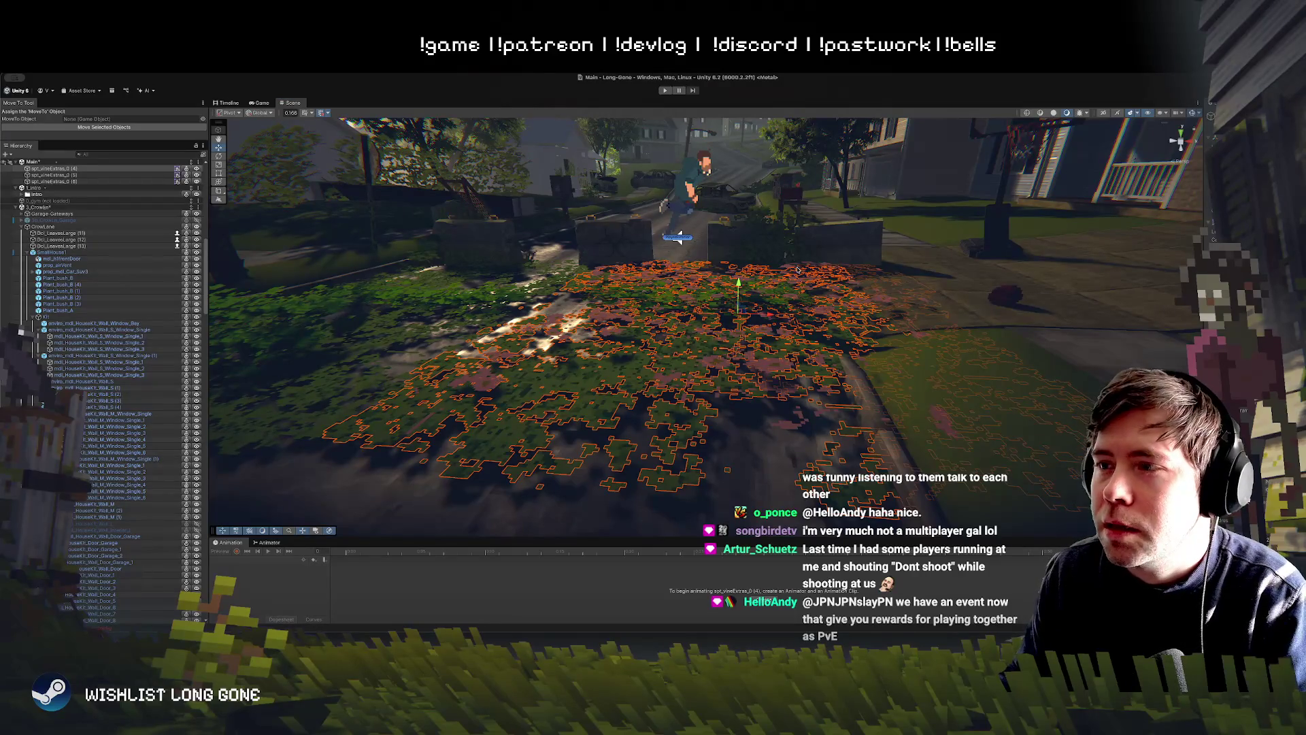
key("f")
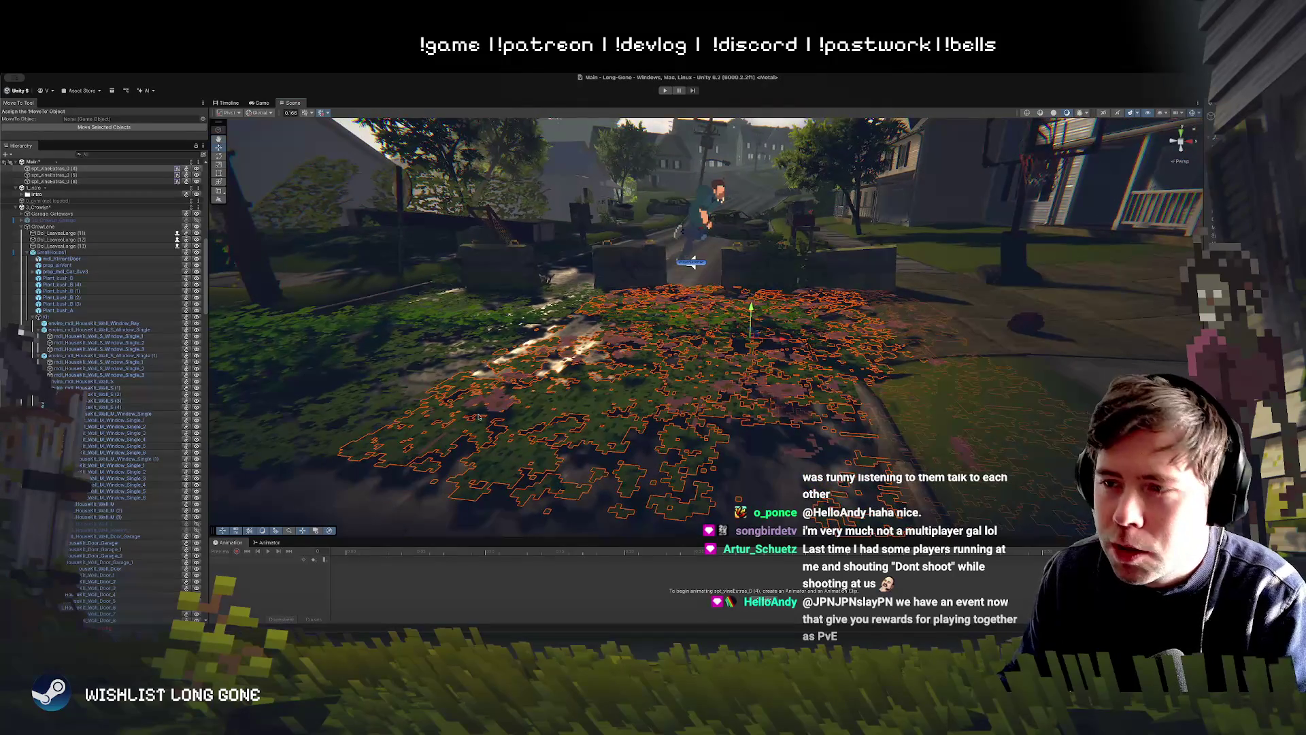
left_click(491, 343)
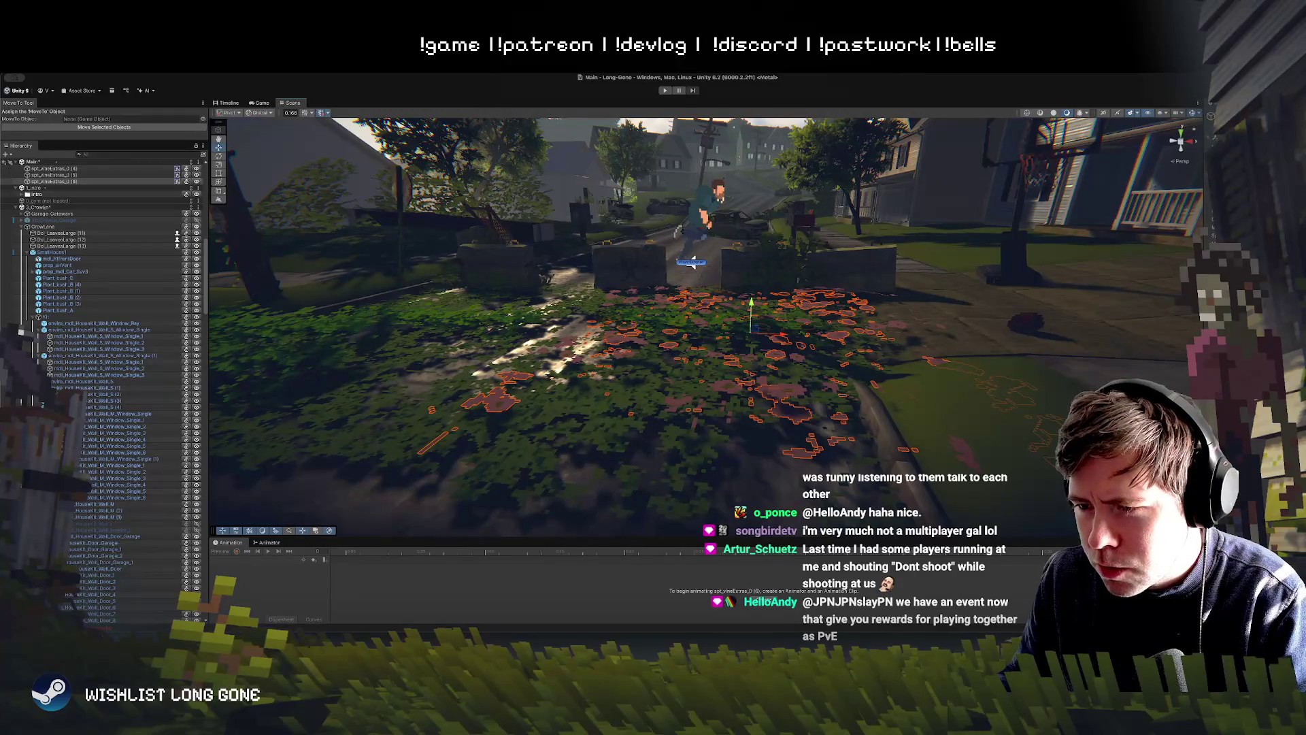
key("ctrl+shift+e")
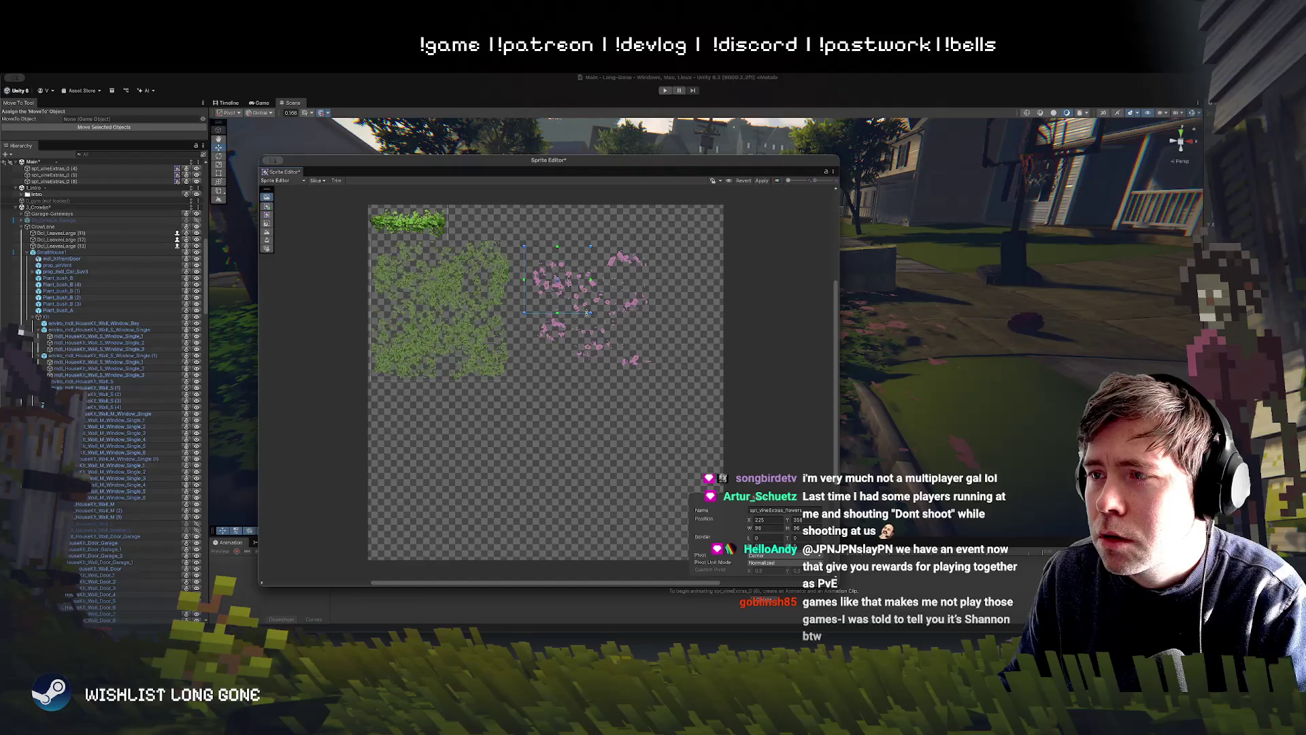
Step: Slice sprites around the right and lower pink flower clusters, apply them, and close the Sprite Editor
left_click_drag(594, 315, 663, 249)
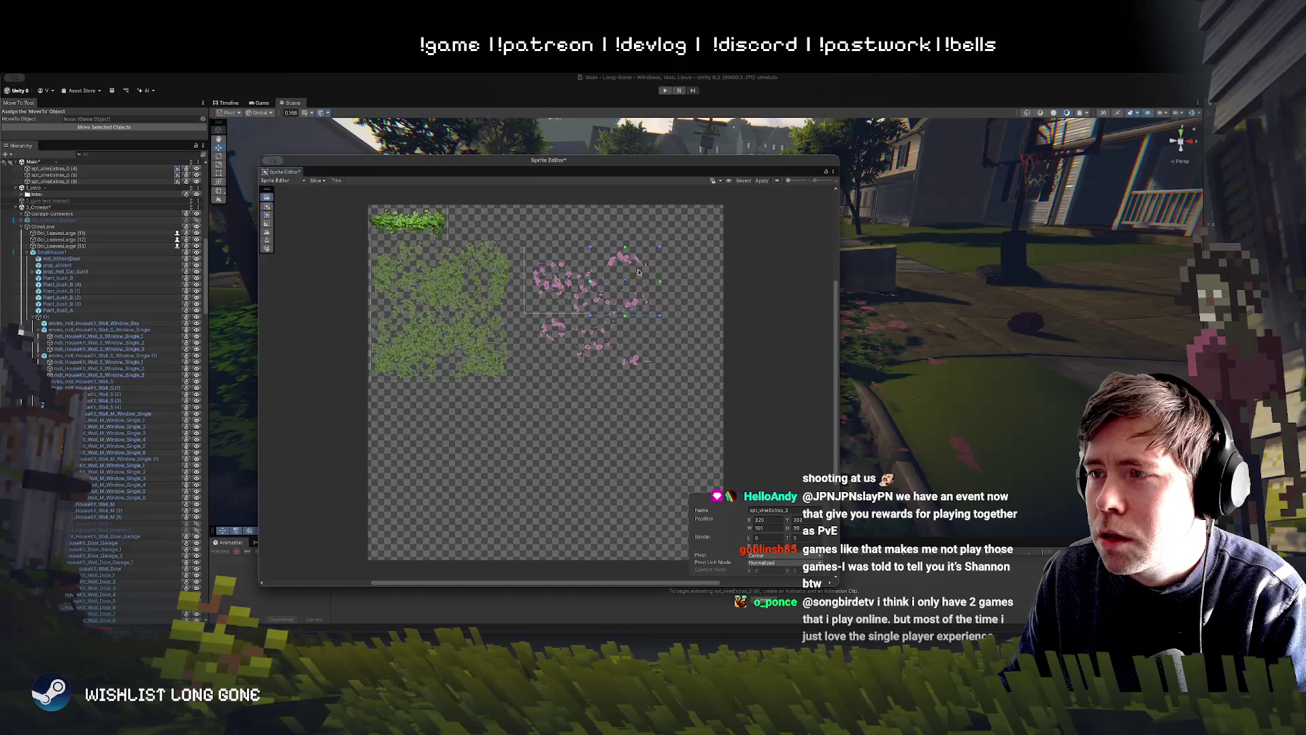
mouse_move(531, 315)
left_mouse_down()
mouse_move(588, 357)
mouse_move(585, 371)
mouse_move(574, 347)
mouse_move(658, 328)
left_mouse_up()
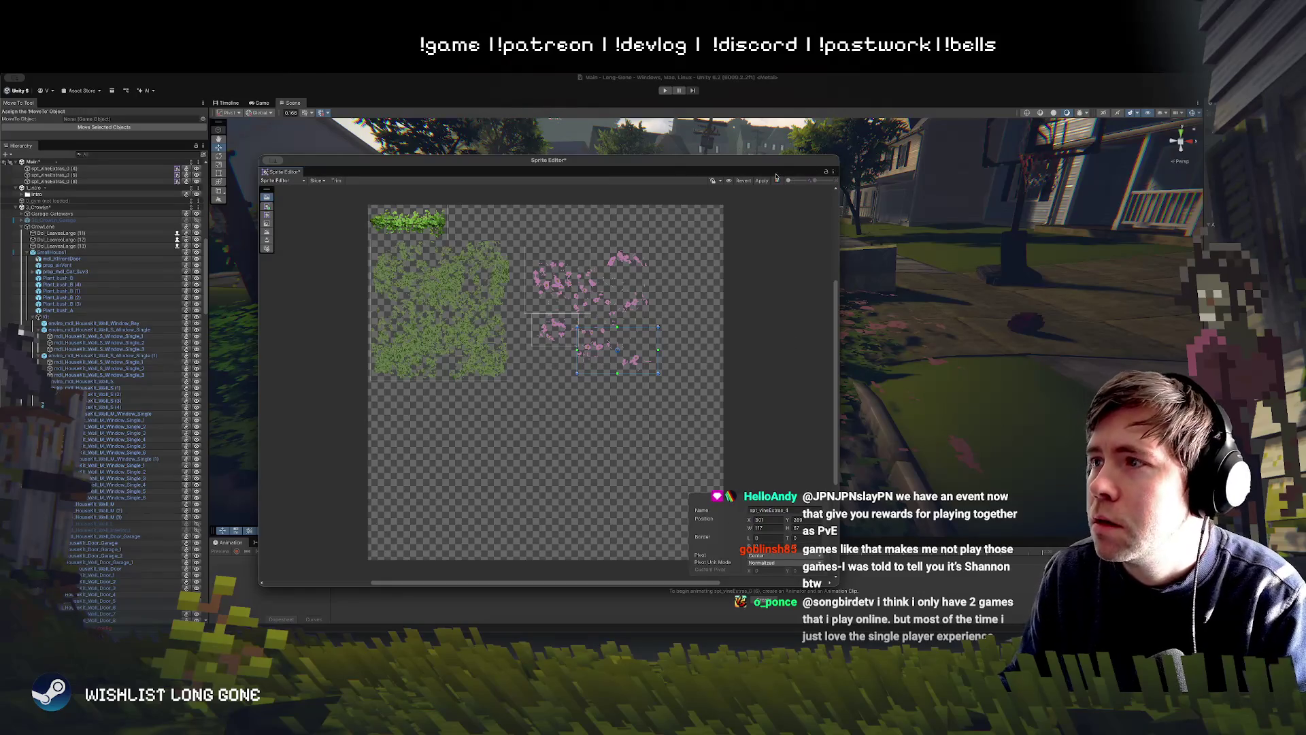
key("ctrl+s")
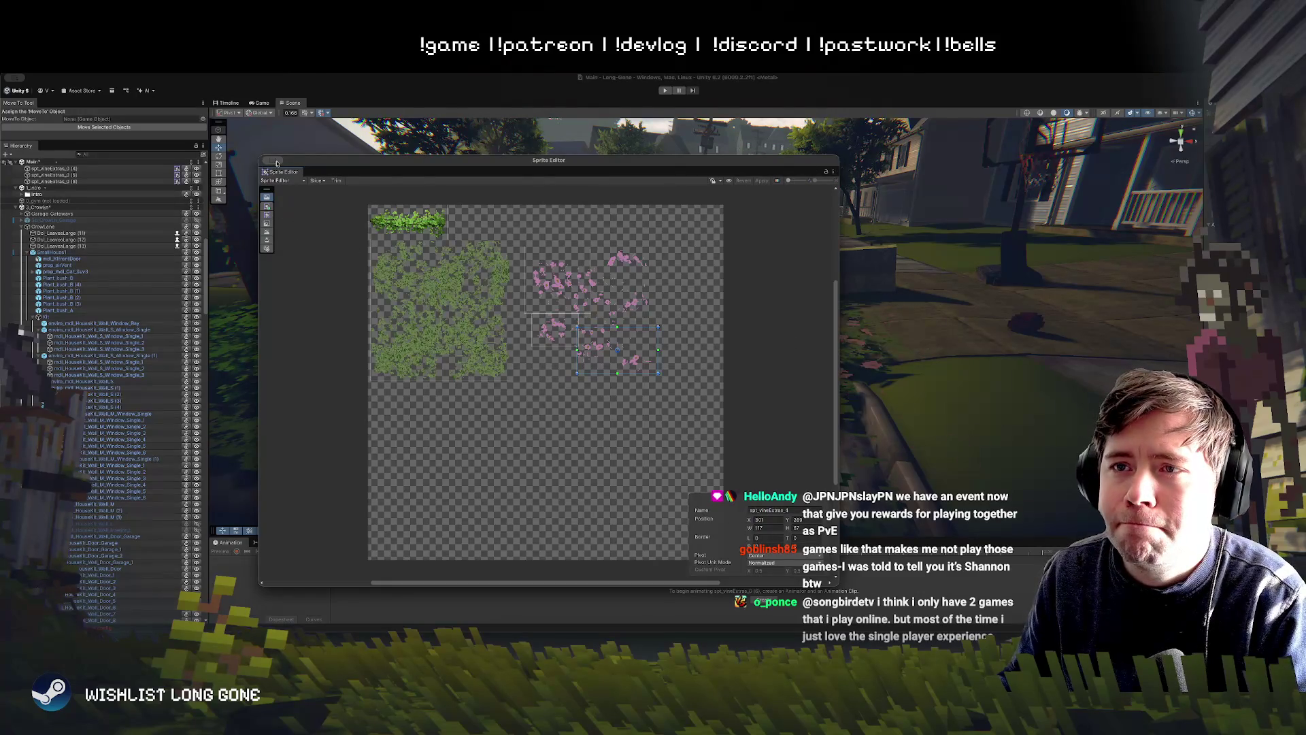
left_click_drag(315, 161, 304, 205)
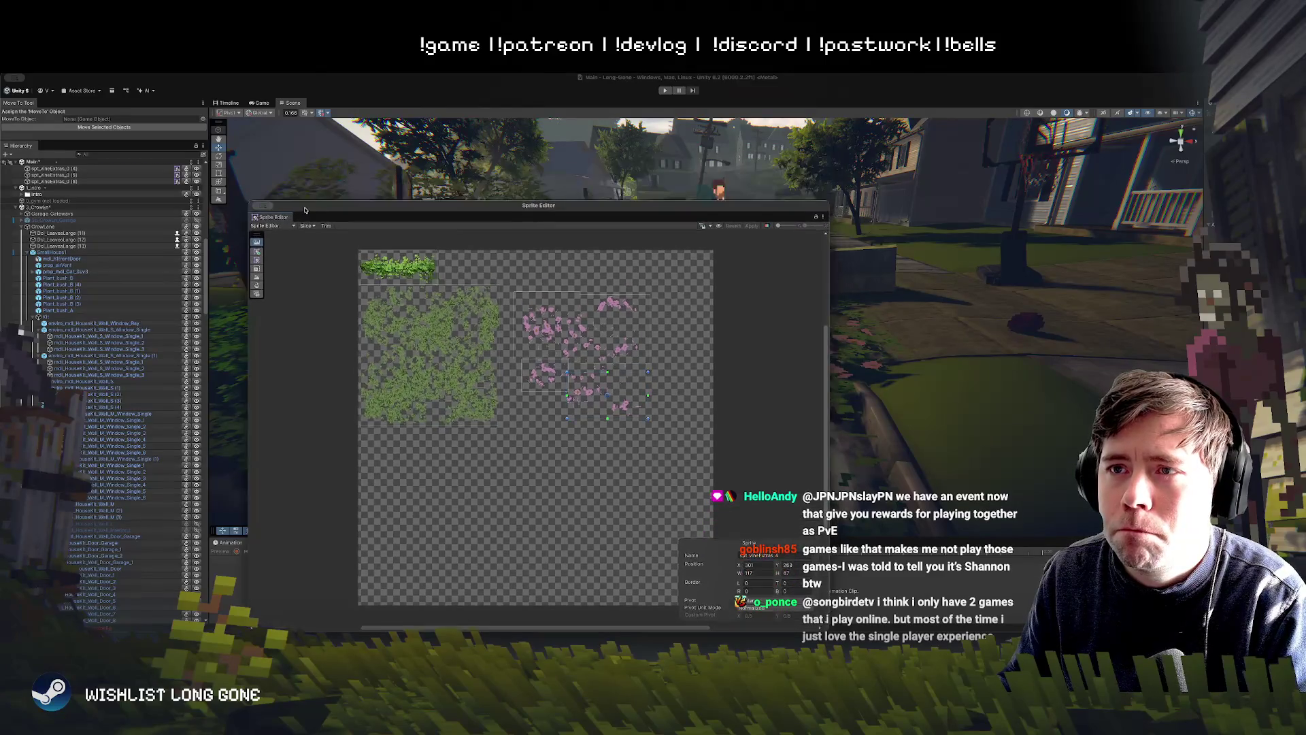
left_click(265, 206)
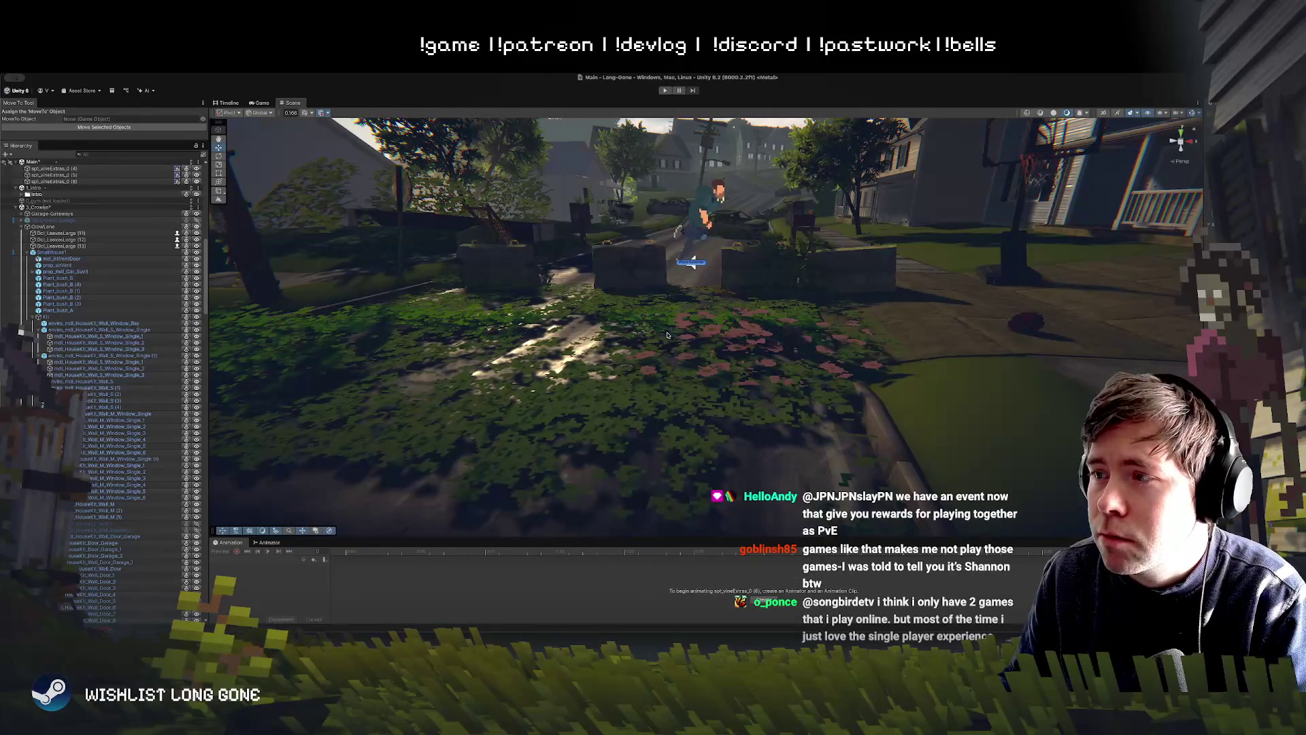
Step: Delete one flower patch, then duplicate another twice, moving the first copy to the right
left_click(709, 333)
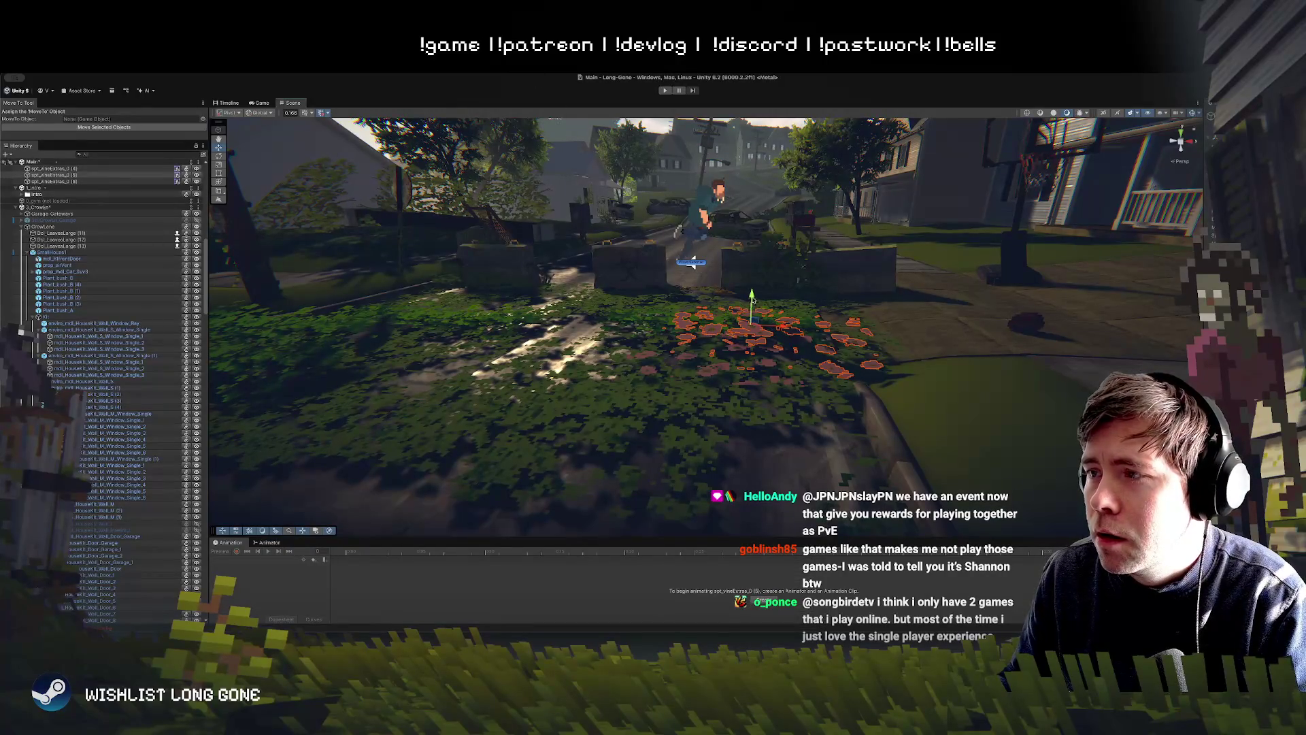
key("Delete")
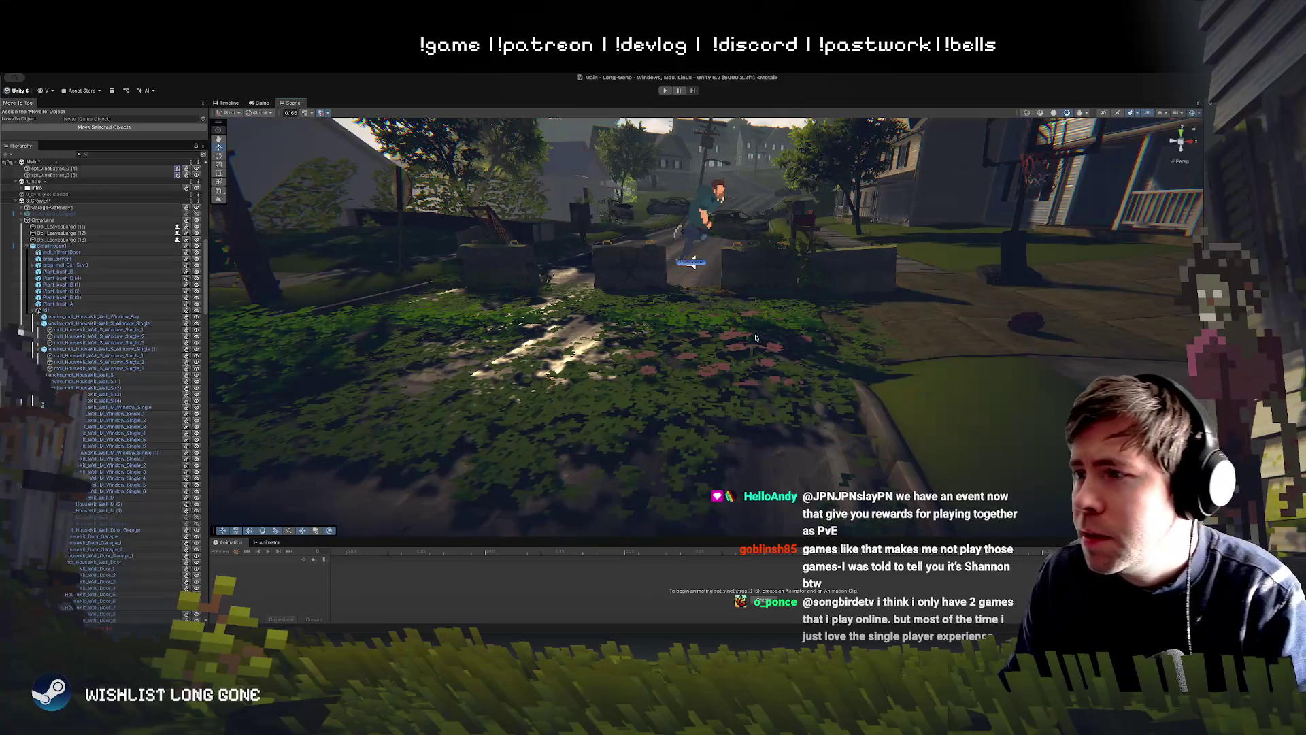
left_click(656, 314)
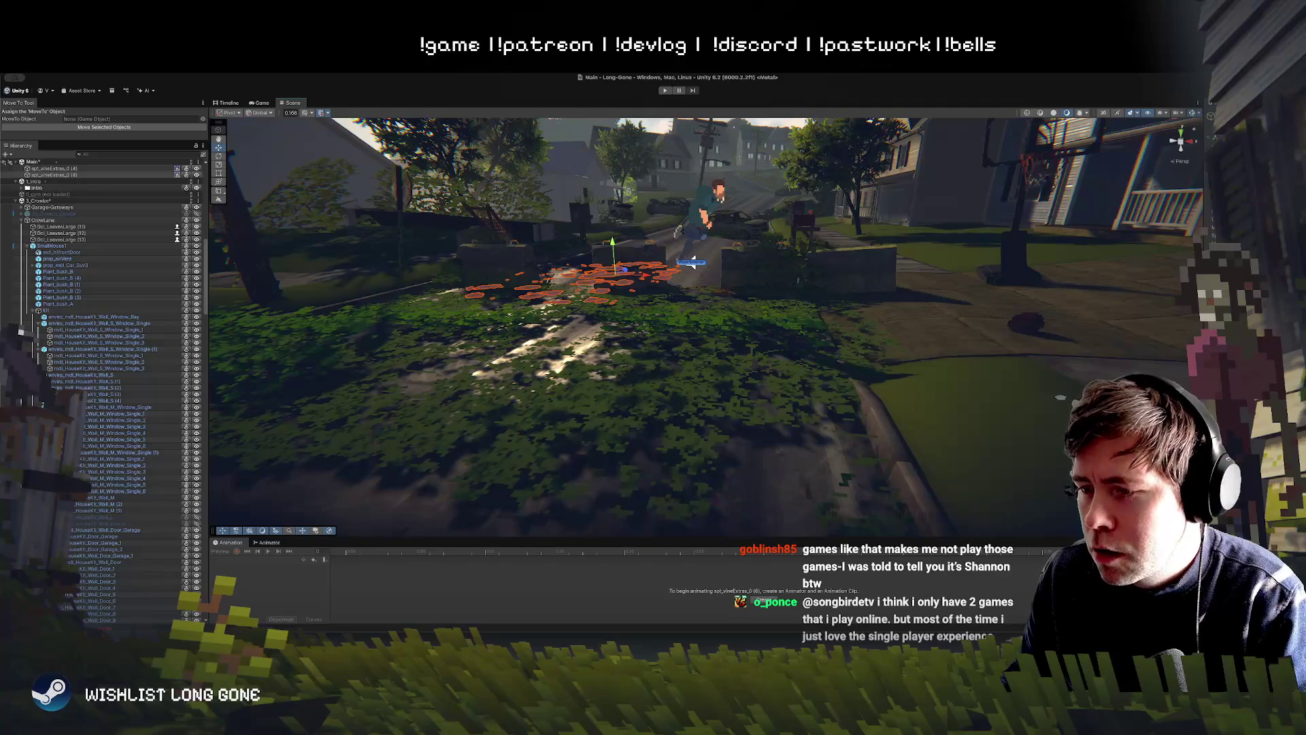
key("ctrl+d")
mouse_move(624, 270)
left_mouse_down()
mouse_move(833, 286)
mouse_move(500, 274)
mouse_move(987, 280)
left_mouse_up()
key("ctrl+d")
key("ctrl+d")
mouse_move(715, 322)
left_mouse_down()
mouse_move(726, 424)
mouse_move(724, 381)
left_mouse_up()
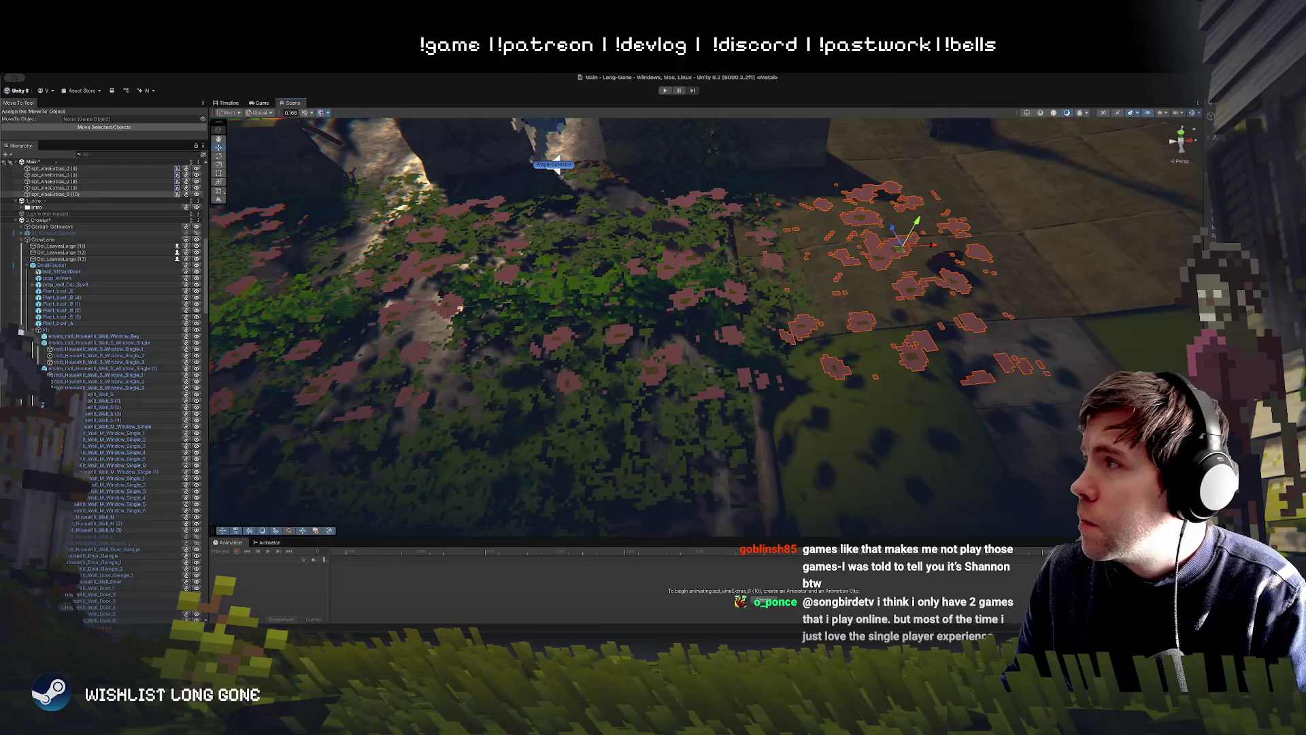
Step: Select the left vine decals and move that patch down-left on the lawn
left_click(882, 275)
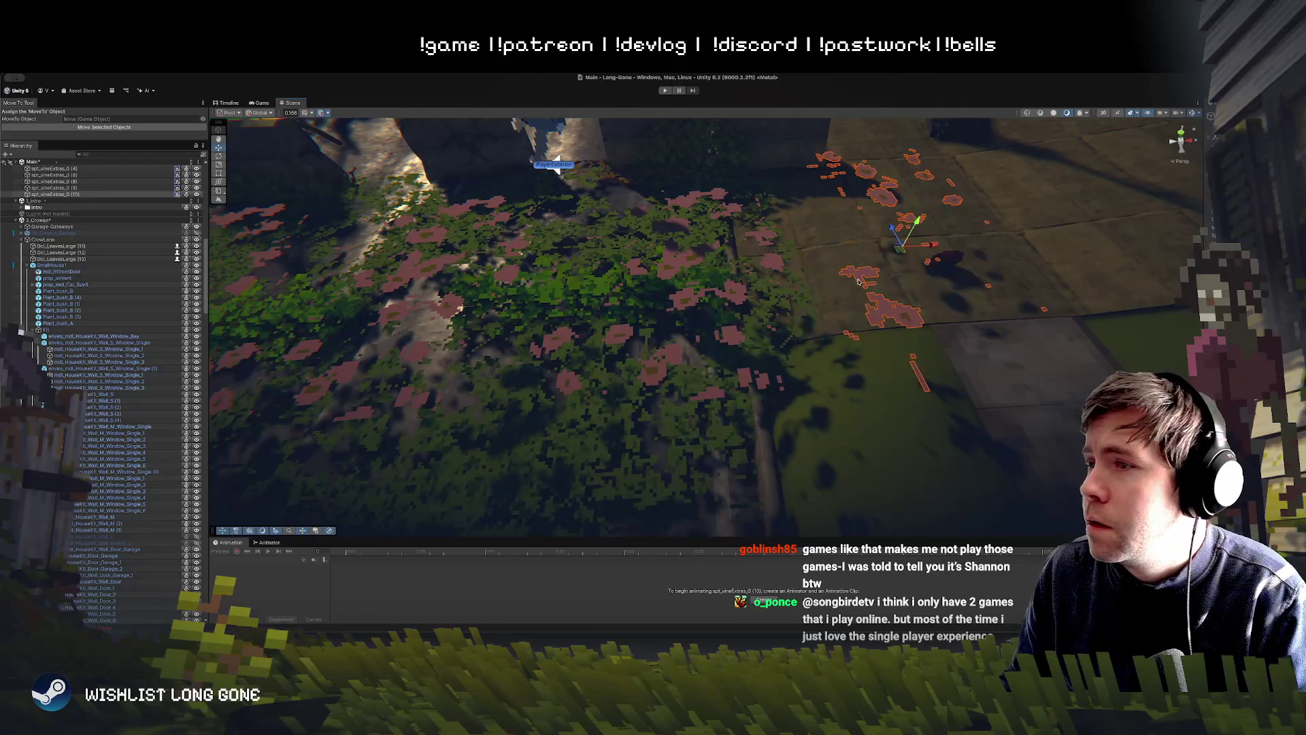
left_click(689, 300)
left_click(457, 305)
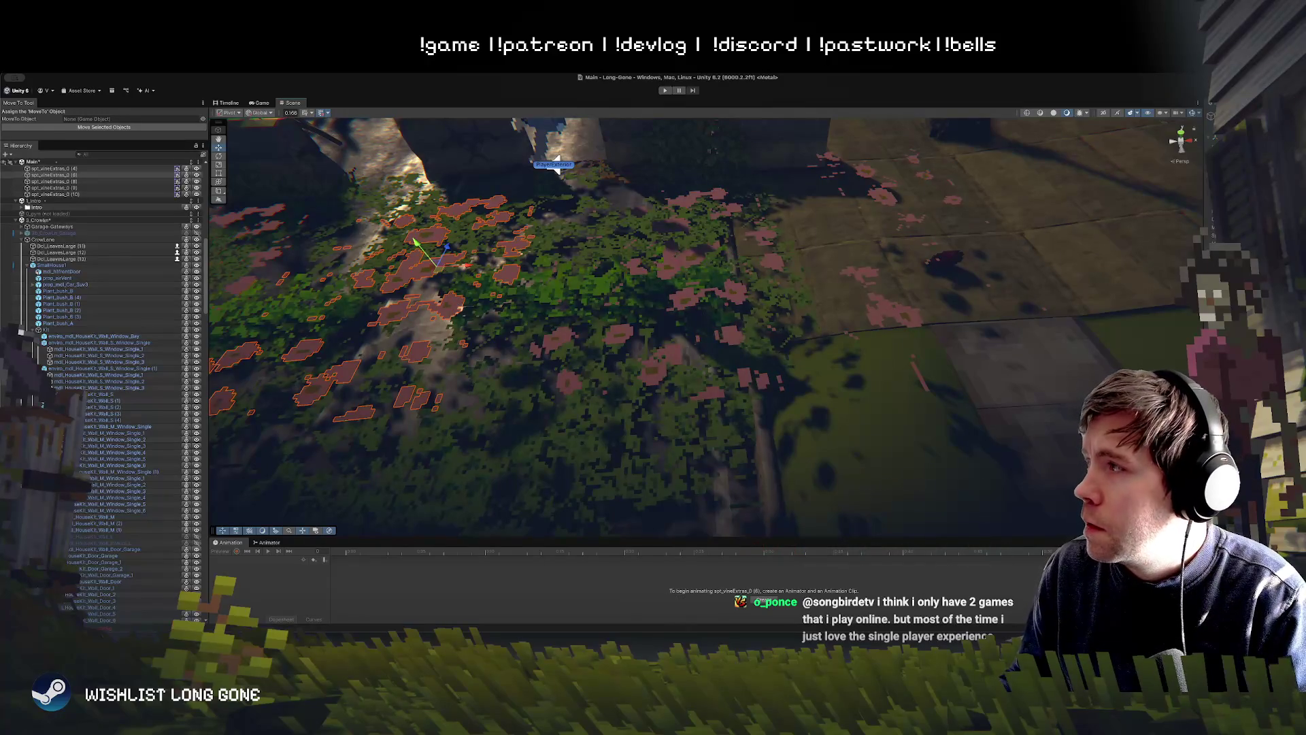
scroll(513, 313, "down", 5)
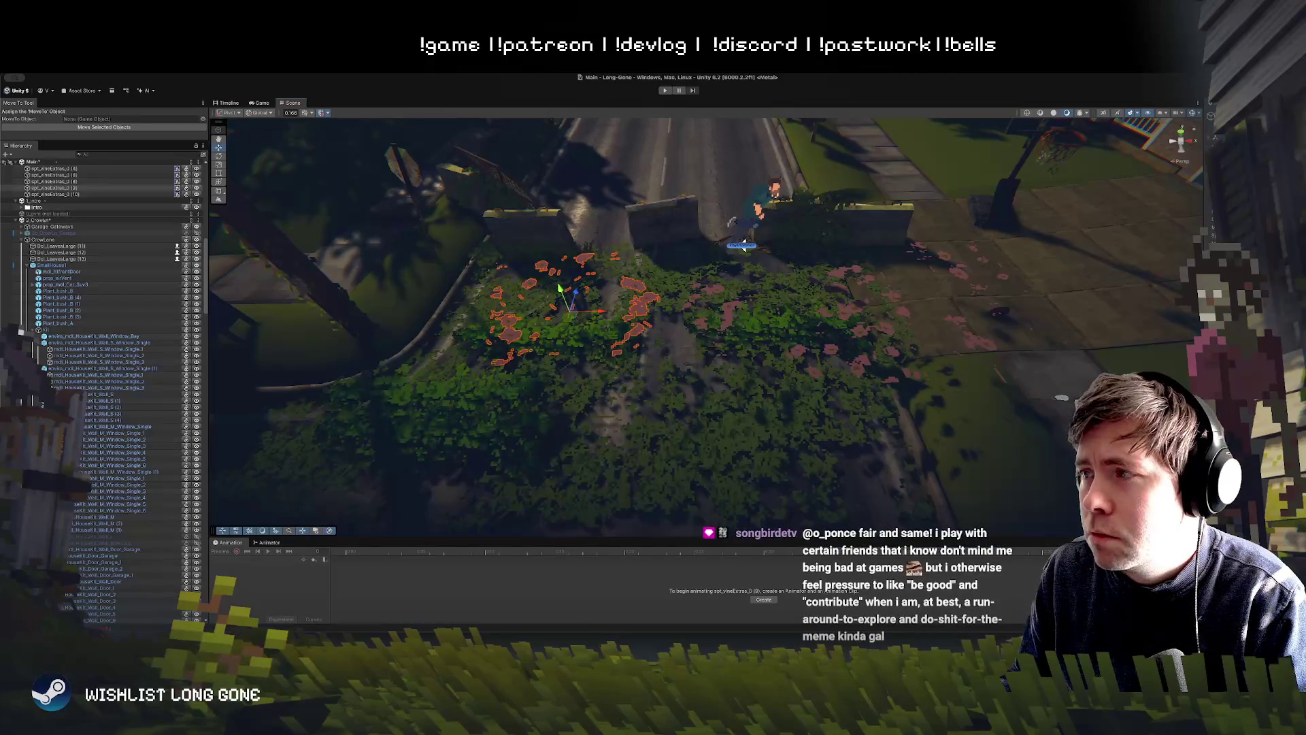
mouse_move(762, 346)
left_mouse_down()
mouse_move(693, 386)
mouse_move(881, 360)
mouse_move(864, 449)
mouse_move(892, 427)
mouse_move(831, 375)
left_mouse_up()
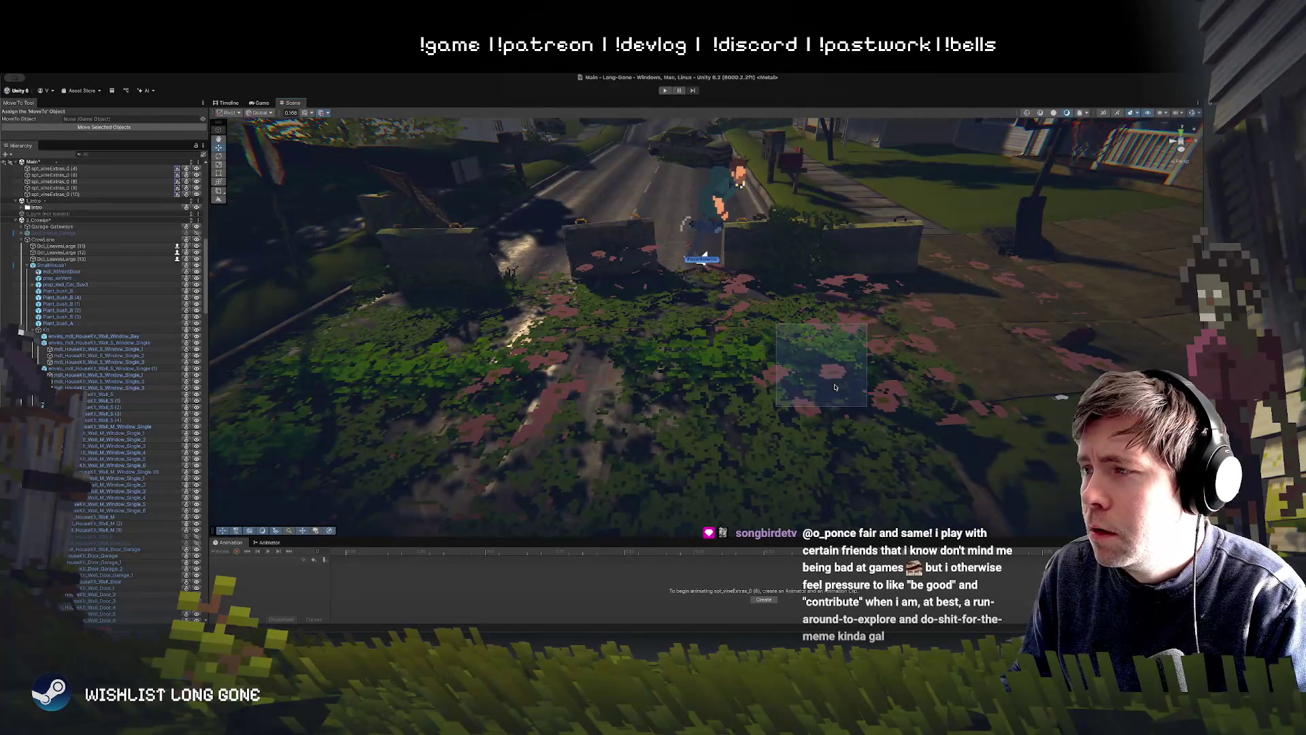
left_click_drag(870, 323, 803, 403)
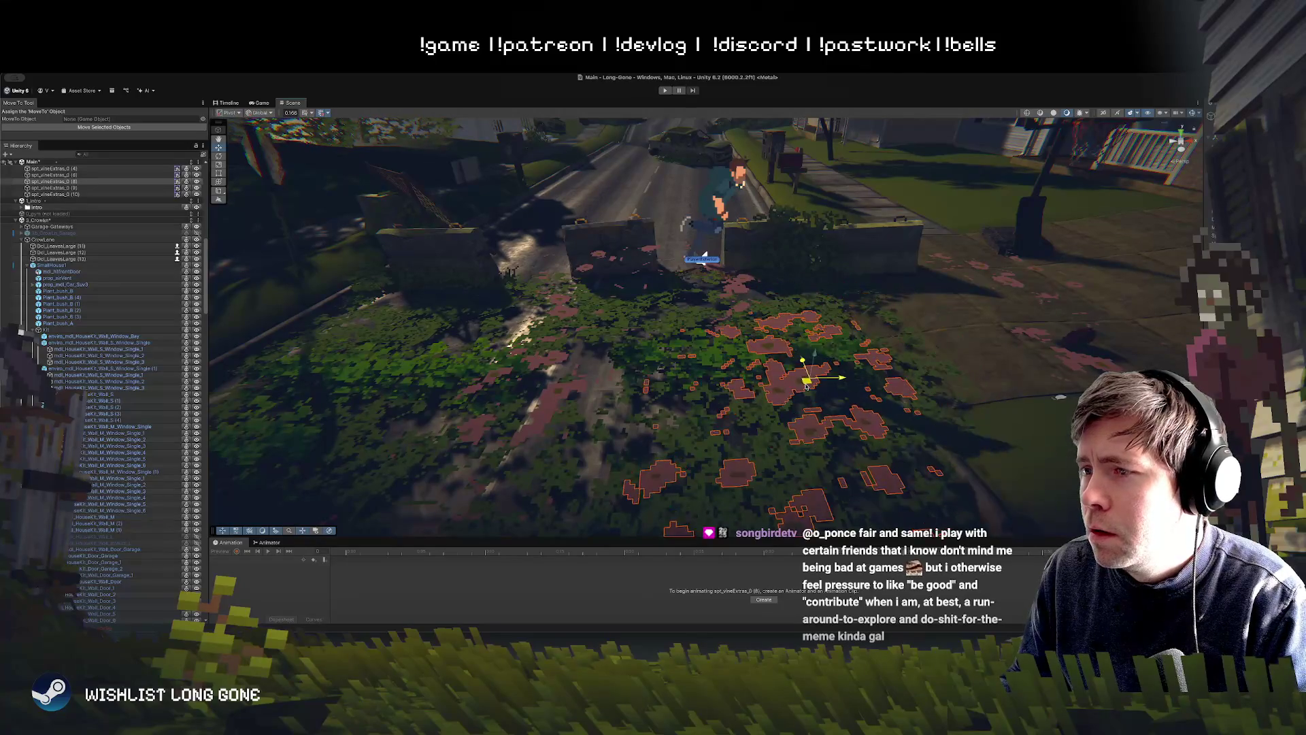
Step: Shift the vine patch on the right lawn left across the lawn
left_click(1073, 359)
mouse_move(1055, 321)
left_mouse_down()
mouse_move(840, 329)
mouse_move(871, 338)
mouse_move(879, 327)
mouse_move(754, 306)
left_mouse_up()
key("w")
scroll(754, 305, "down", 5)
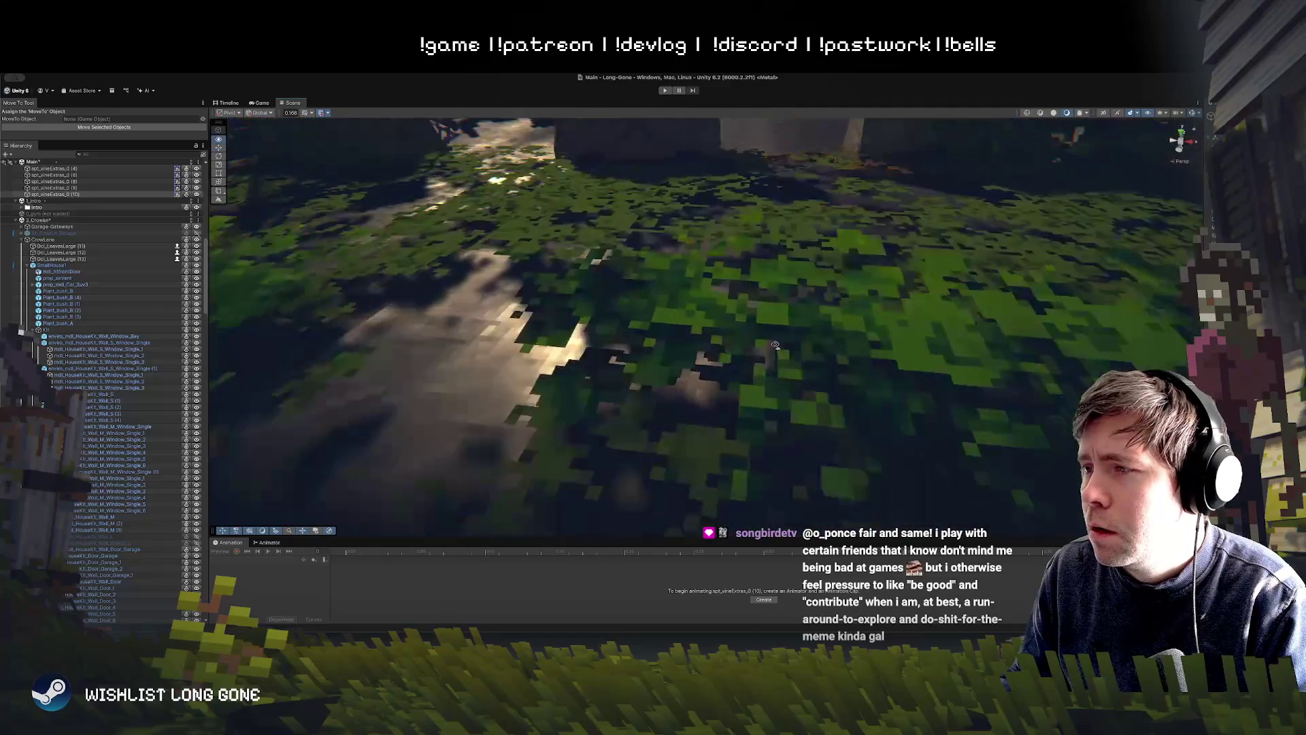
Step: Select a range of vine decals in the Hierarchy and rotate them slightly
scroll(783, 318, "up", 10)
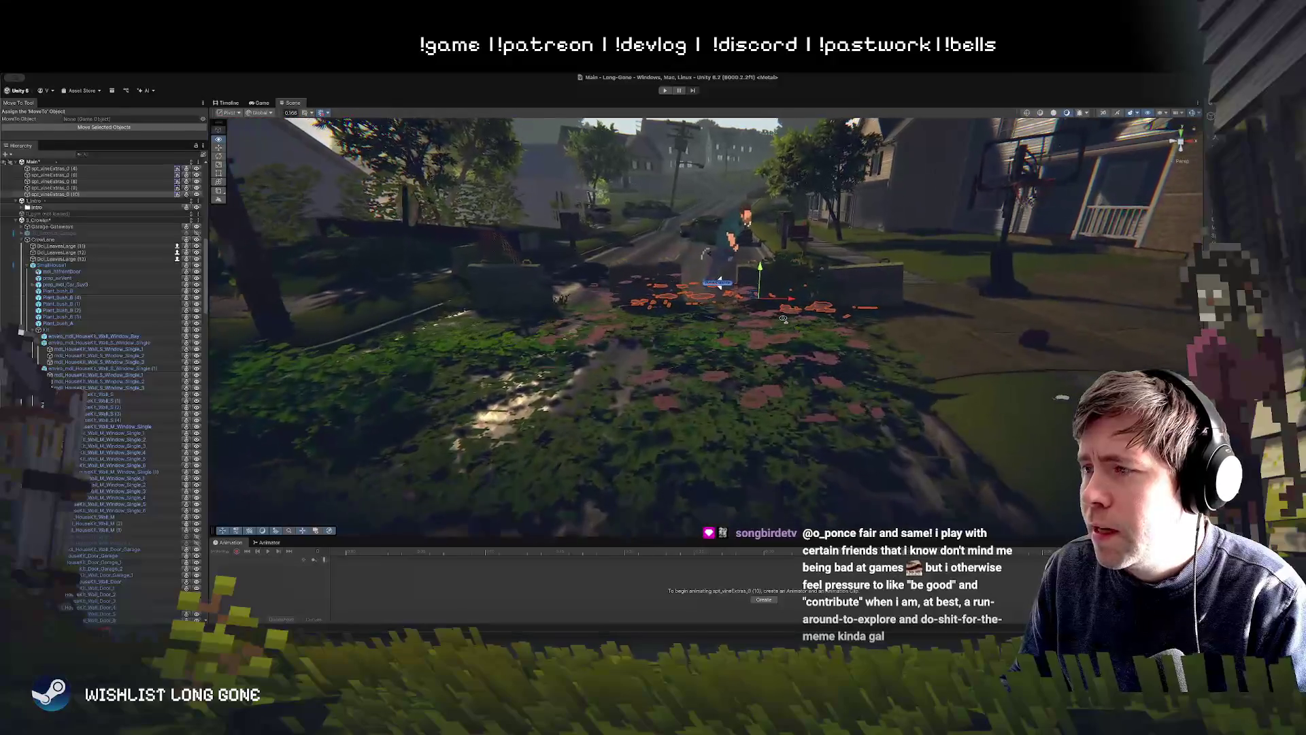
scroll(792, 297, "down", 10)
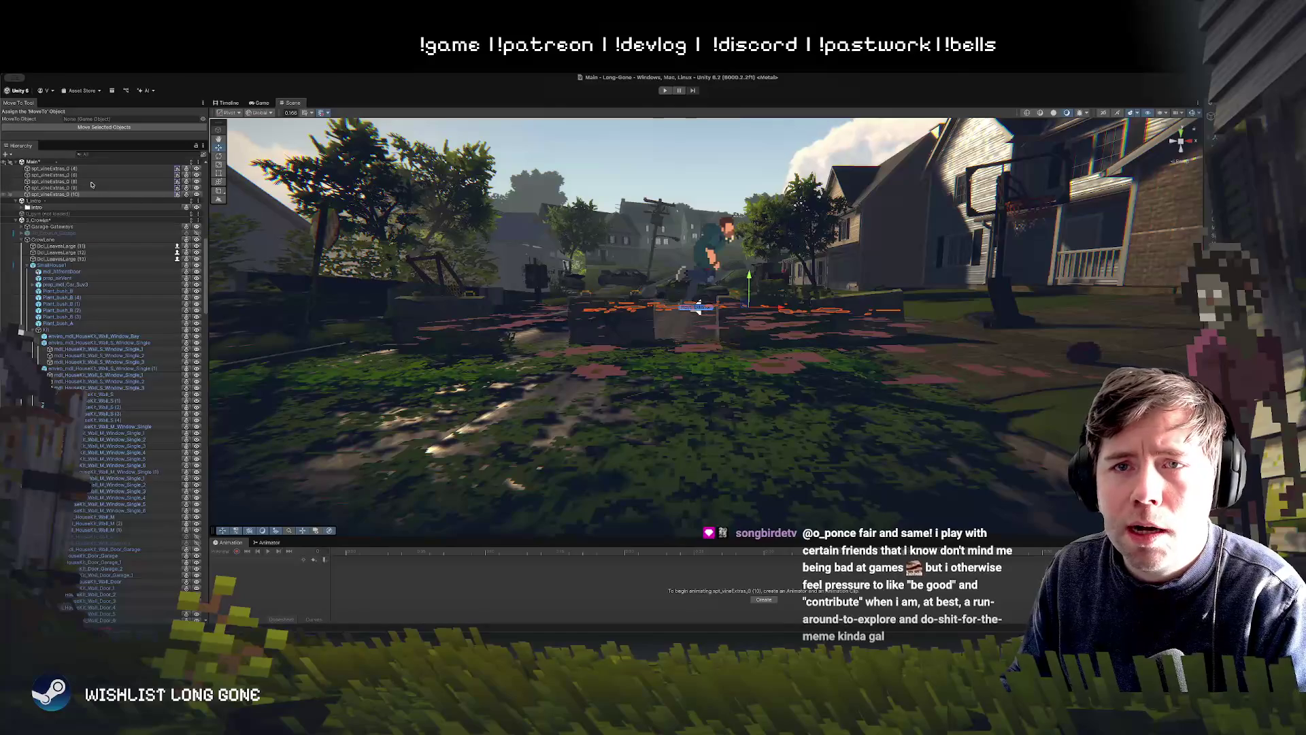
left_click(70, 174, "shift")
scroll(515, 328, "down", 10)
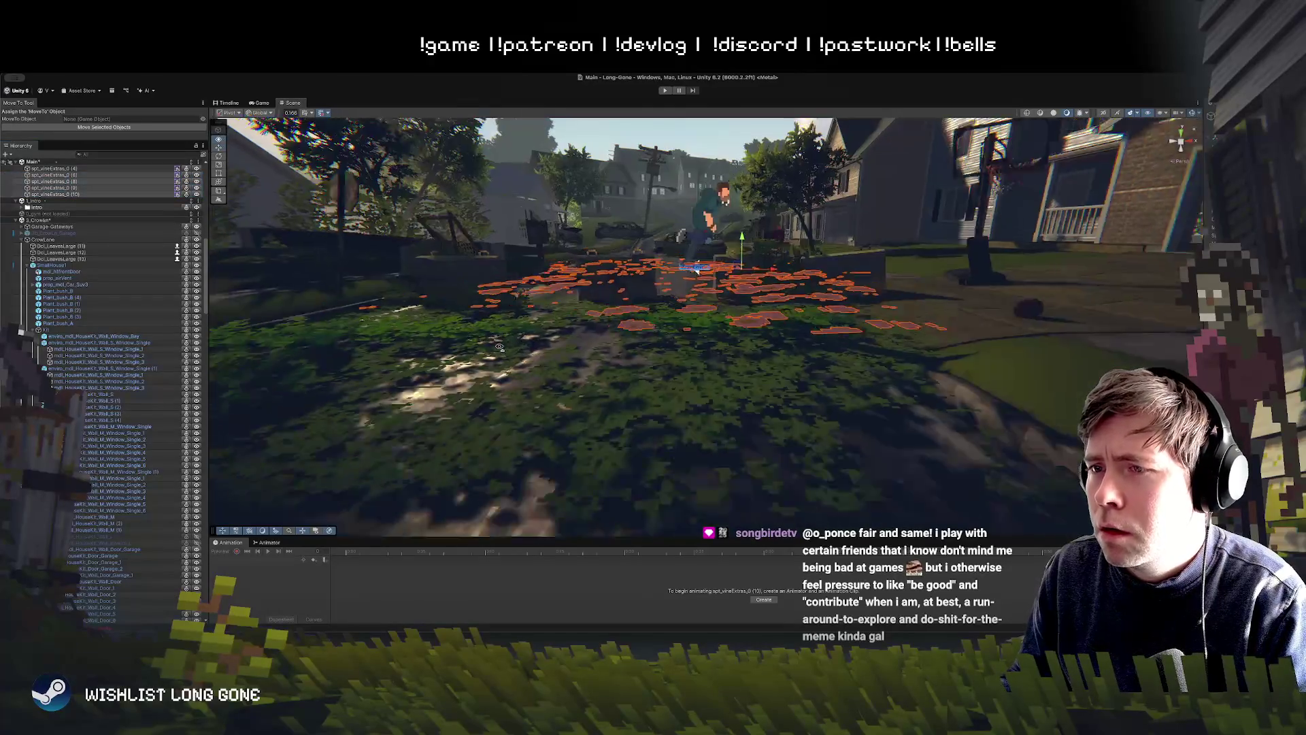
scroll(515, 329, "up", 2)
key("e")
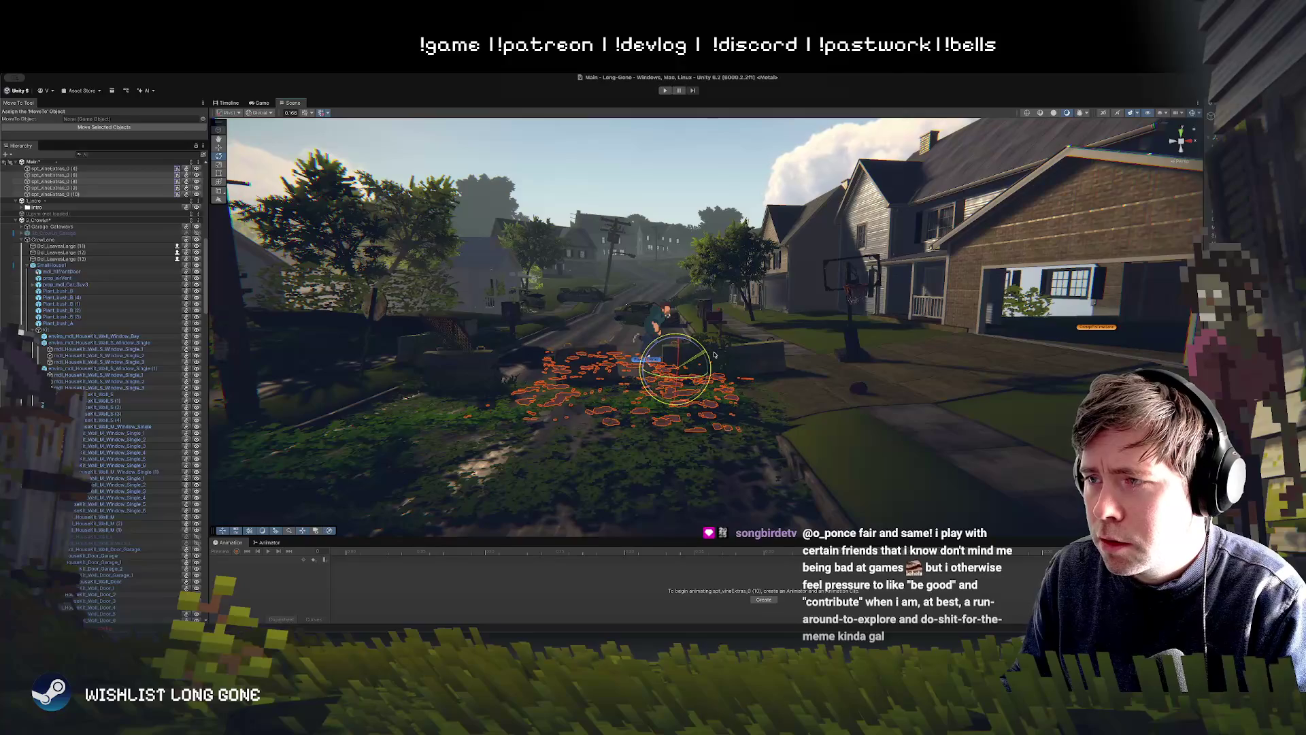
mouse_move(709, 351)
left_mouse_down()
mouse_move(719, 408)
mouse_move(719, 389)
left_mouse_up()
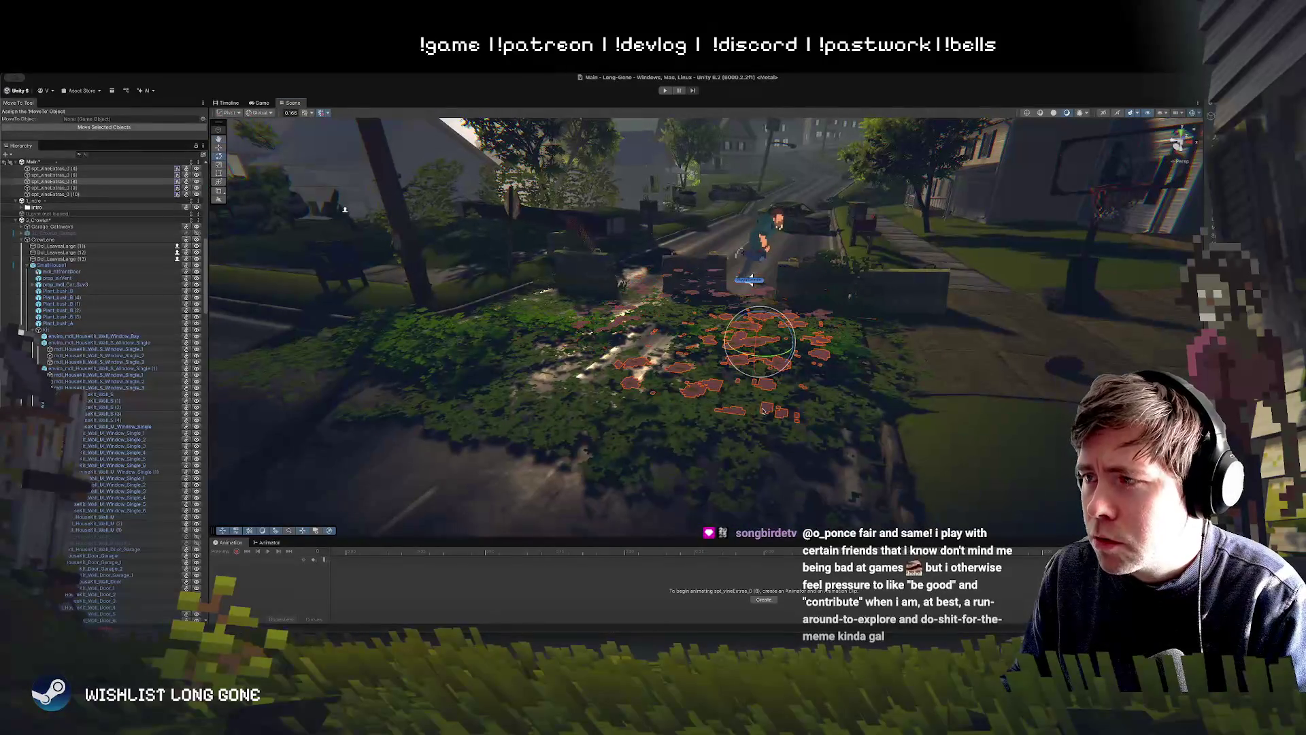
mouse_move(757, 334)
left_mouse_down()
mouse_move(661, 307)
mouse_move(596, 320)
mouse_move(612, 320)
left_mouse_up()
Step: Pick another group of vine decals and tilt it slightly with the Rotate tool
left_click(625, 317)
left_click(717, 295)
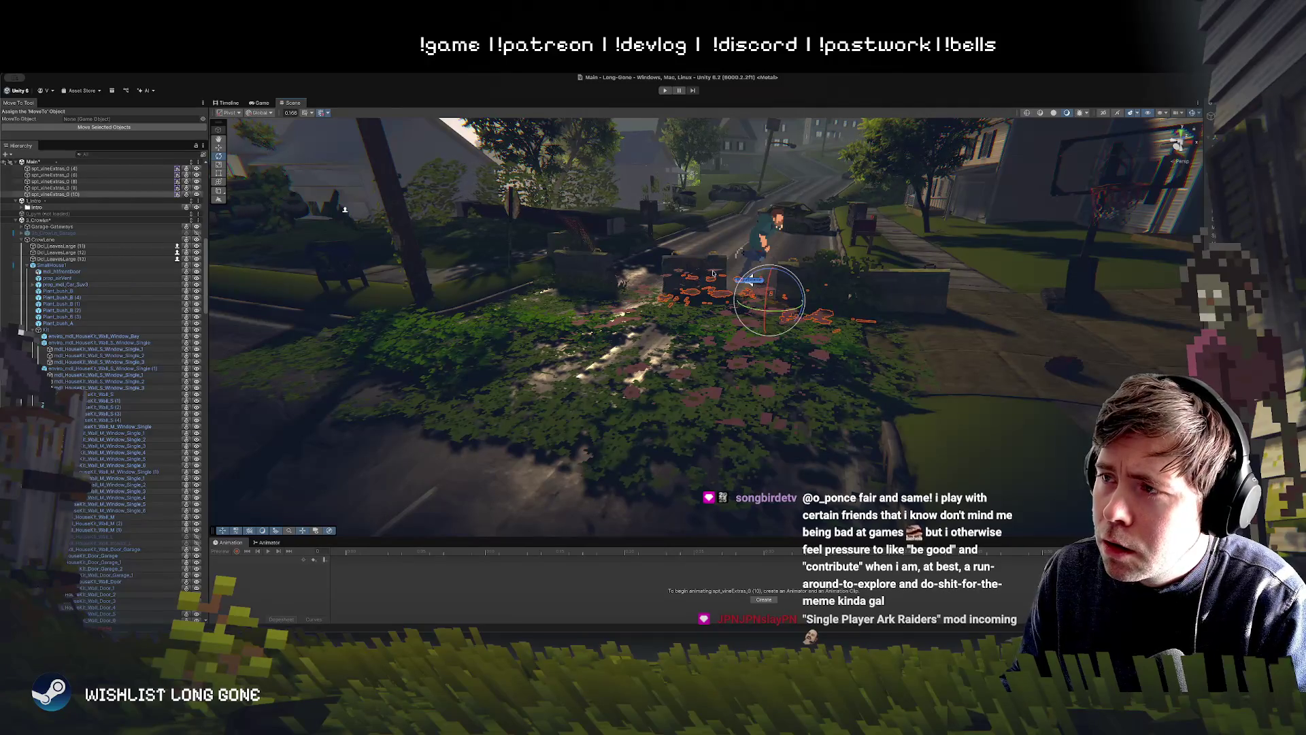
left_click(668, 277)
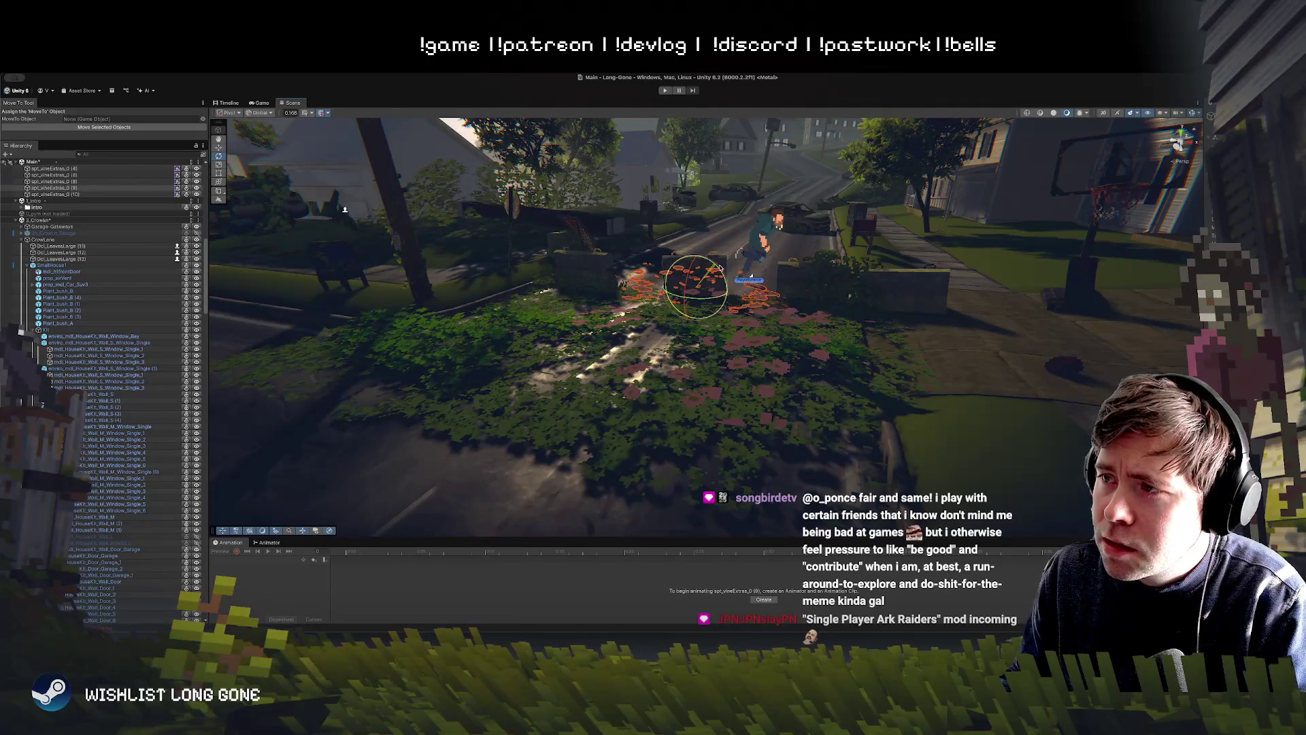
key("w")
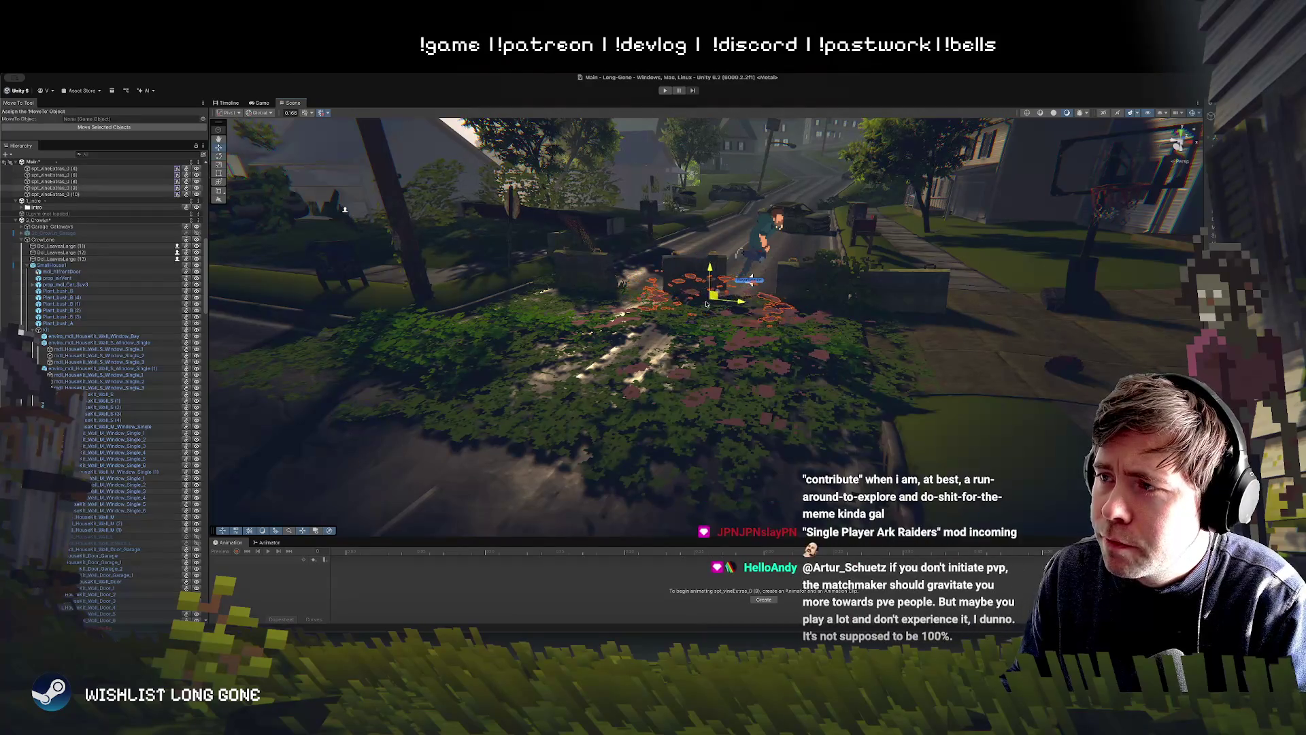
left_click(719, 307)
left_click_drag(727, 346, 760, 267)
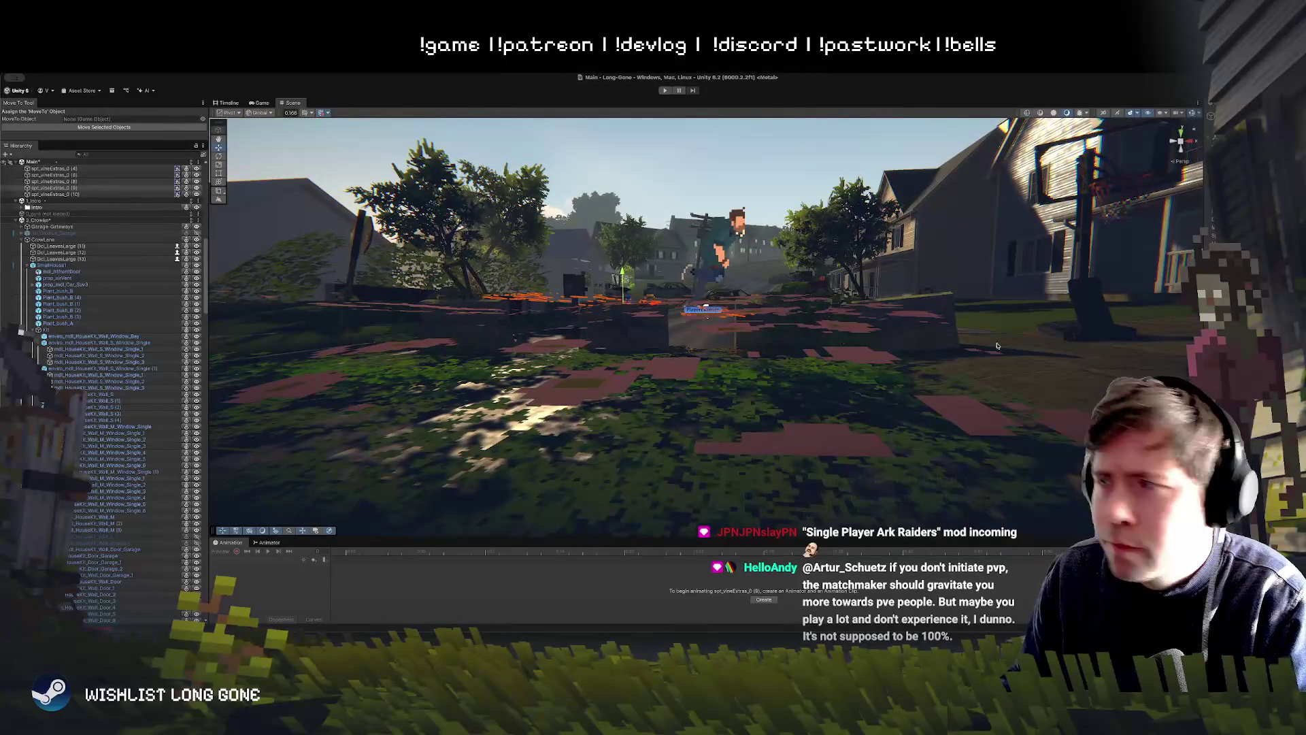
left_click(918, 314)
key("e")
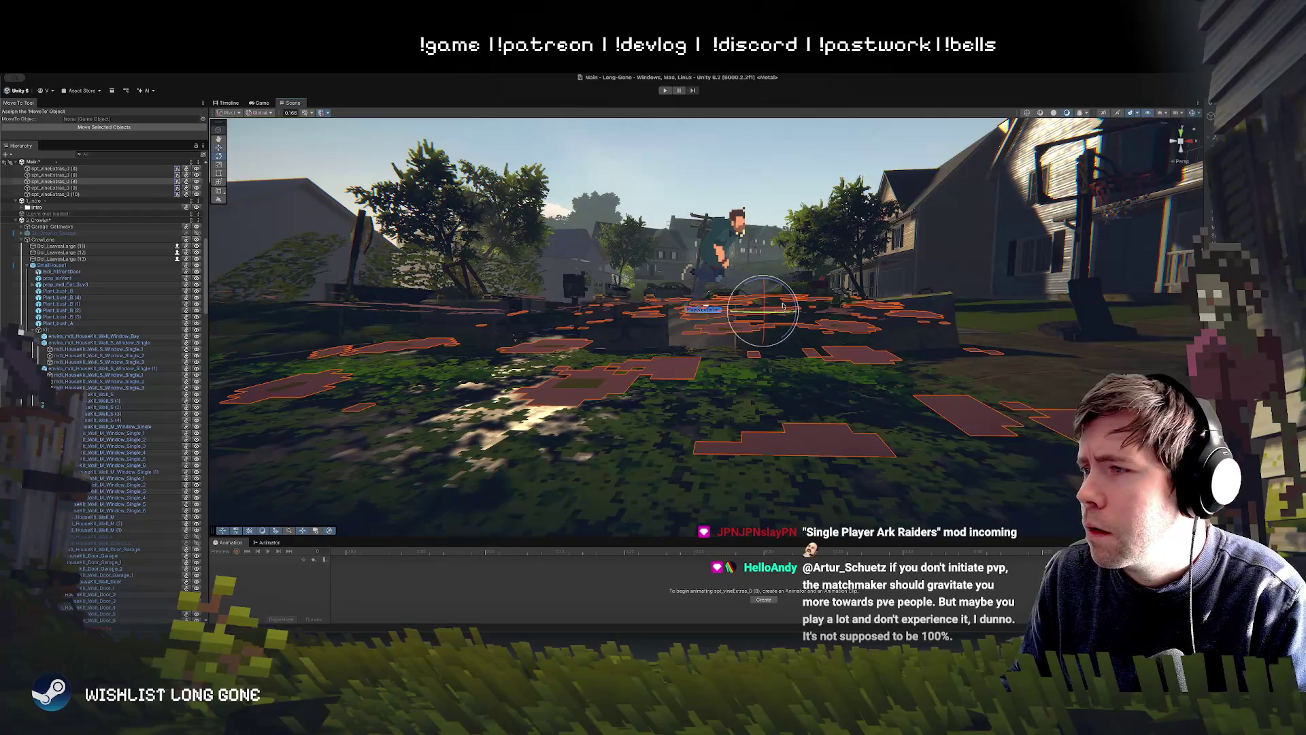
mouse_move(790, 294)
left_mouse_down()
mouse_move(747, 361)
mouse_move(741, 333)
mouse_move(746, 405)
left_mouse_up()
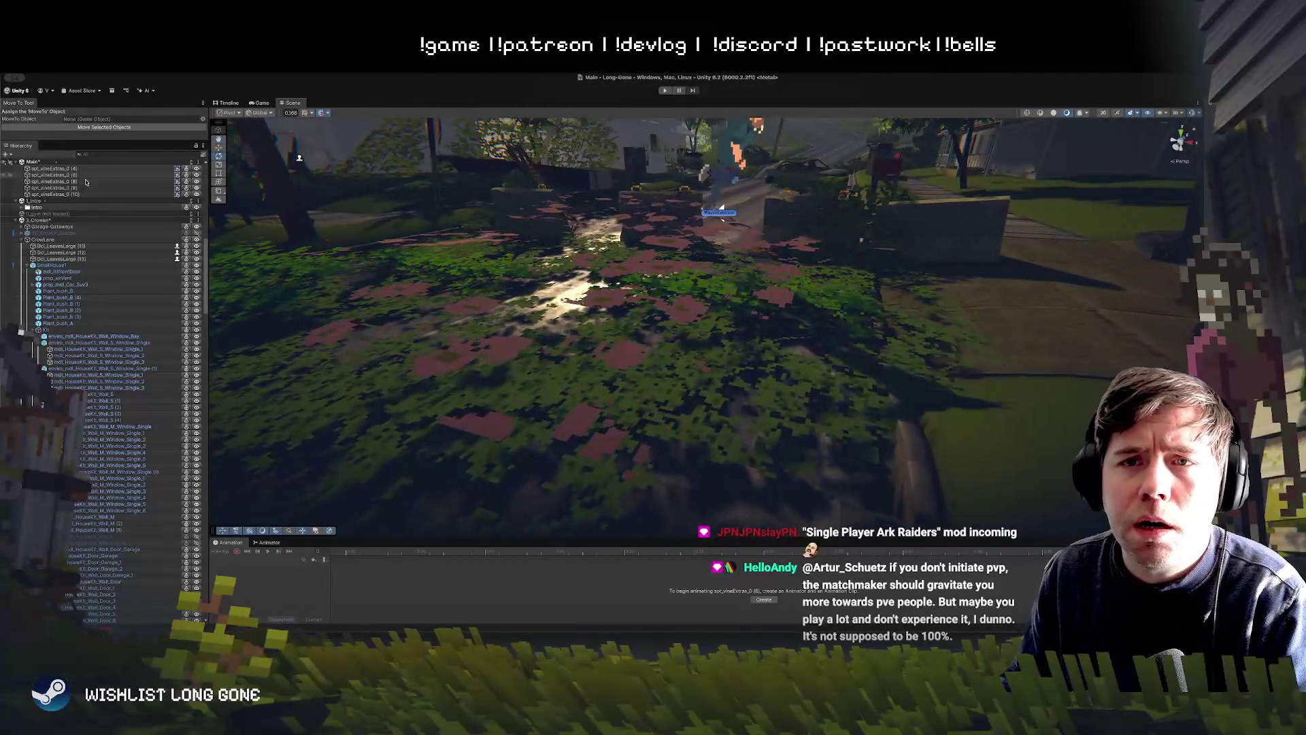
Step: Raise spt_vineExtras_0 (4) and (8)–(10), then duplicate them and lift the copies higher
left_click(58, 194)
left_click(80, 175, "shift")
left_click(81, 168, "shift")
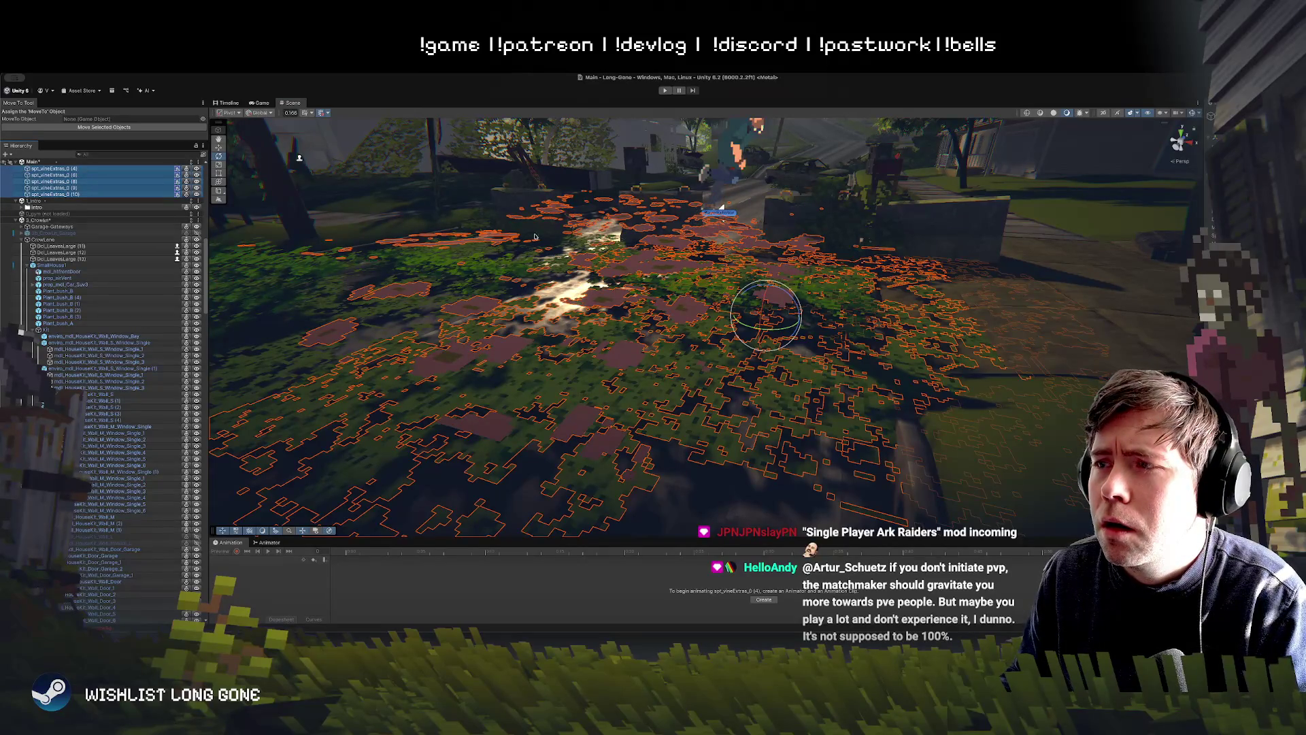
left_click(728, 265)
key("w")
left_click_drag(731, 275, 732, 261)
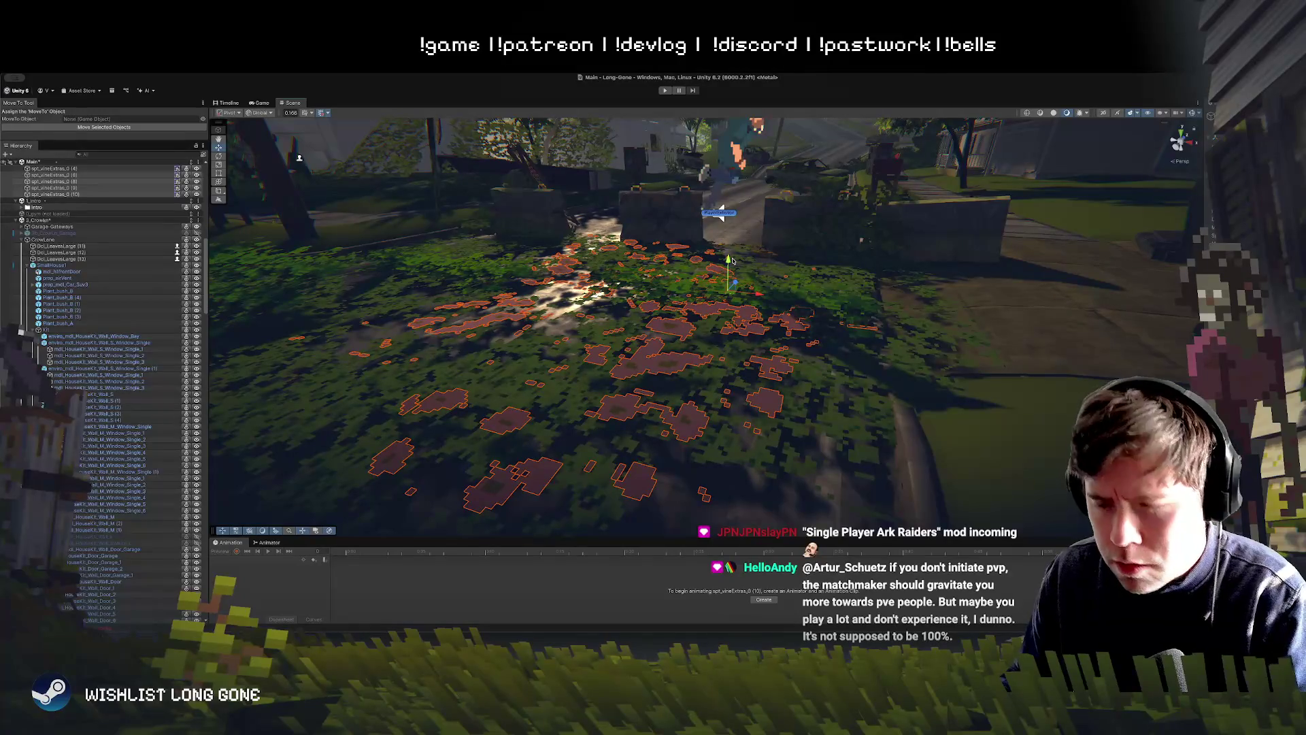
key("ctrl+d")
mouse_move(632, 239)
left_mouse_down()
mouse_move(617, 278)
mouse_move(551, 291)
left_mouse_up()
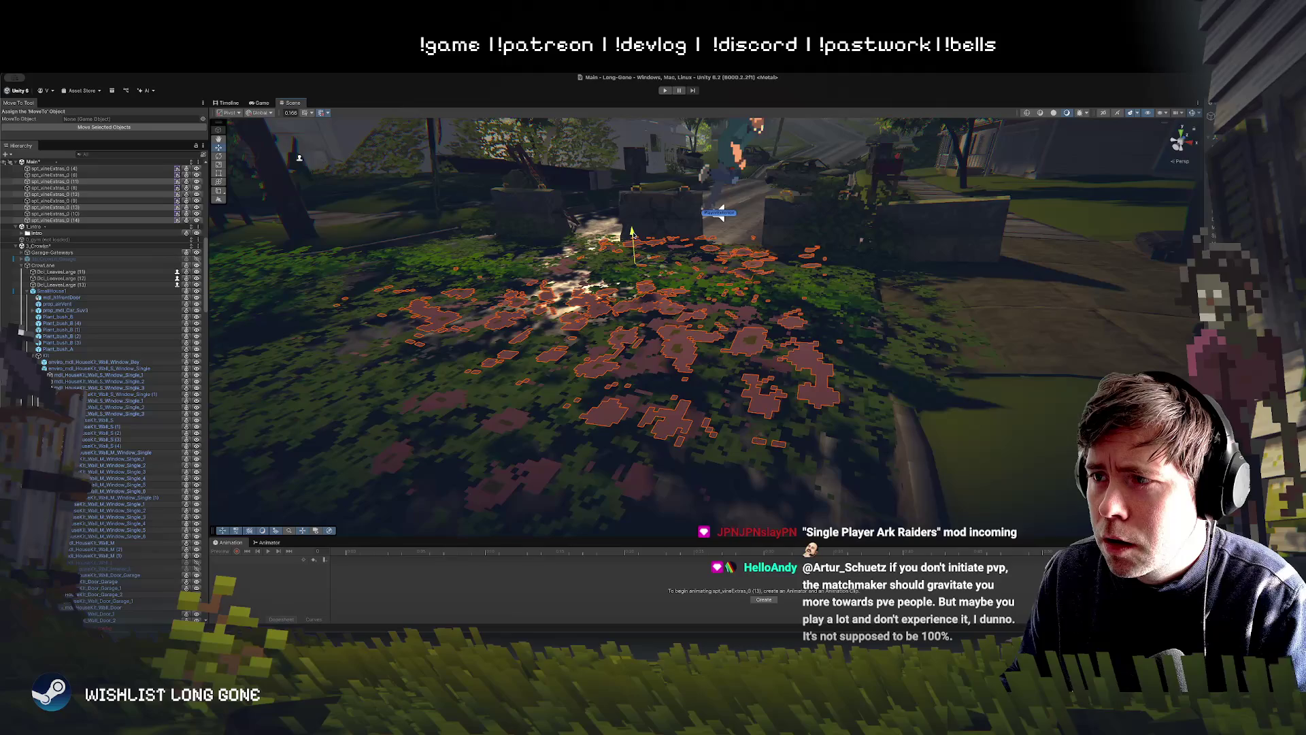
mouse_move(632, 232)
left_mouse_down()
mouse_move(674, 250)
mouse_move(606, 242)
left_mouse_up()
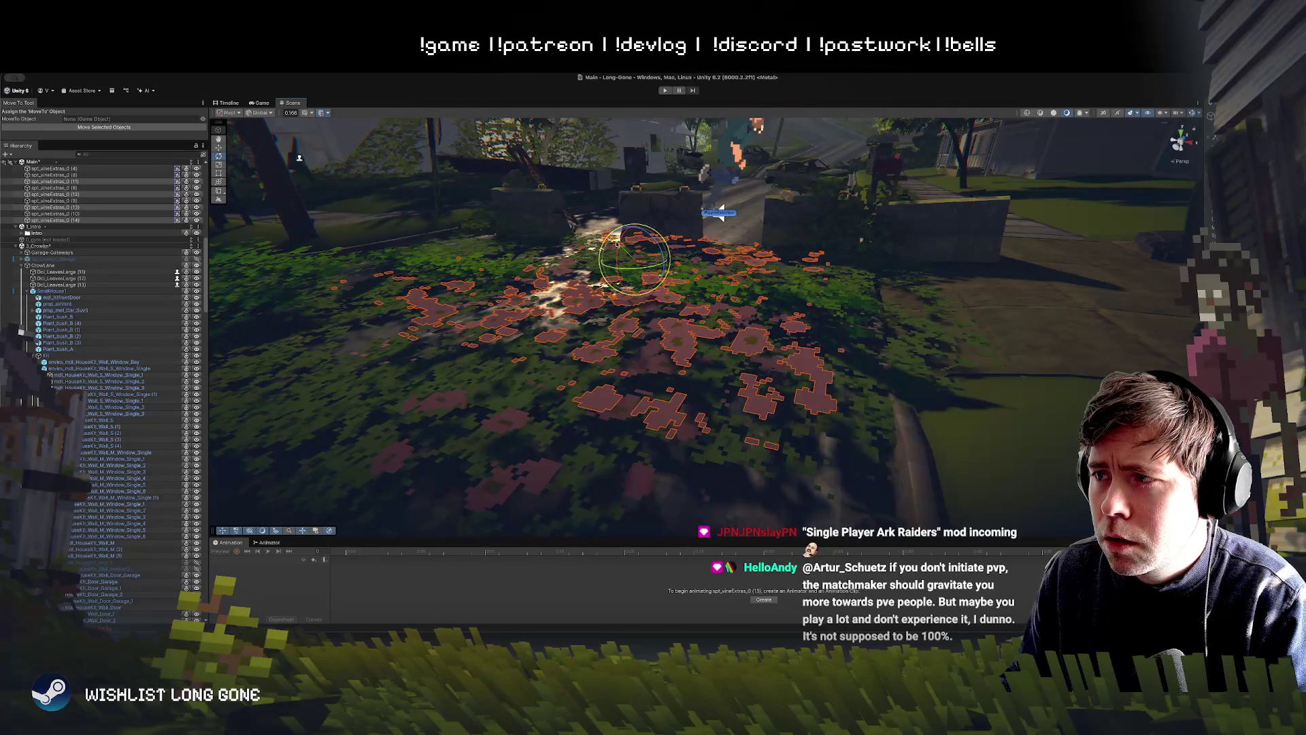
Step: Frame the vine decals and inspect the new copy spt_vineExtras_0 (15) on the garden bed
key("f")
key("w")
key("w")
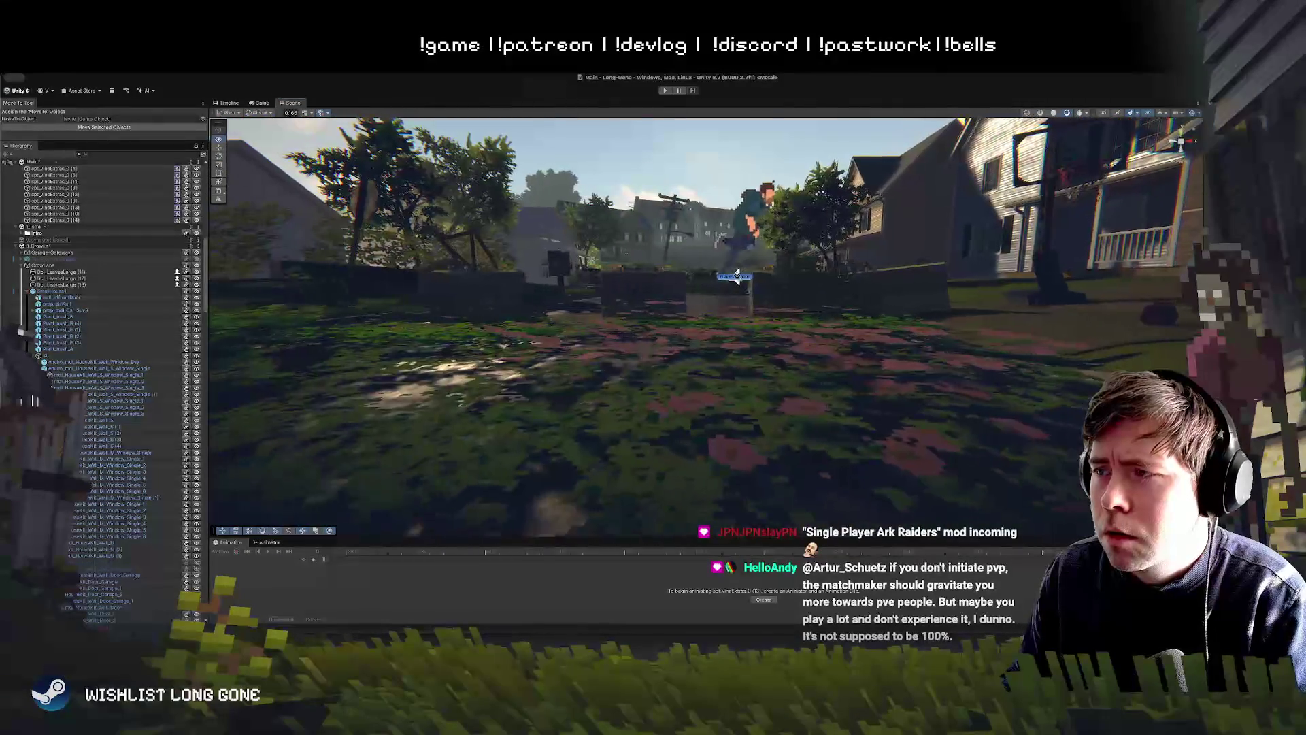
key("s")
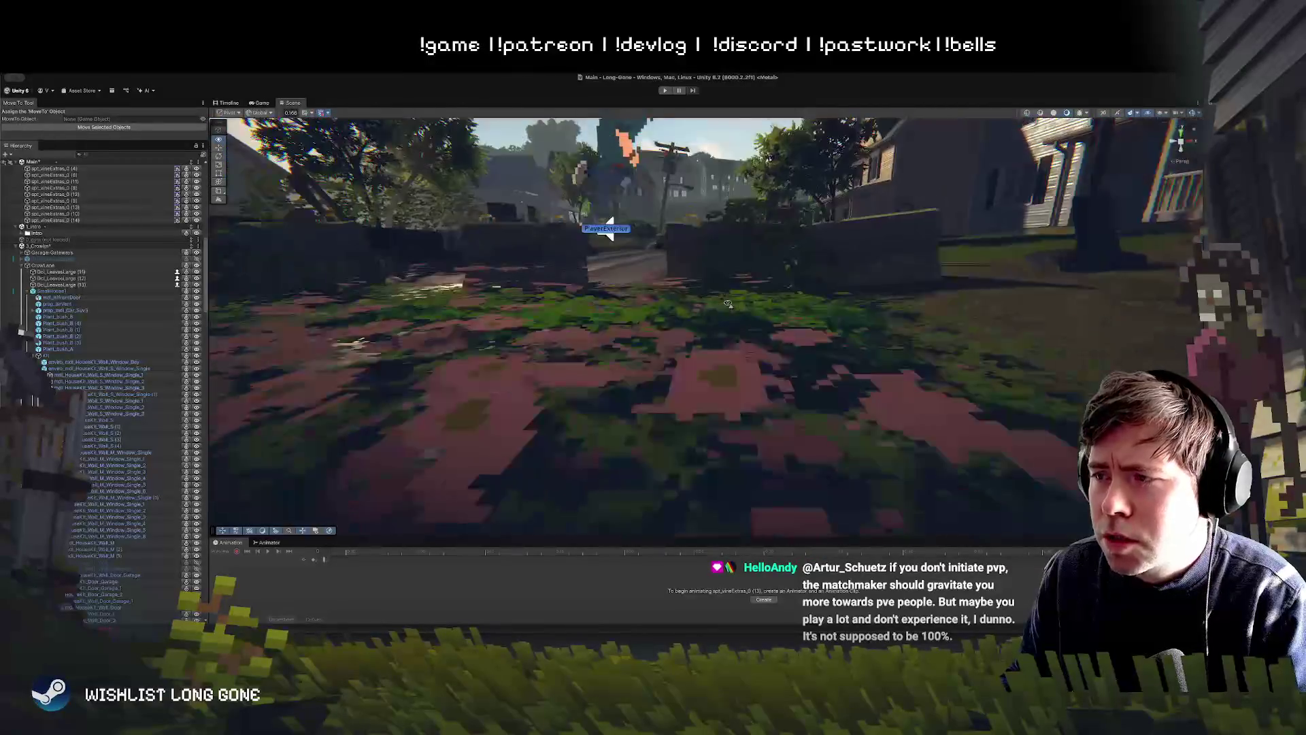
left_click(674, 306)
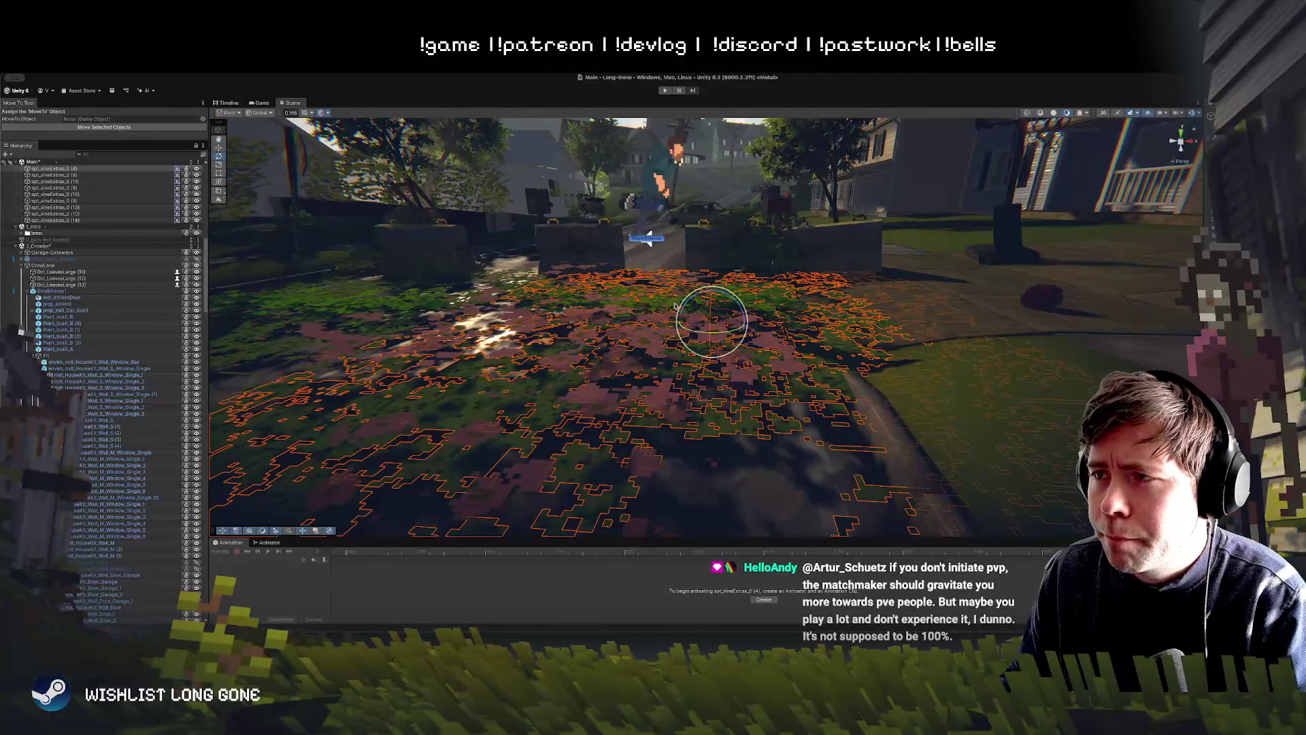
left_click(670, 301)
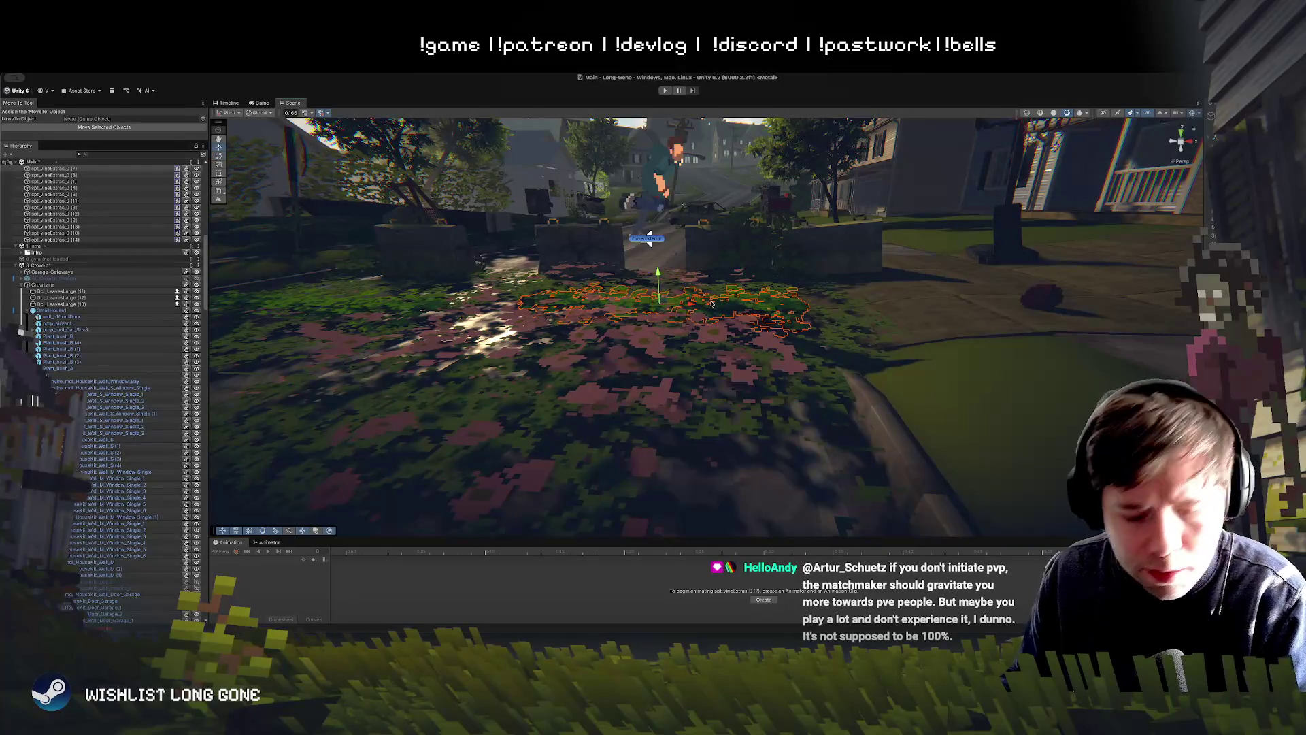
left_click(668, 300)
mouse_move(621, 291)
left_mouse_down()
mouse_move(687, 293)
mouse_move(575, 317)
left_mouse_up()
mouse_move(507, 150)
left_mouse_down()
mouse_move(583, 202)
mouse_move(586, 234)
left_mouse_up()
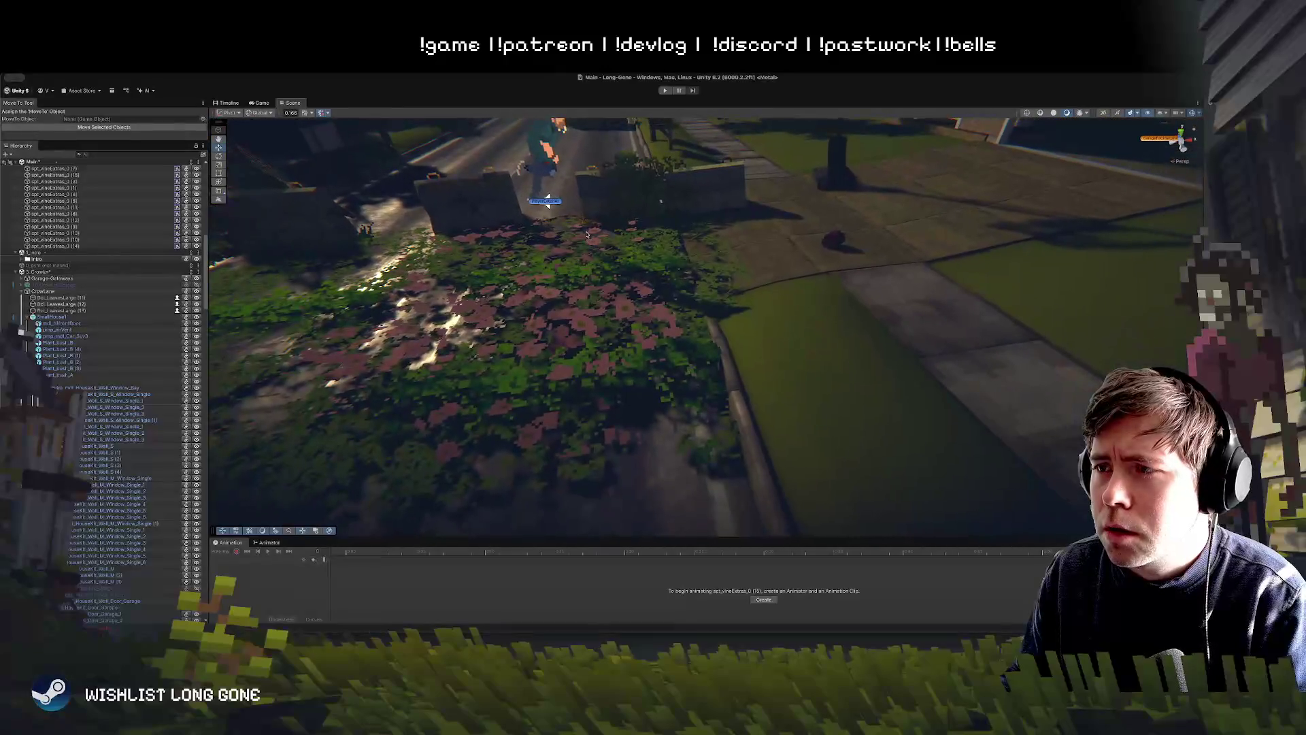
Step: Play the game, run the character left and right around the garden, then stop
left_click(665, 91)
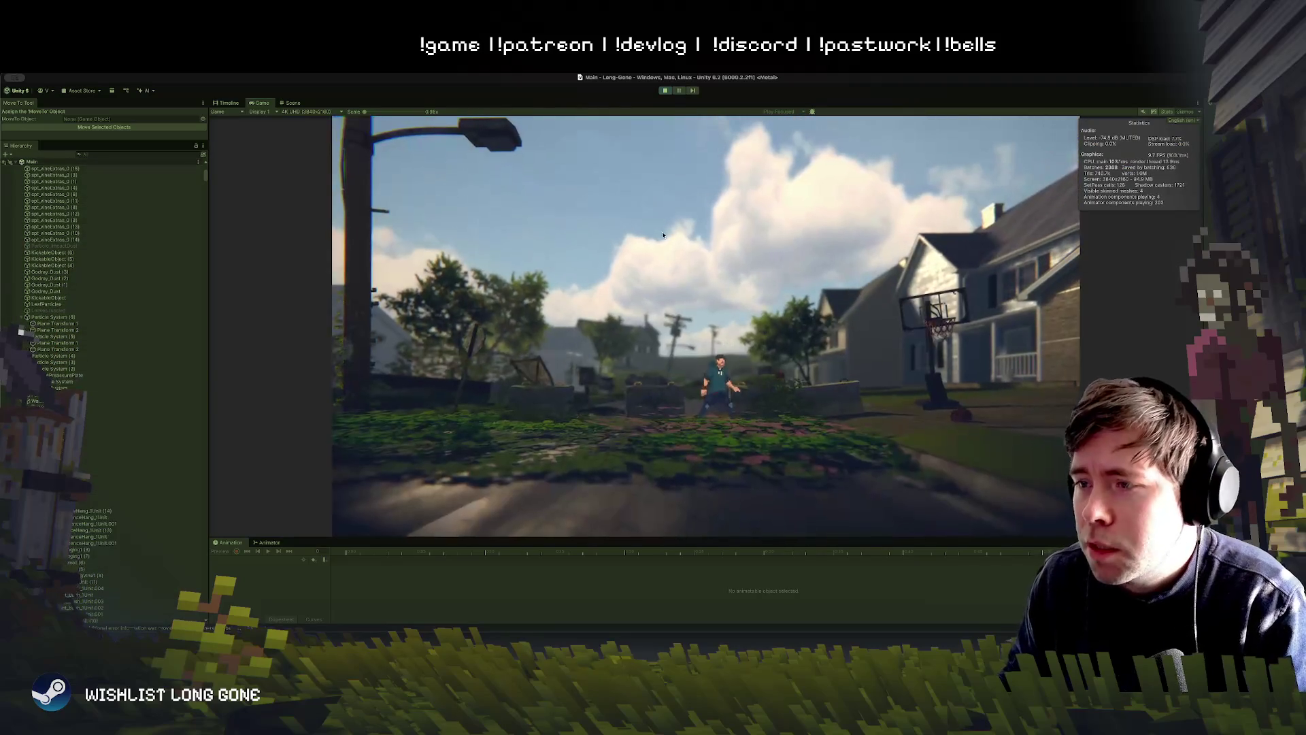
key("a")
key("d")
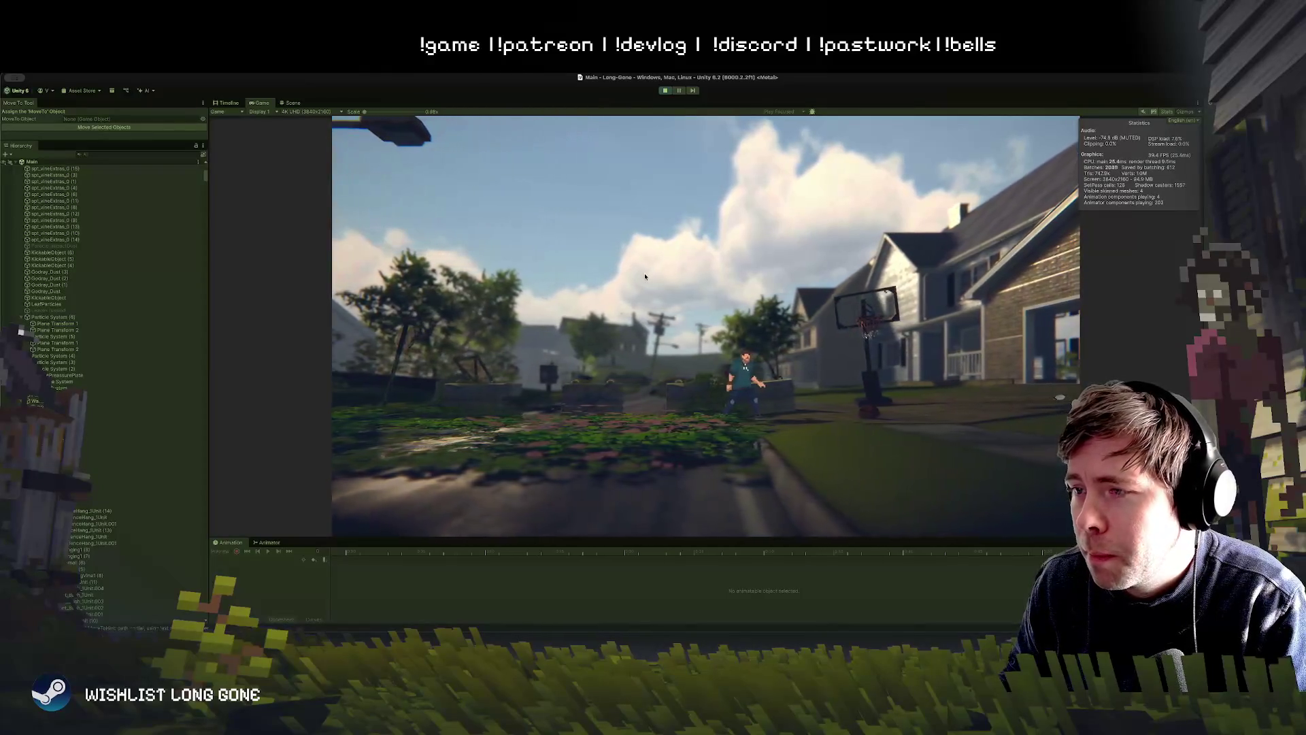
key("a")
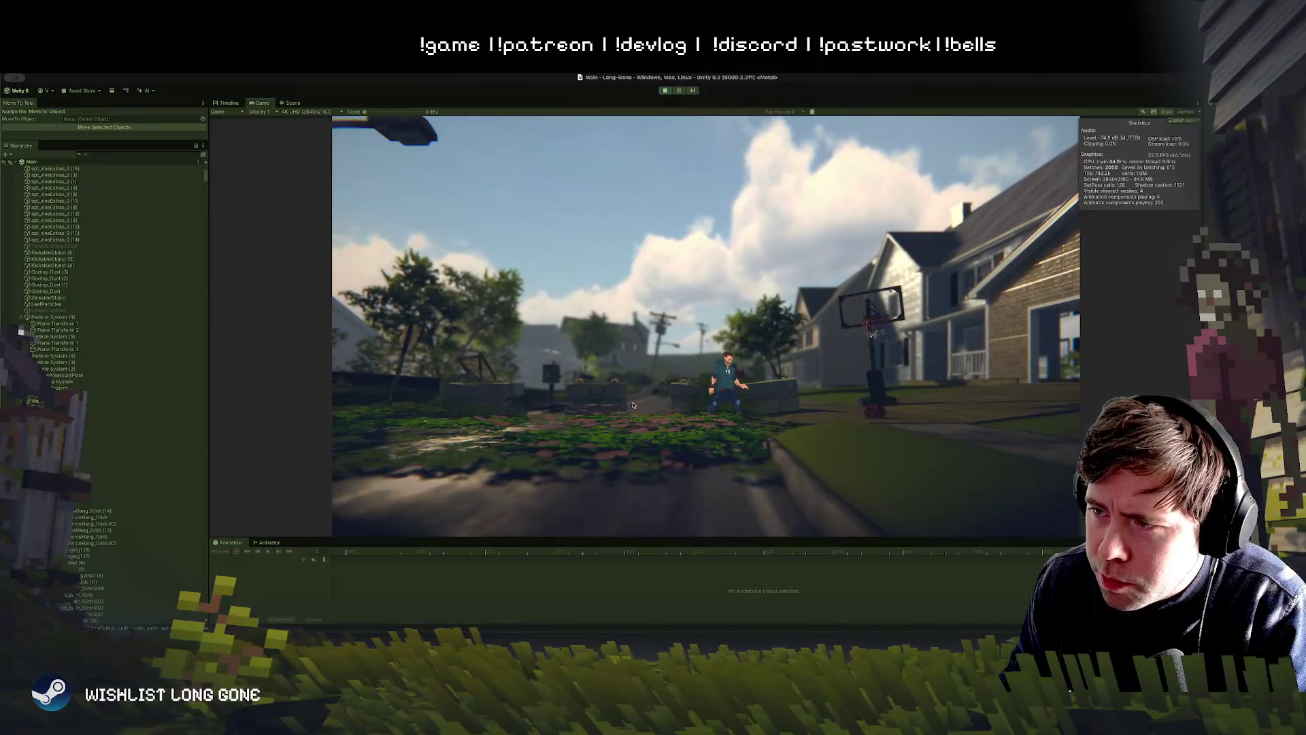
left_click(665, 90)
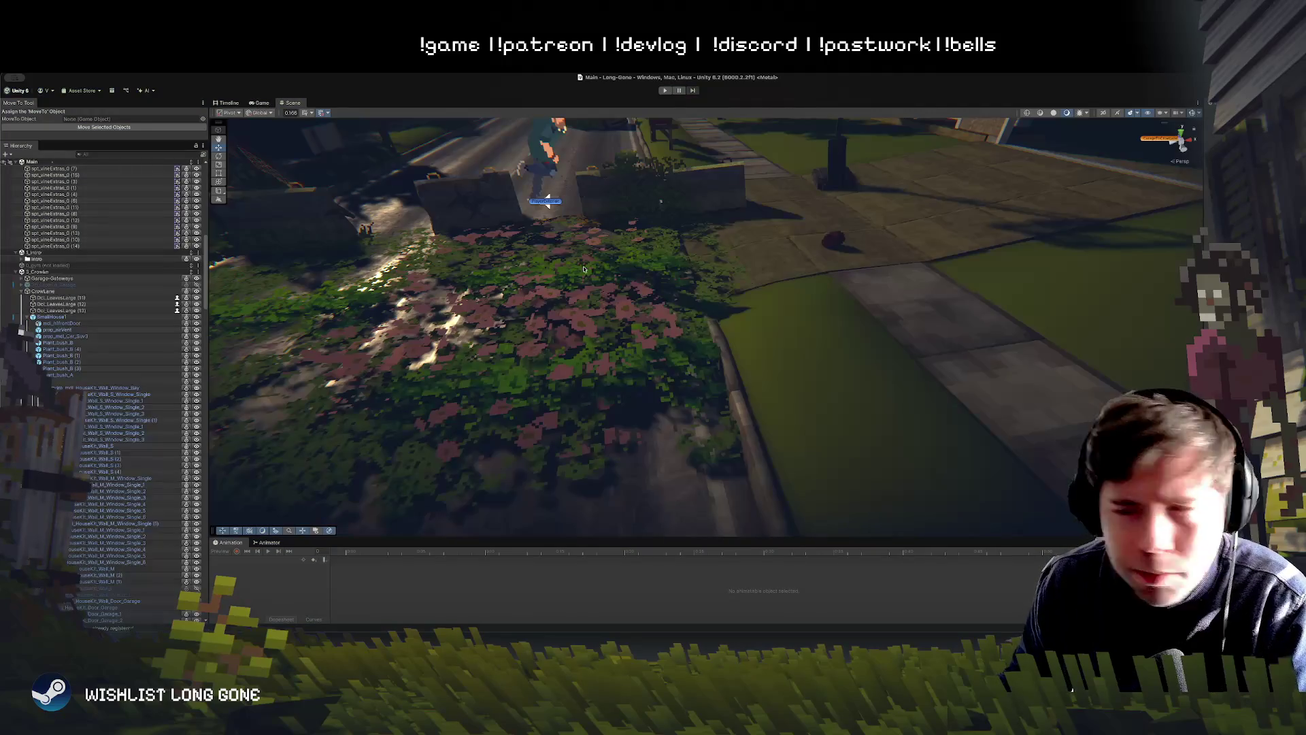
Step: Frame a vine decal on the garden bed and rotate it and a neighbouring decal to new angles
left_click_drag(607, 283, 543, 262)
left_click(537, 245)
left_click(522, 244)
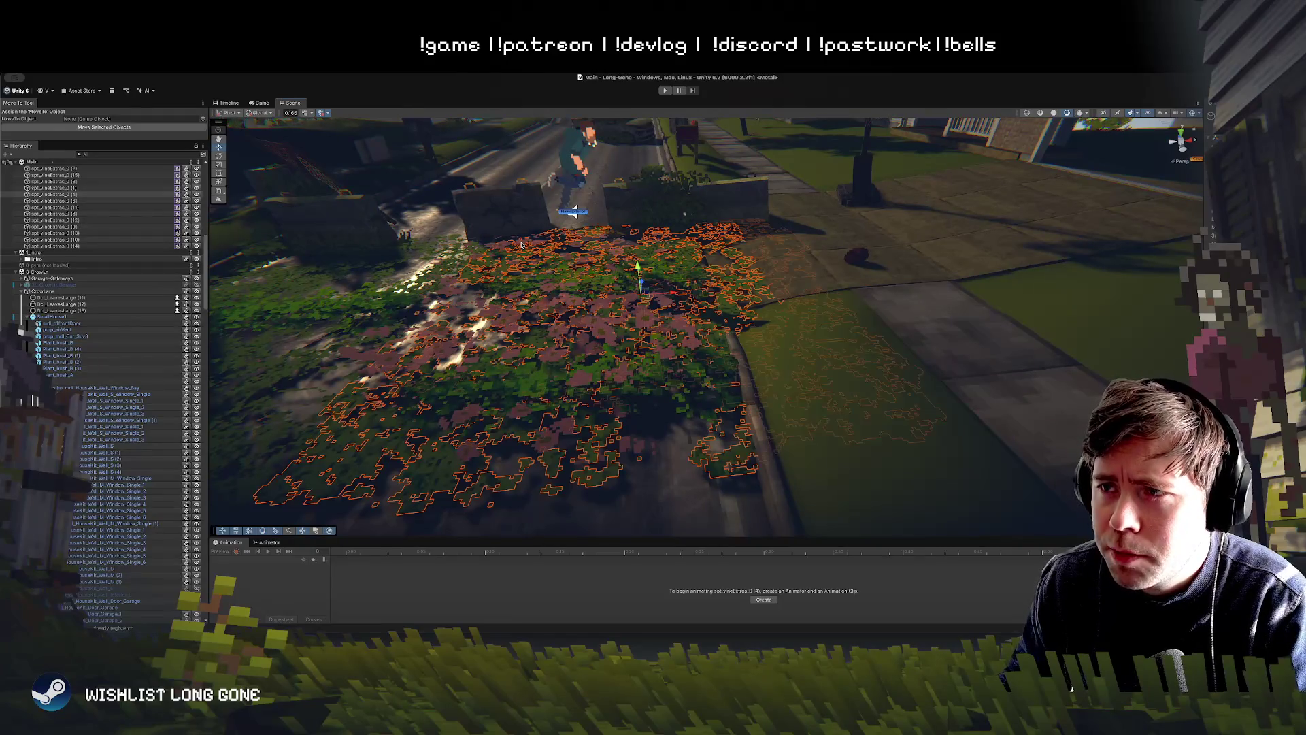
left_click(504, 245)
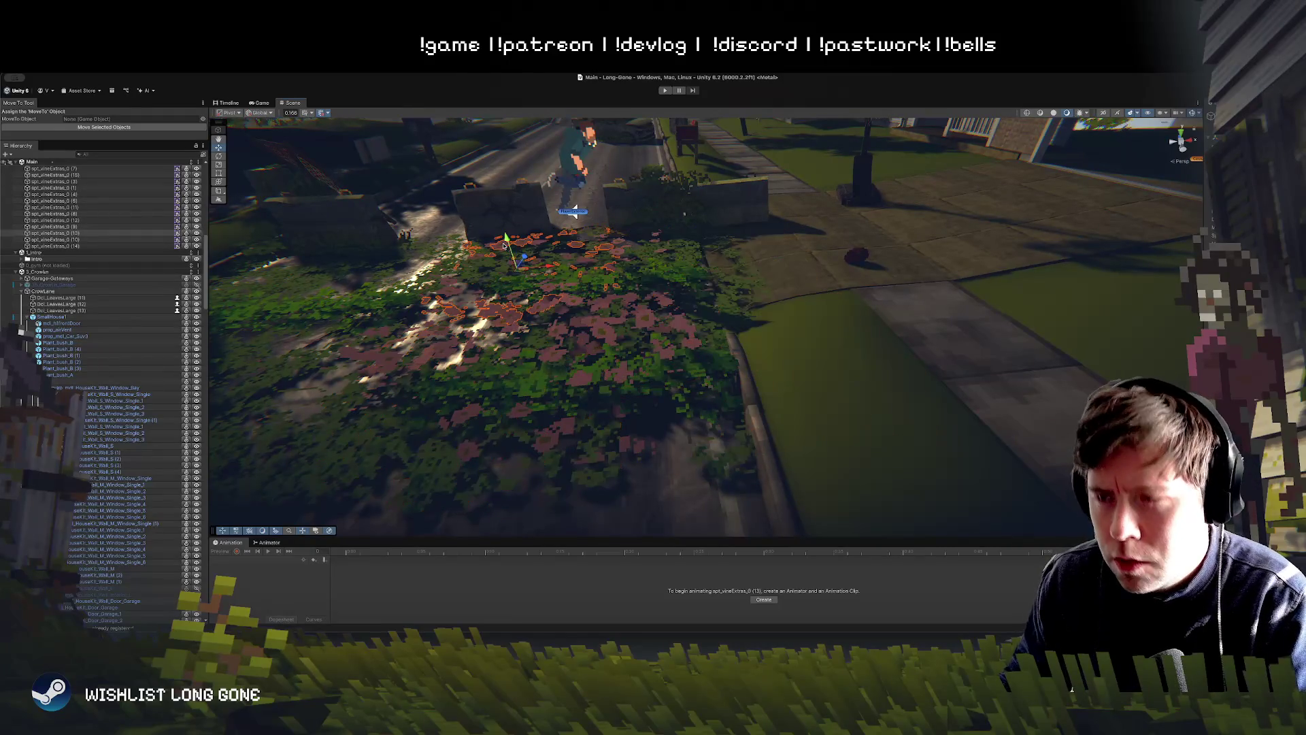
key("f")
key("e")
left_click_drag(710, 332, 637, 312)
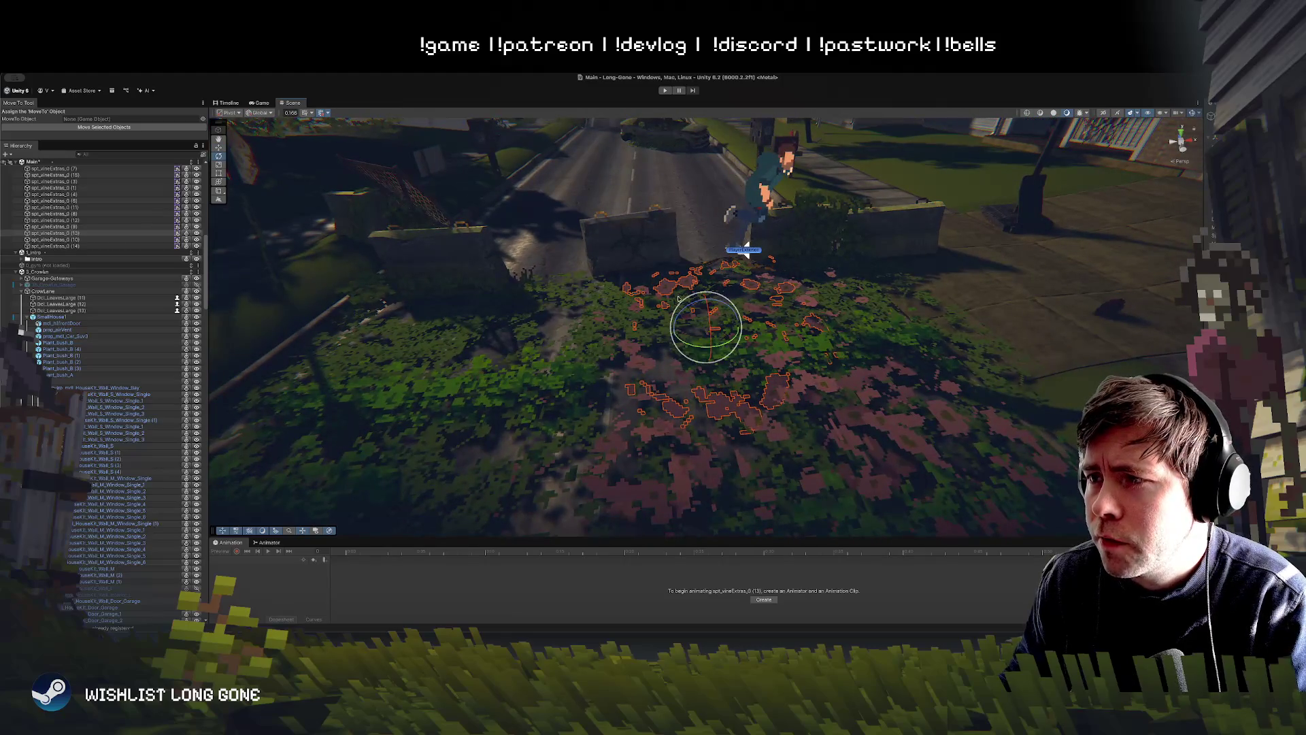
left_click(633, 310)
left_click_drag(710, 350, 726, 337)
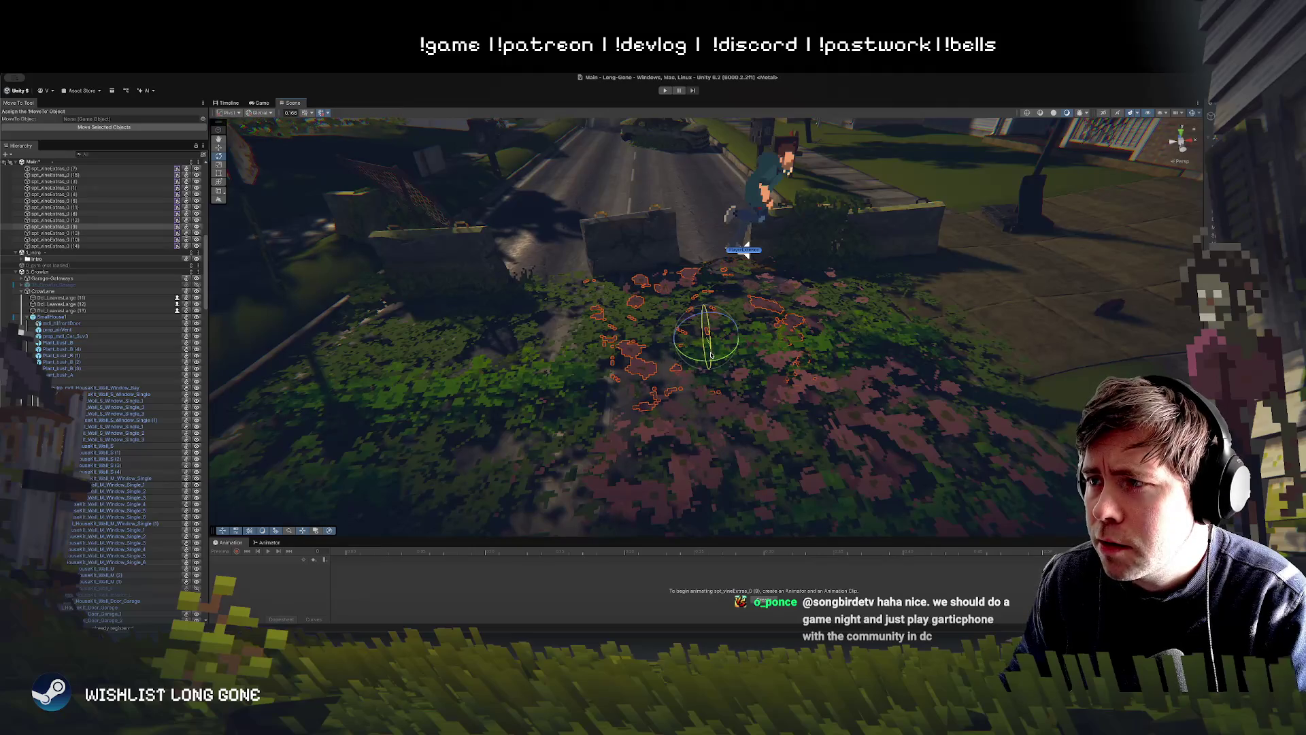
Step: Rotate another vine decal near the middle of the patch
key("w")
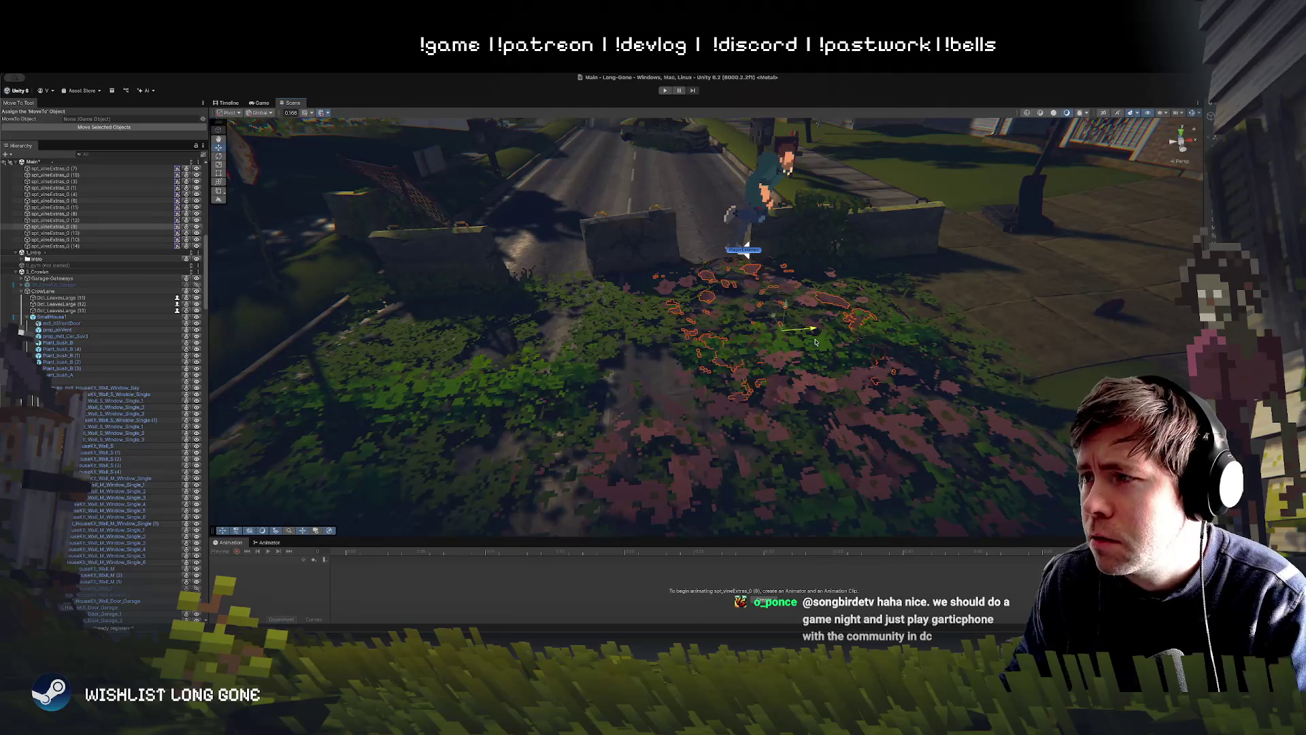
left_click(811, 307)
left_click(816, 302)
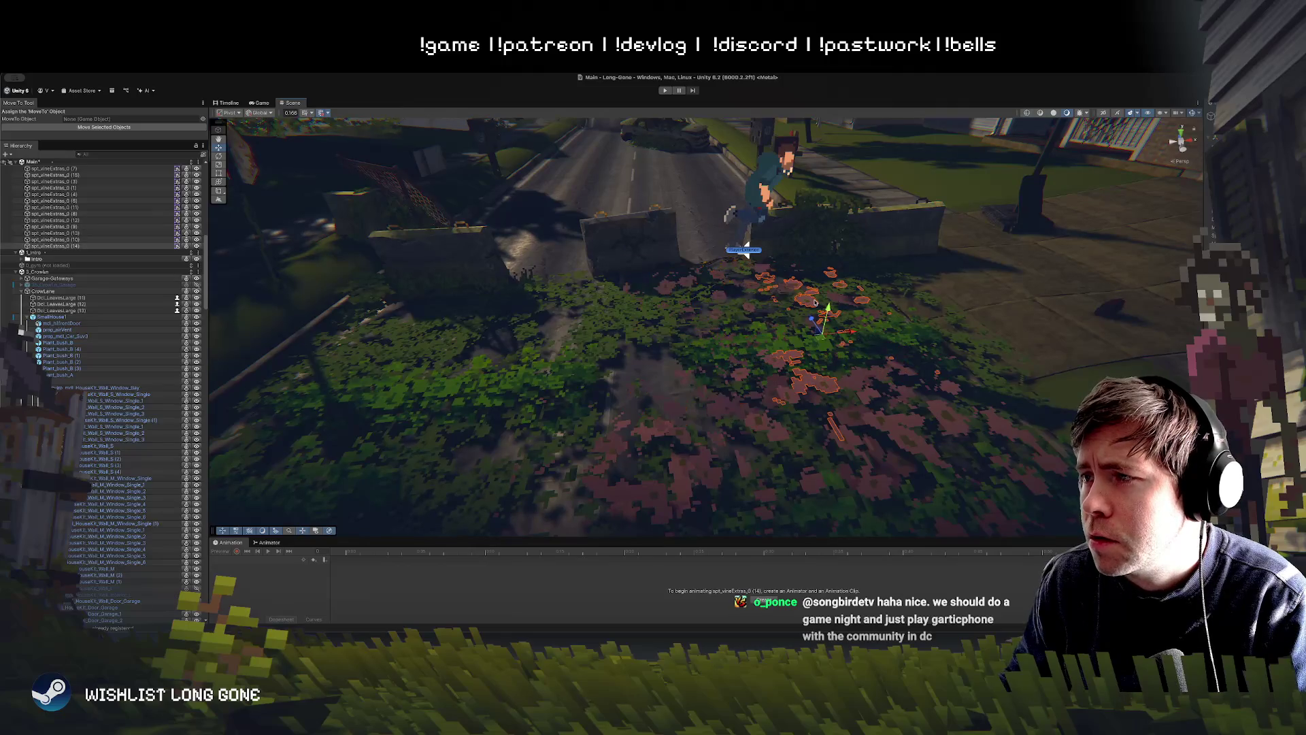
key("e")
mouse_move(842, 333)
left_mouse_down()
mouse_move(713, 309)
mouse_move(713, 271)
mouse_move(626, 341)
left_mouse_up()
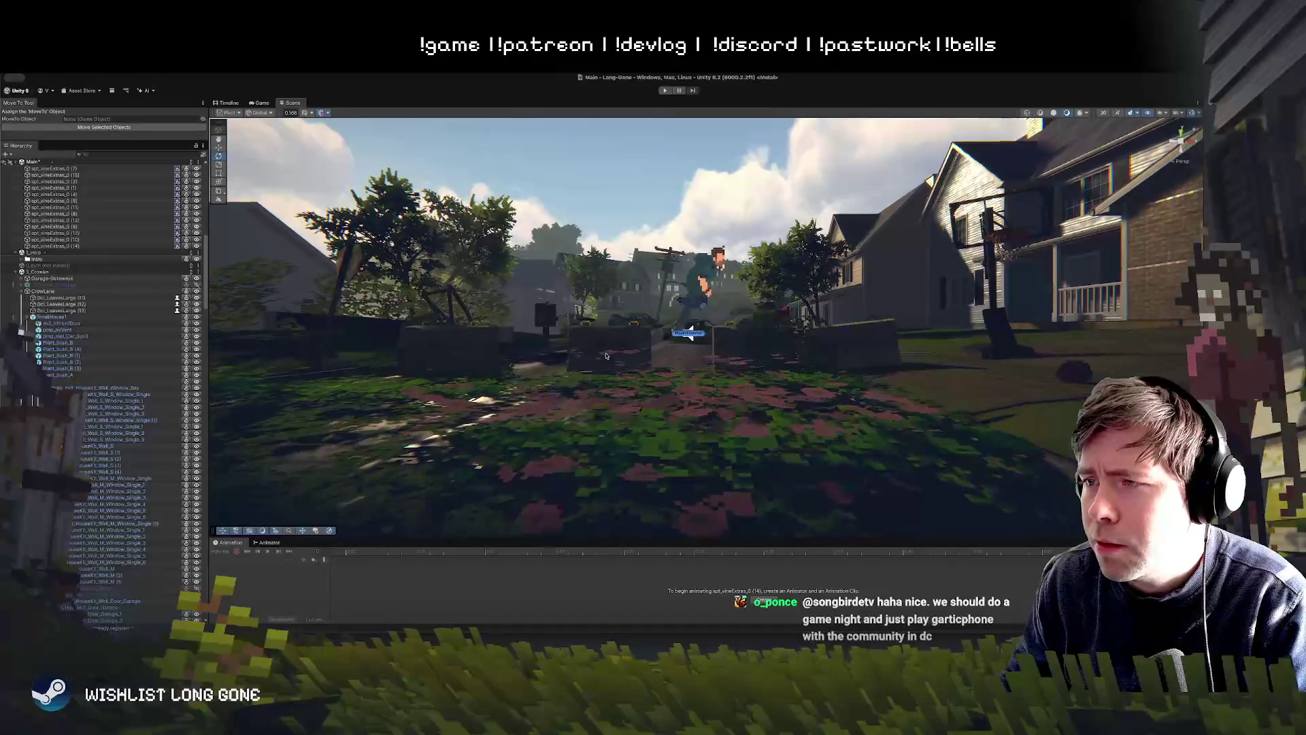
Step: Select a vine decal near the barrier, then another on the patch for rotating
left_click(608, 358)
key("w")
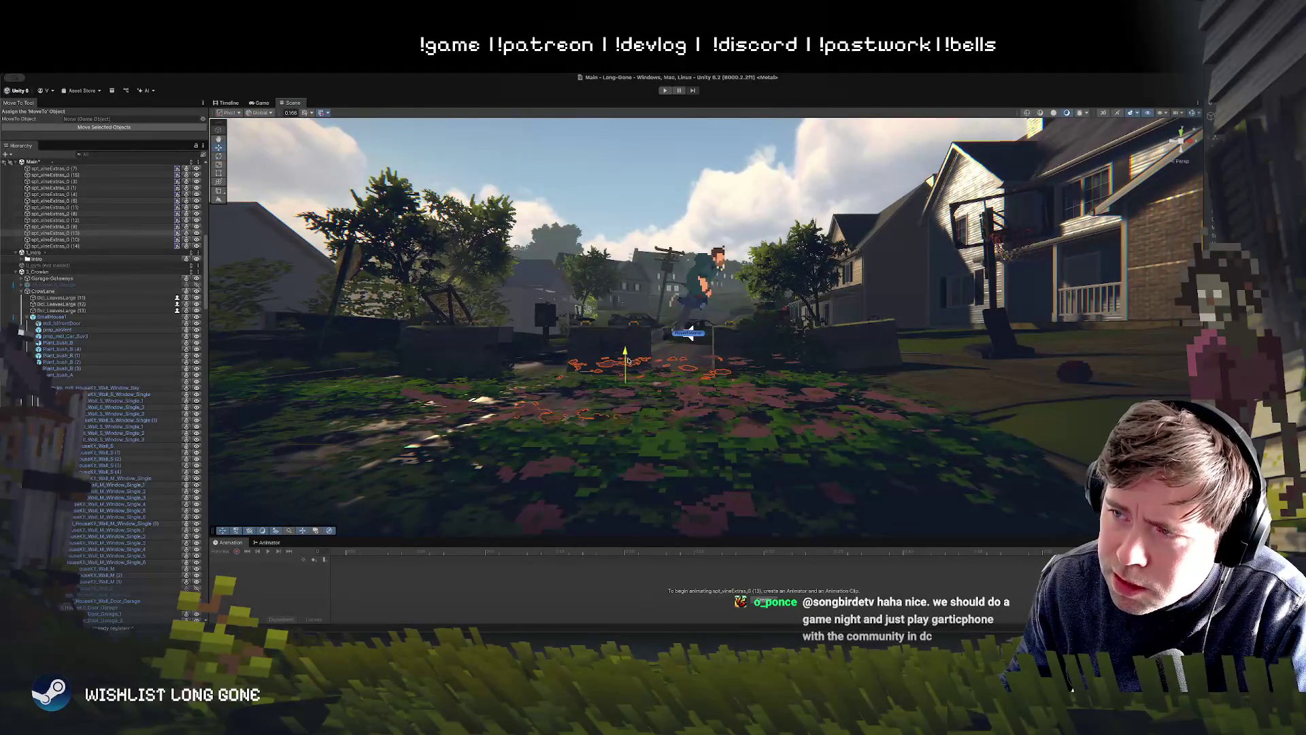
left_click(629, 361)
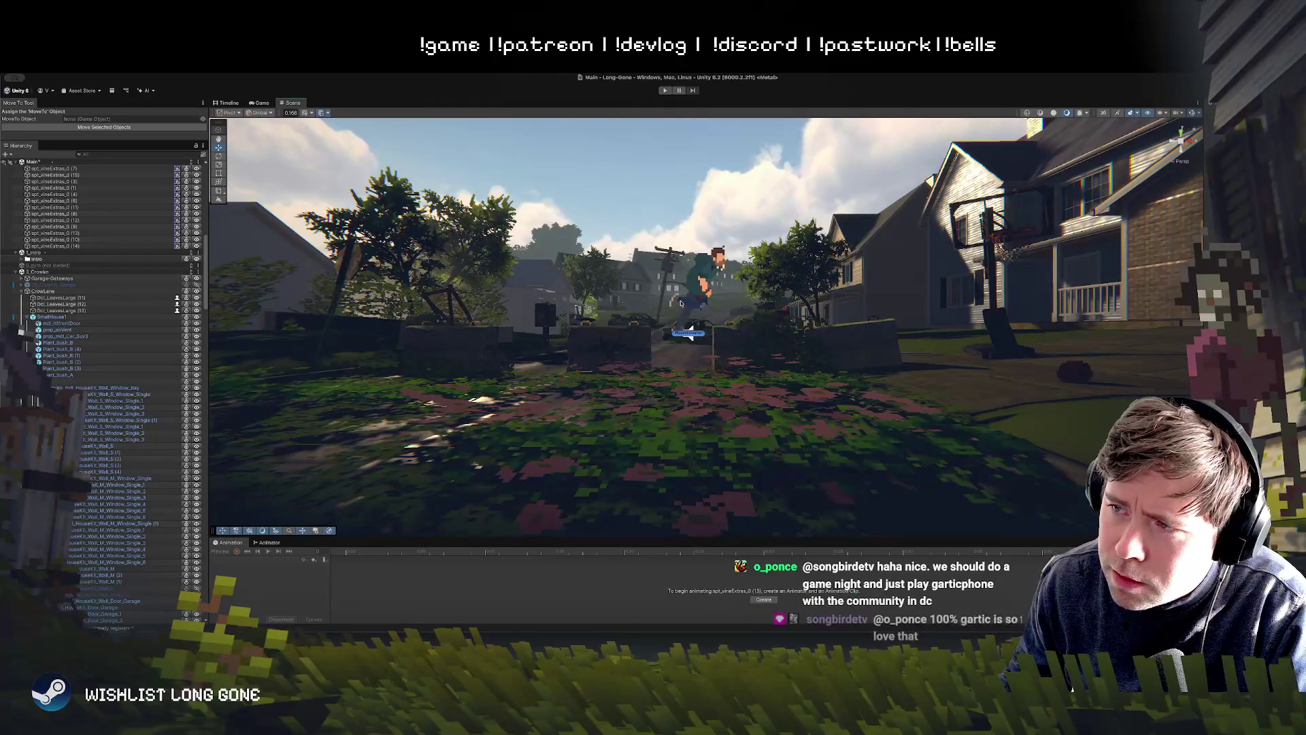
left_click(733, 370)
key("e")
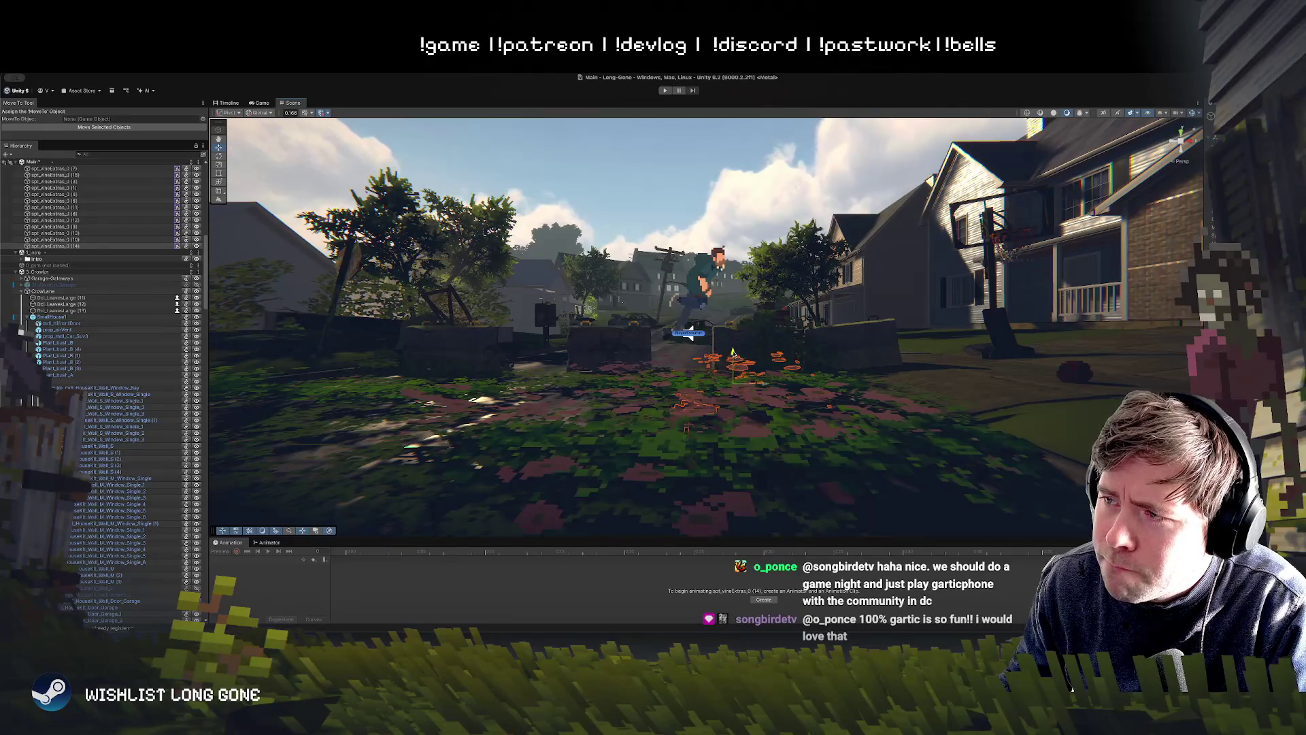
scroll(728, 272, "up", 5)
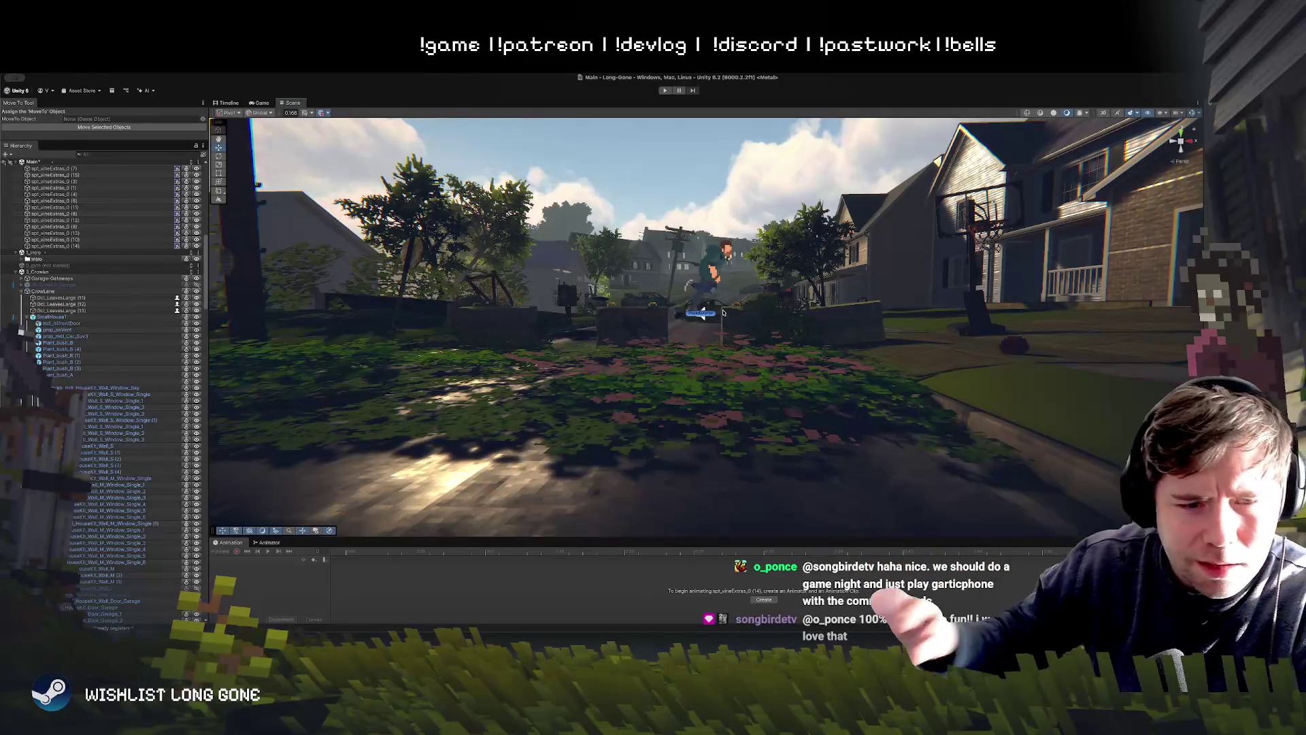
mouse_move(702, 359)
left_mouse_down()
mouse_move(702, 426)
mouse_move(784, 465)
mouse_move(752, 382)
mouse_move(782, 338)
mouse_move(785, 362)
left_mouse_up()
left_click(701, 426)
left_click(701, 427)
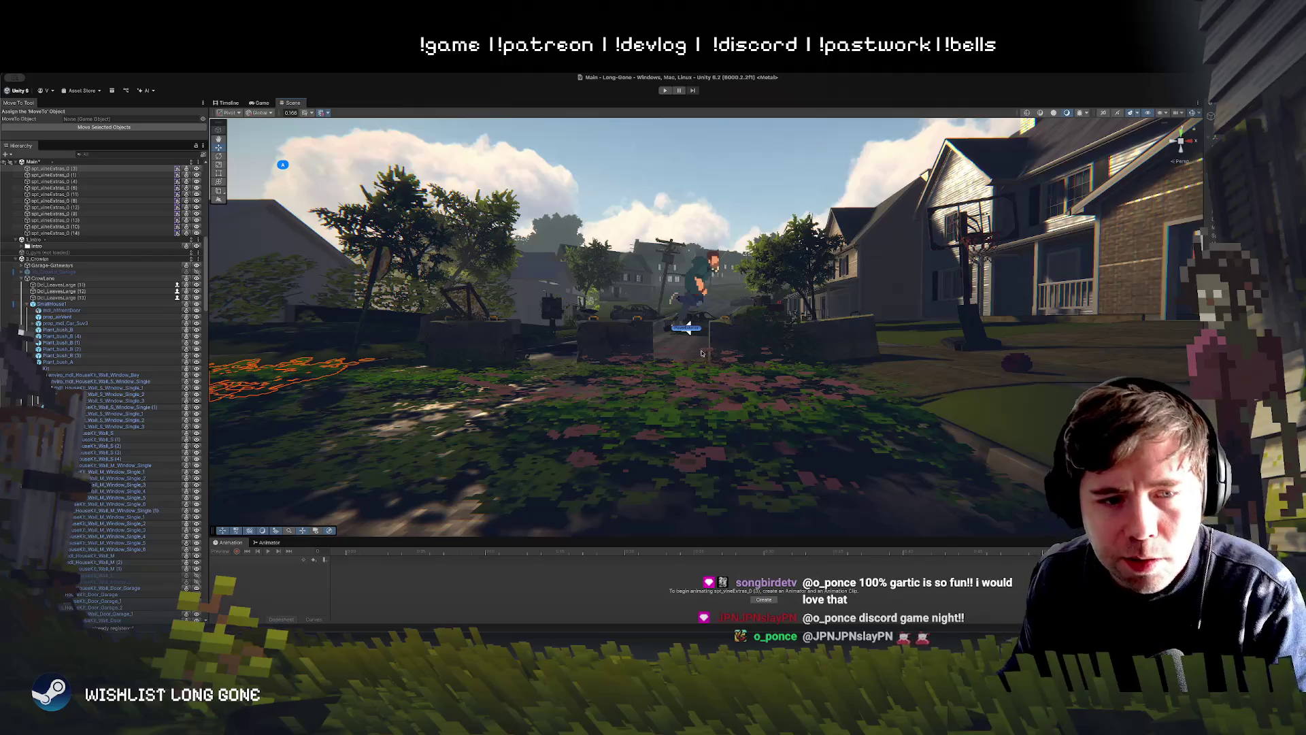
scroll(685, 420, "up", 5)
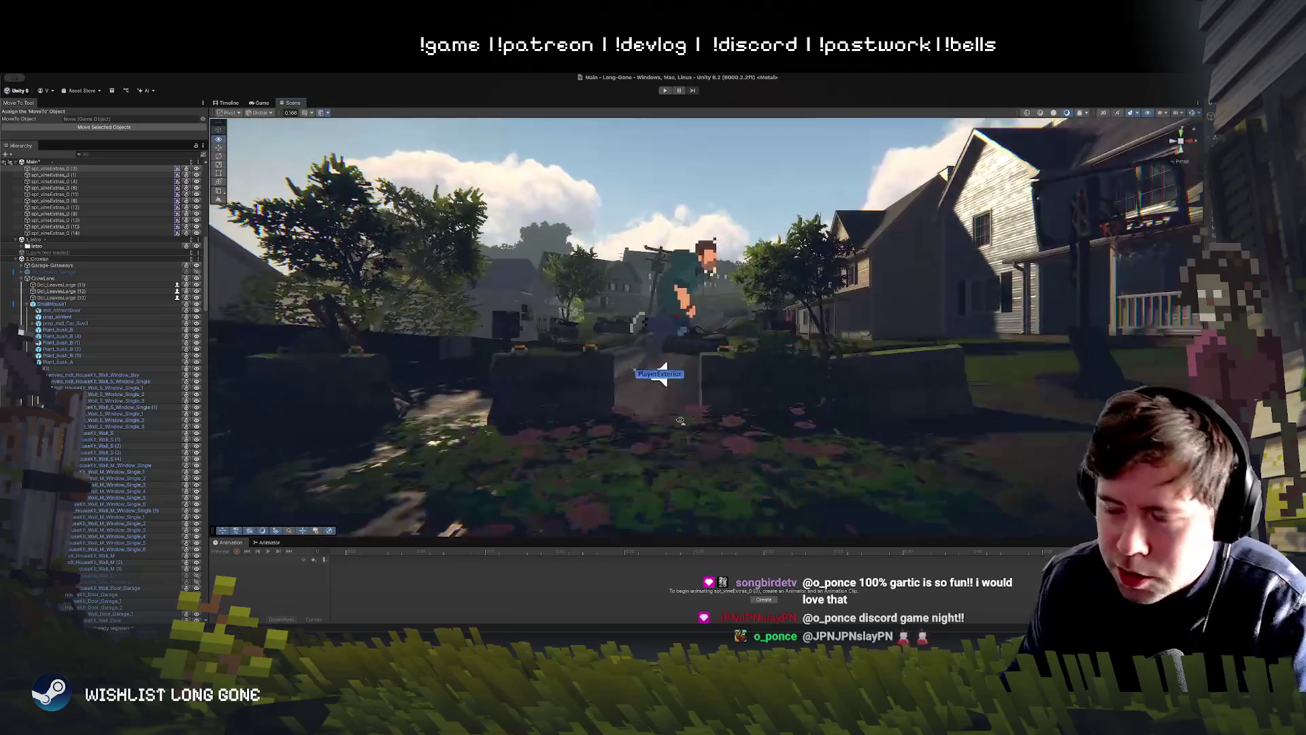
left_click(730, 412)
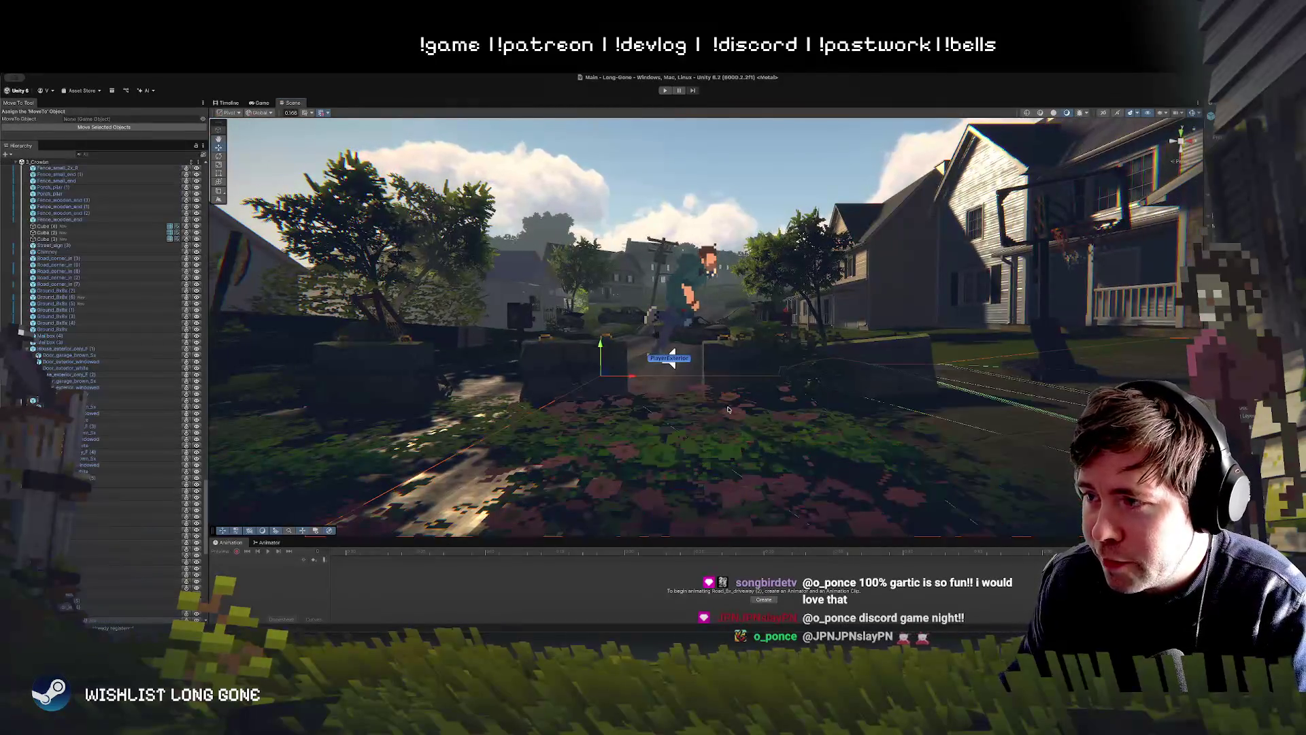
left_click(729, 418)
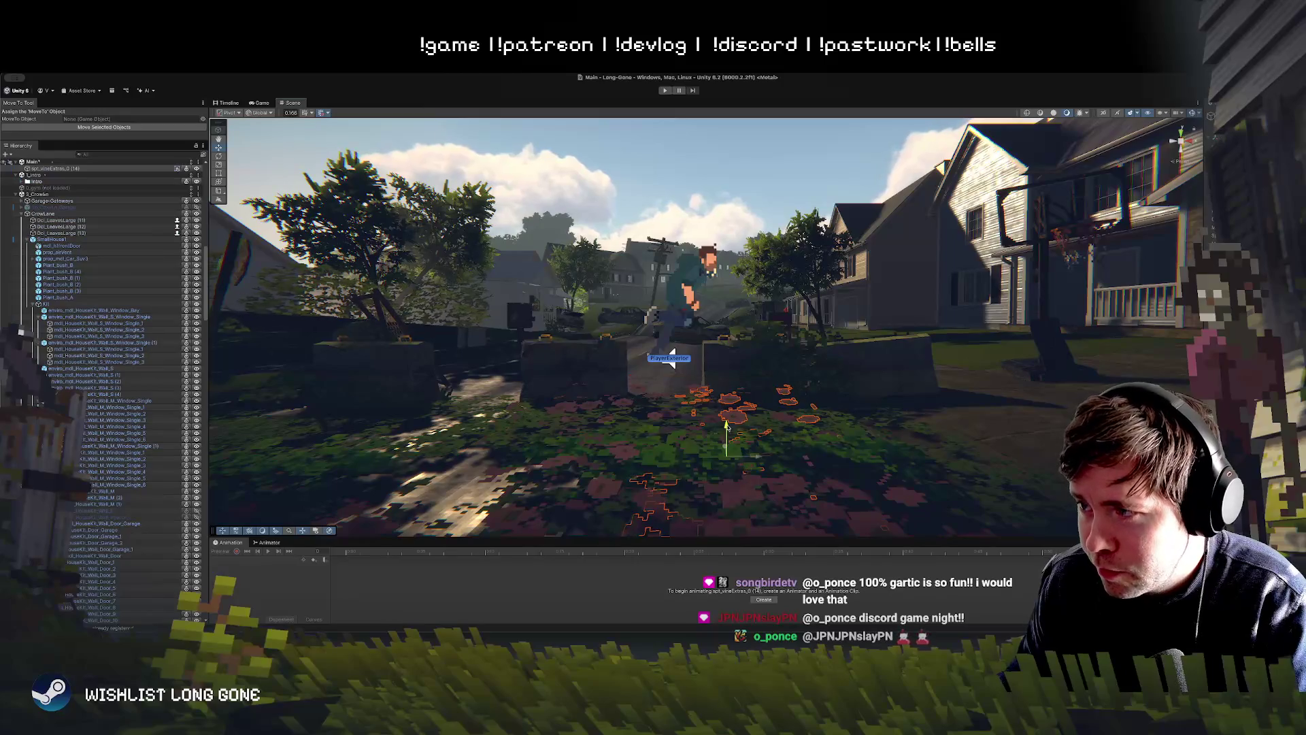
mouse_move(670, 358)
left_mouse_down()
mouse_move(754, 390)
mouse_move(766, 427)
mouse_move(758, 390)
mouse_move(771, 389)
left_mouse_up()
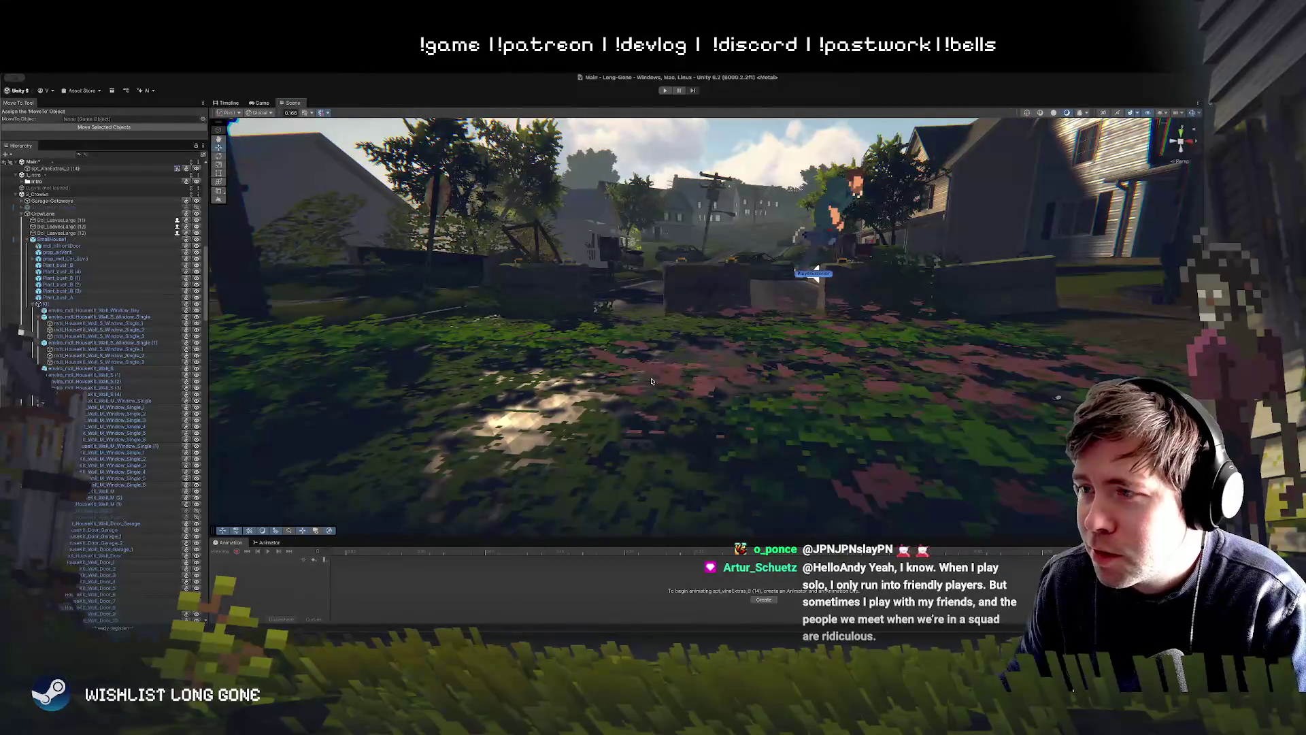
left_click(660, 375)
left_click(697, 392)
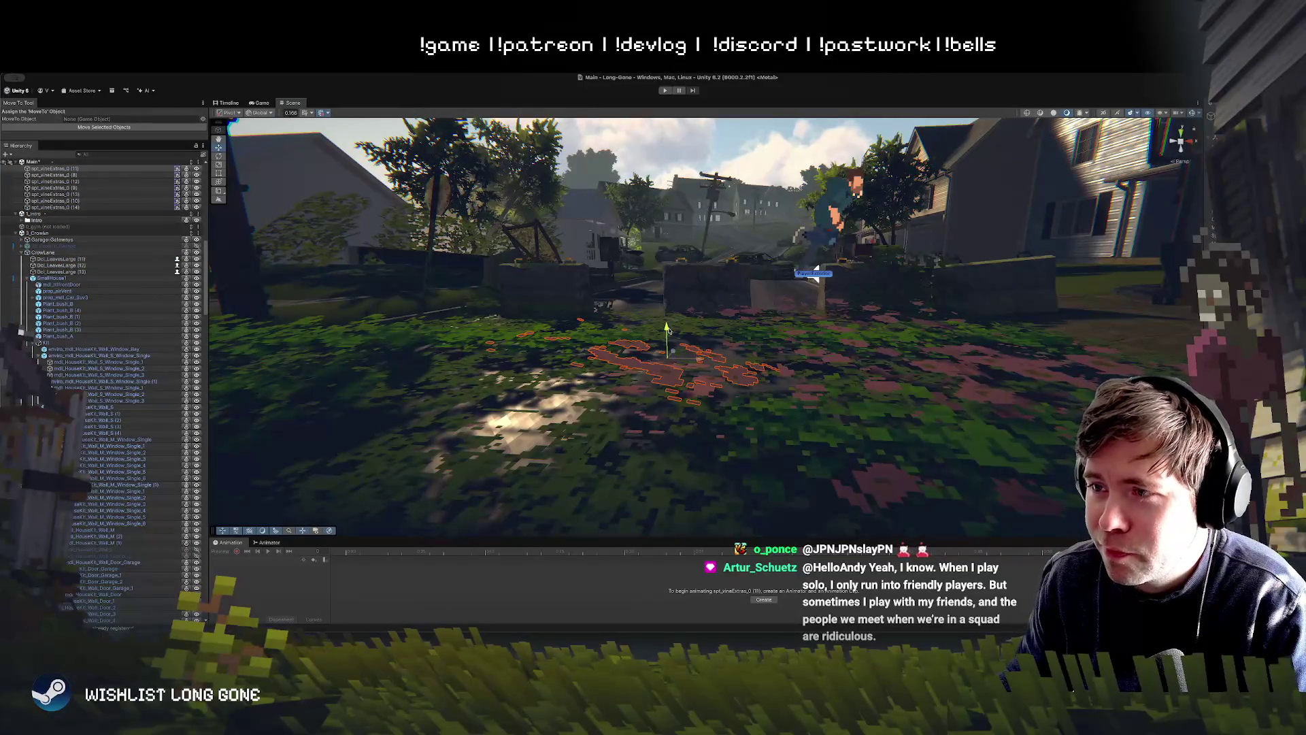
left_click_drag(730, 330, 731, 299)
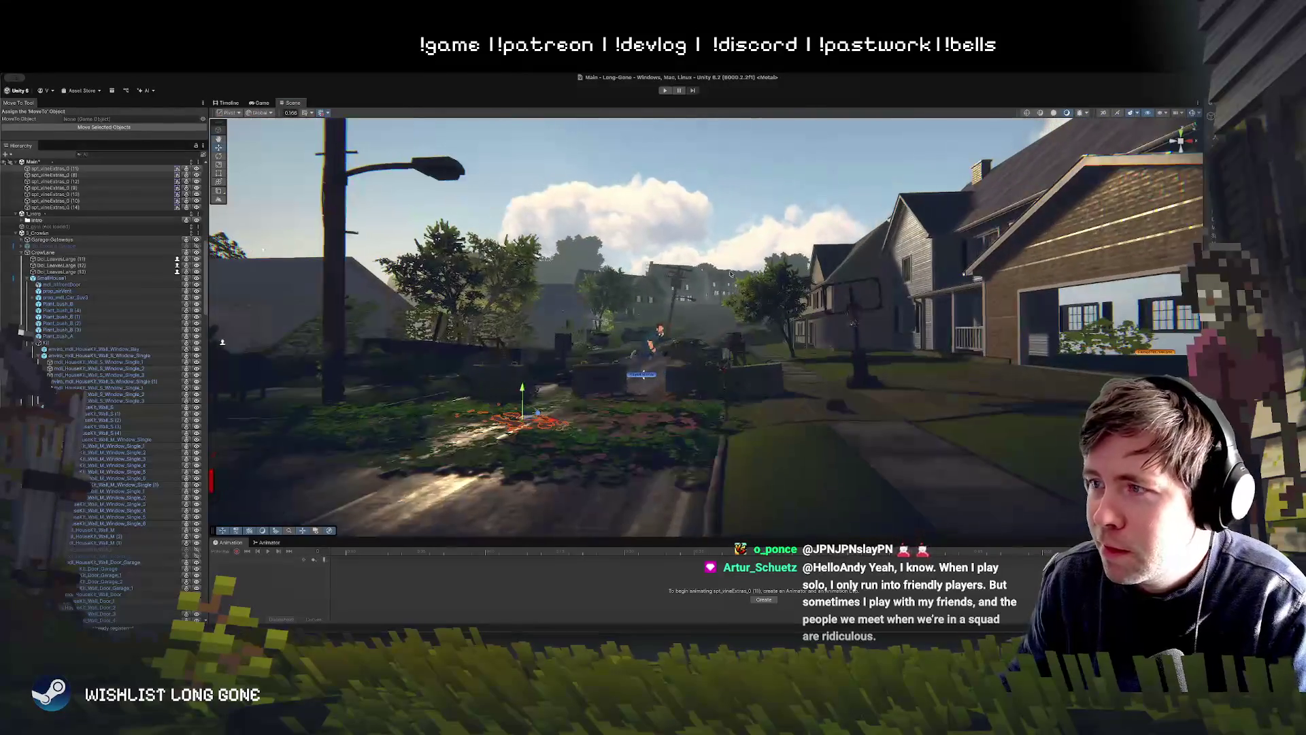
left_click(727, 327)
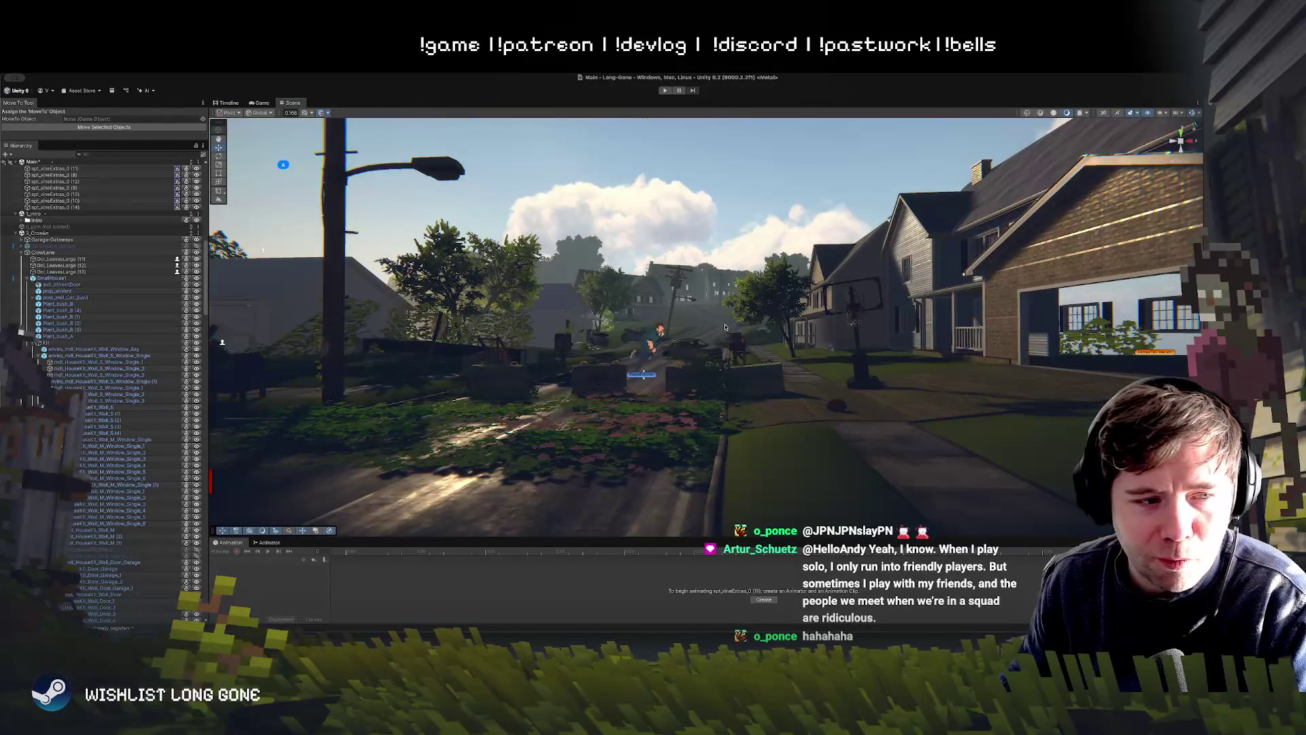
left_click_drag(722, 327, 645, 428)
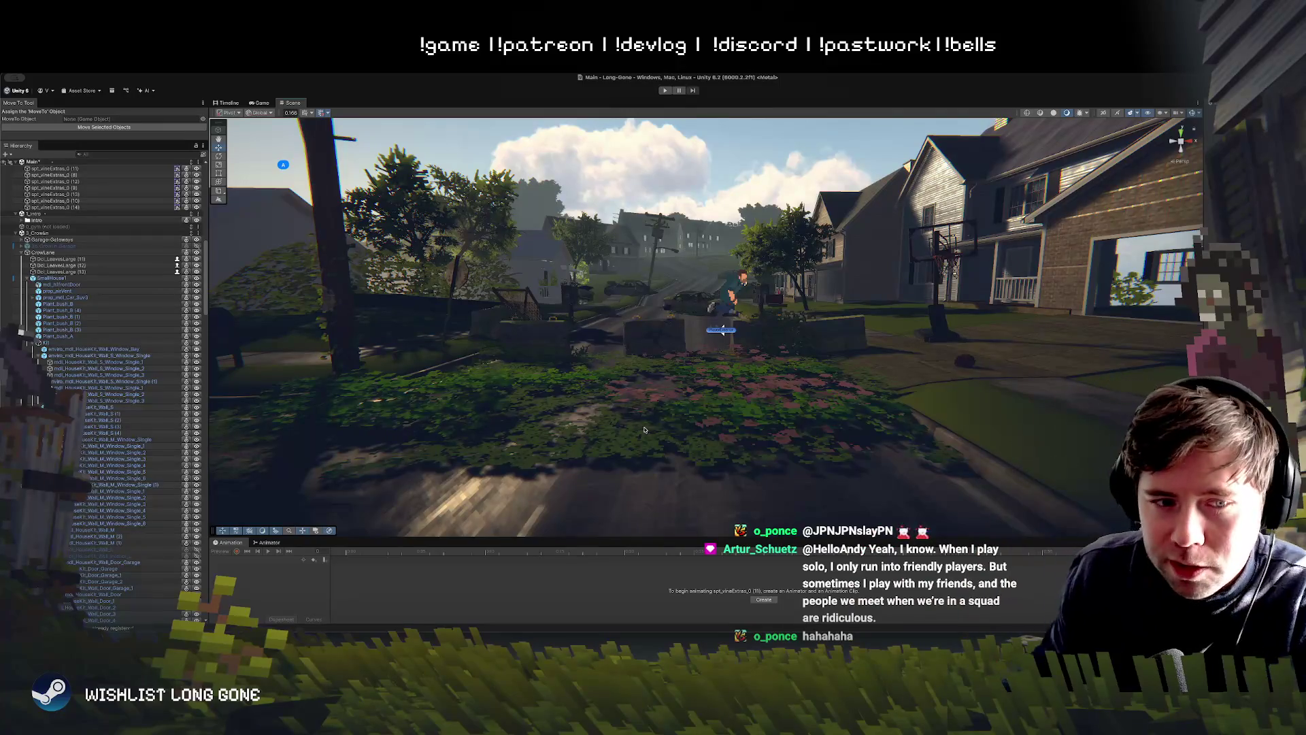
key("w")
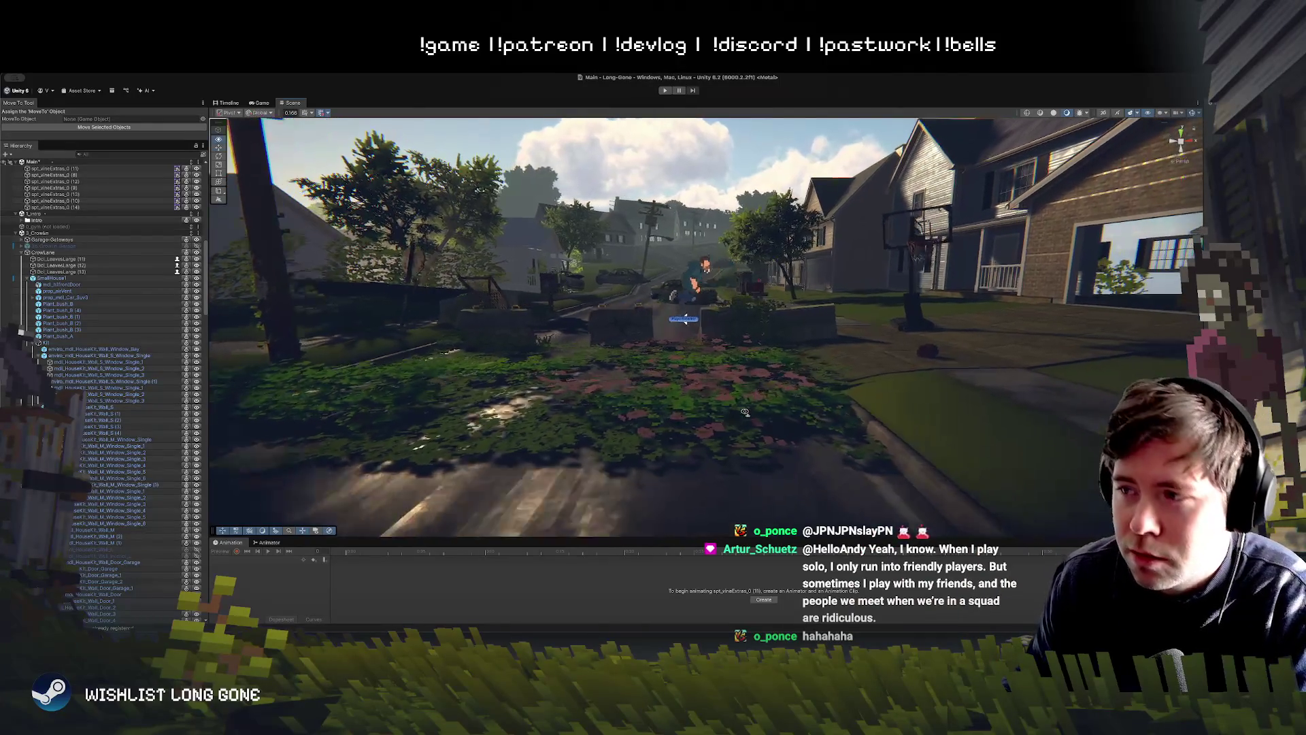
key("w")
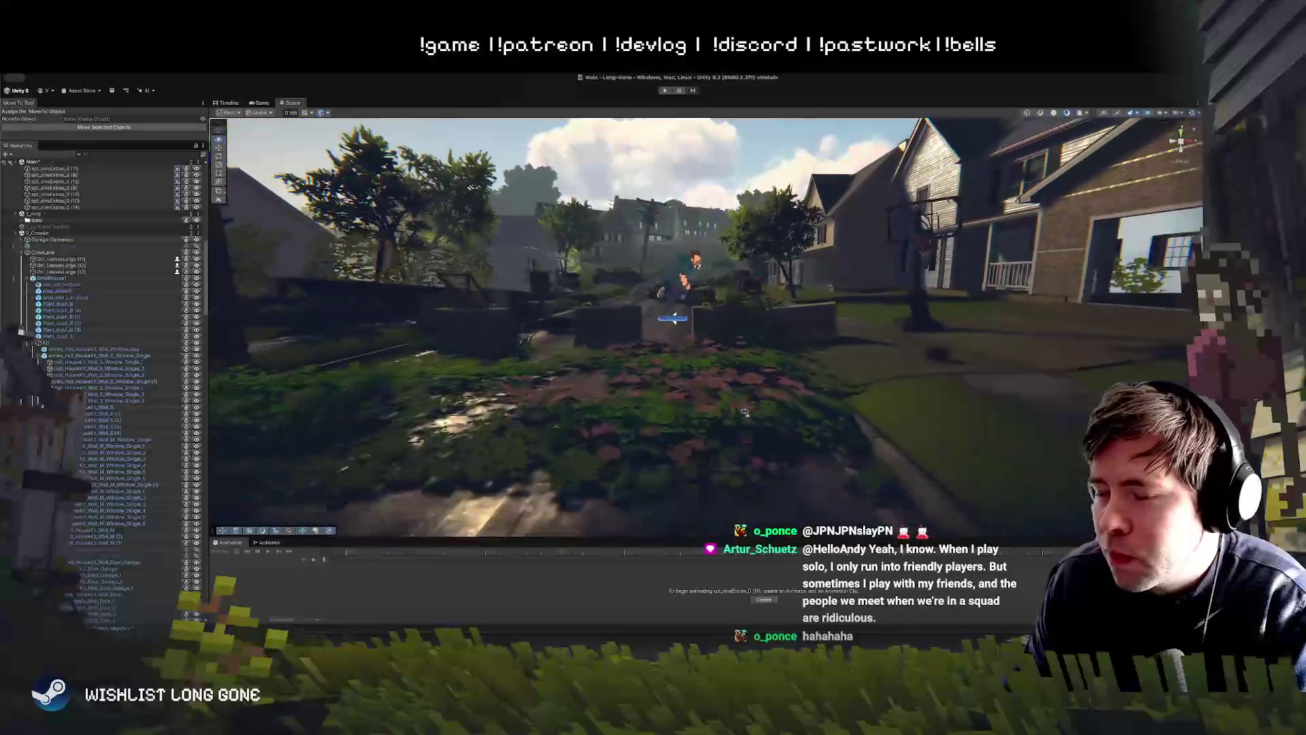
key("w")
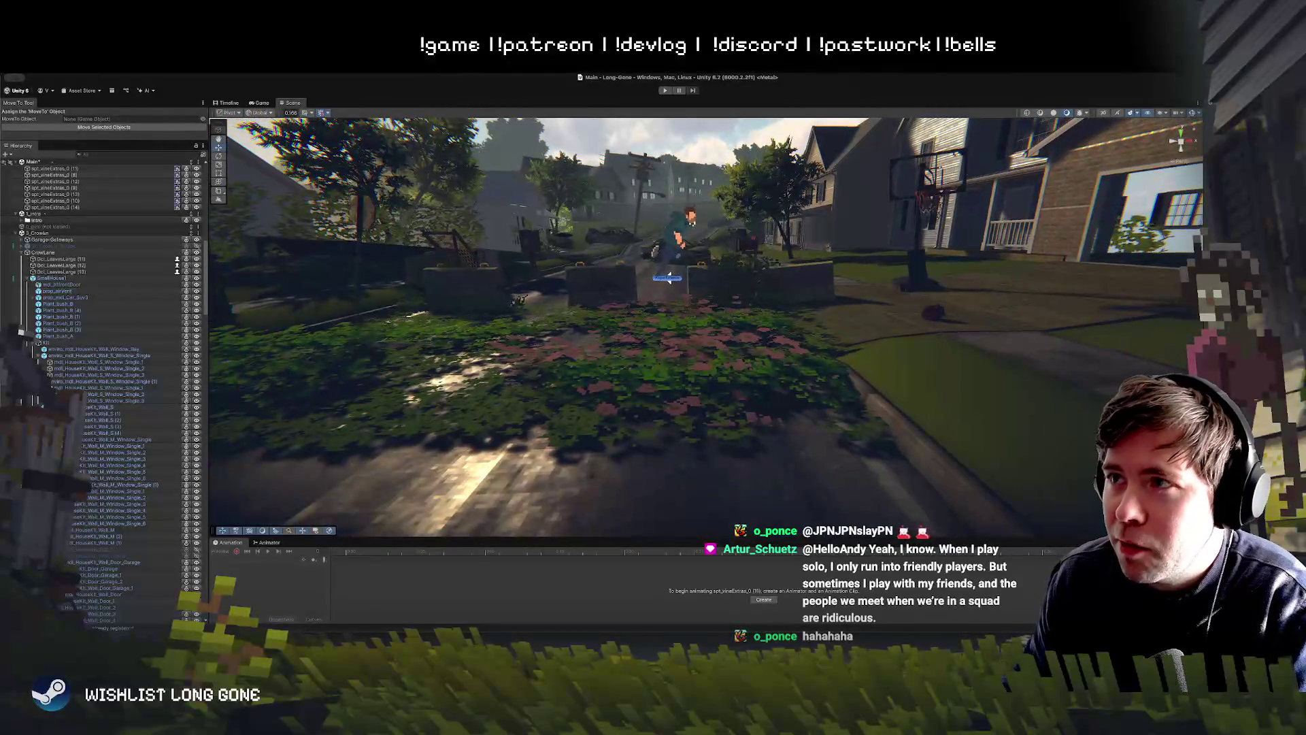
key("ctrl+p")
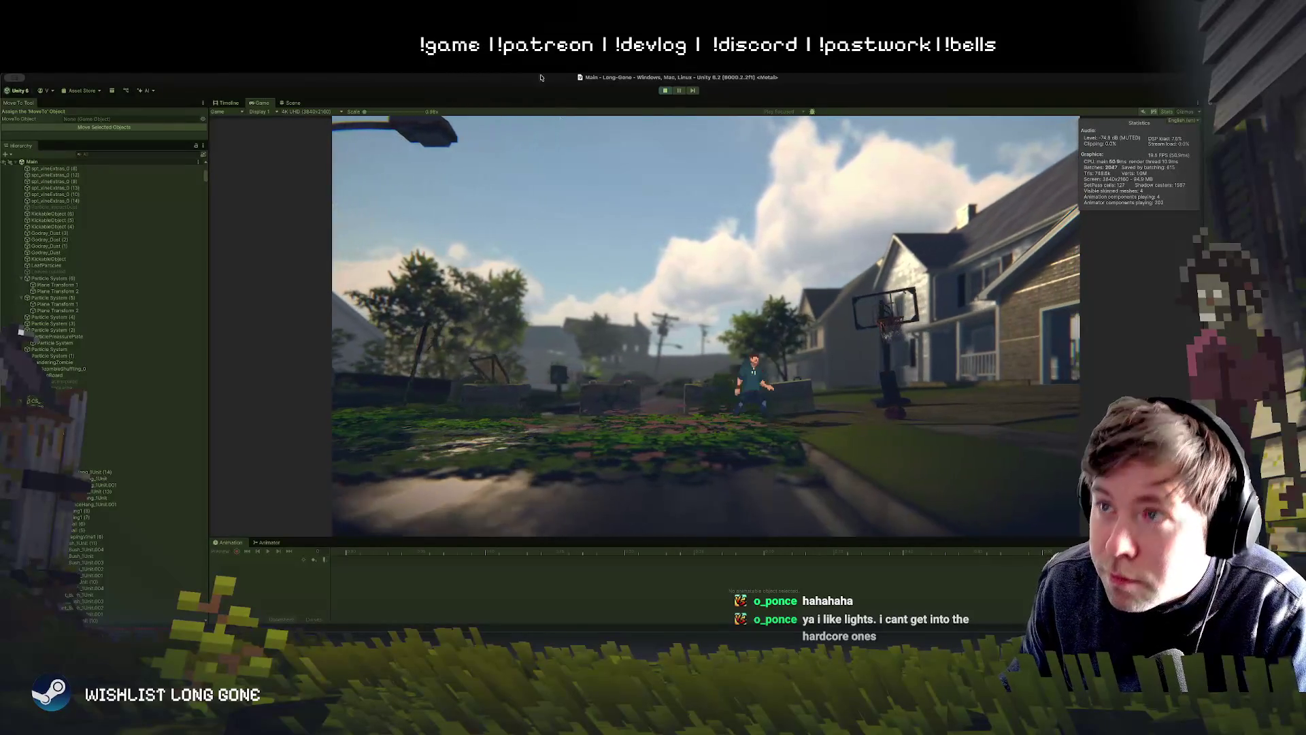
Step: Enlarge the running Game view to 1.3x scale
left_click_drag(364, 112, 370, 112)
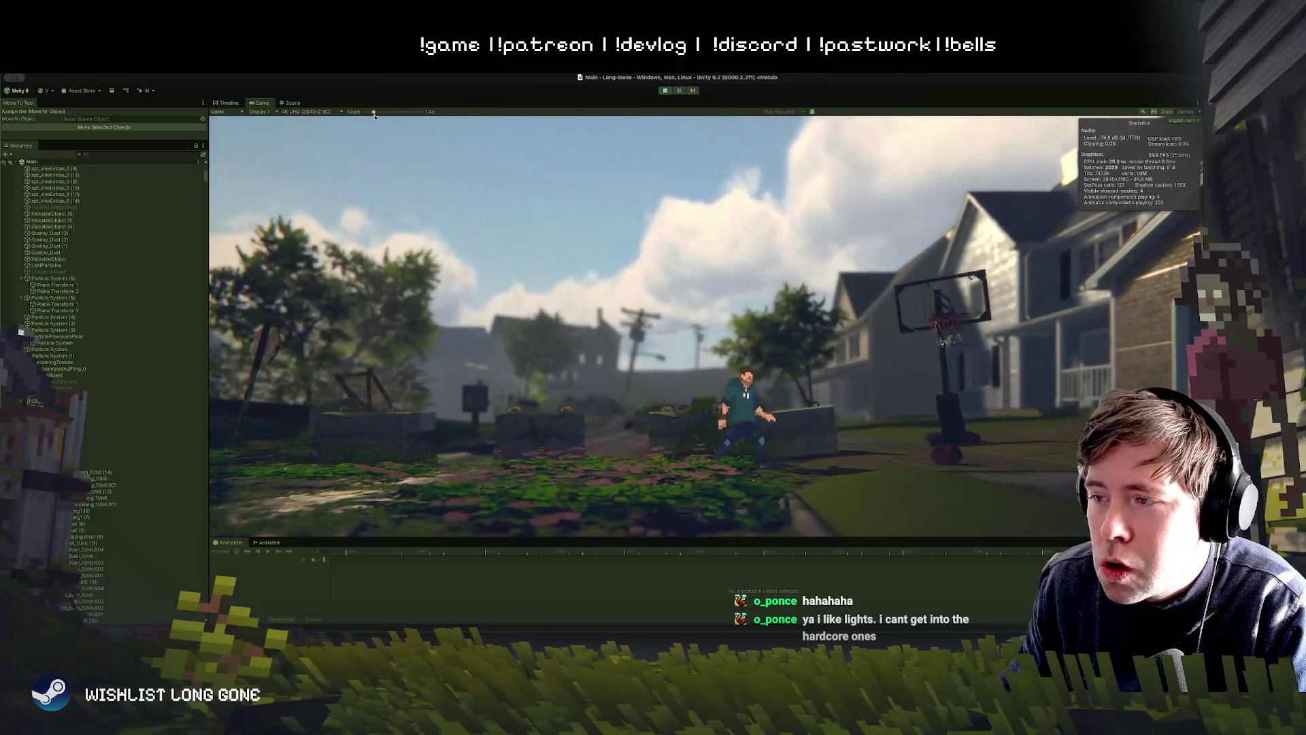
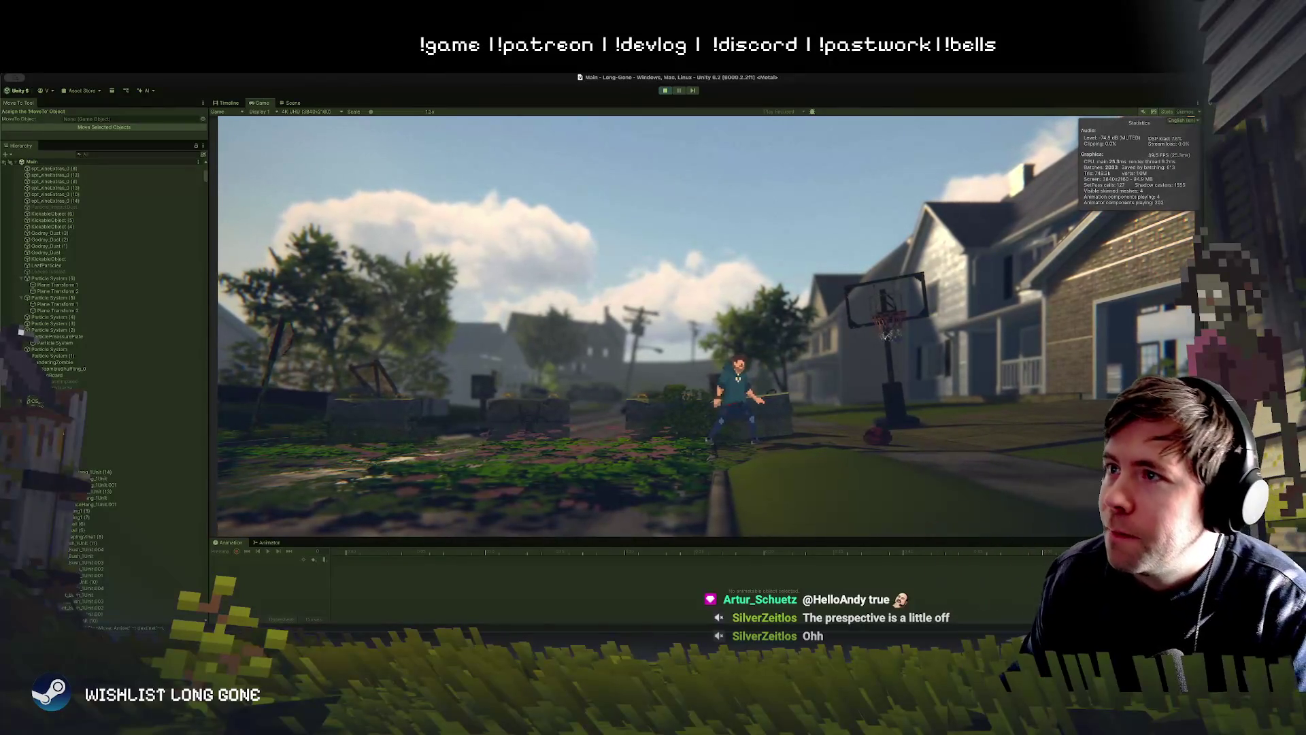
Step: Stop the play test and select the vine patch on the flower bed
key("ctrl+p")
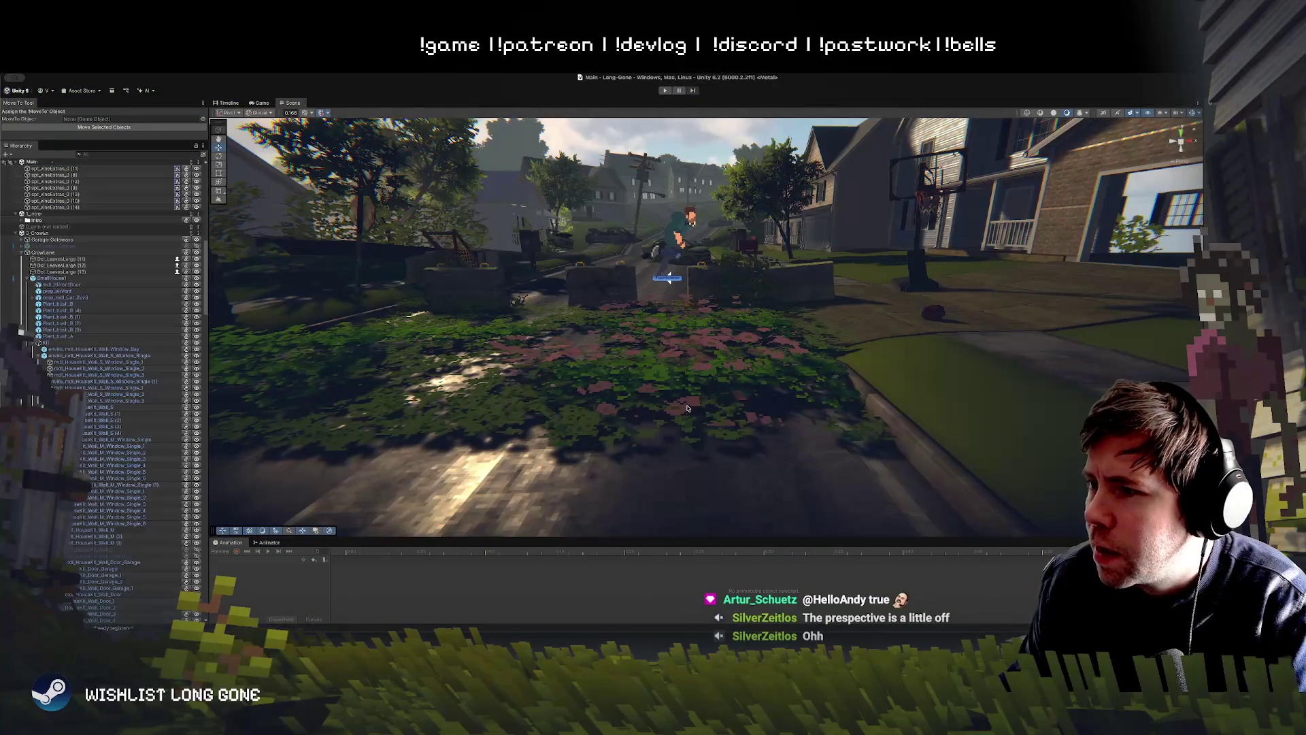
scroll(634, 404, "up", 5)
scroll(635, 404, "up", 2)
left_click(758, 305)
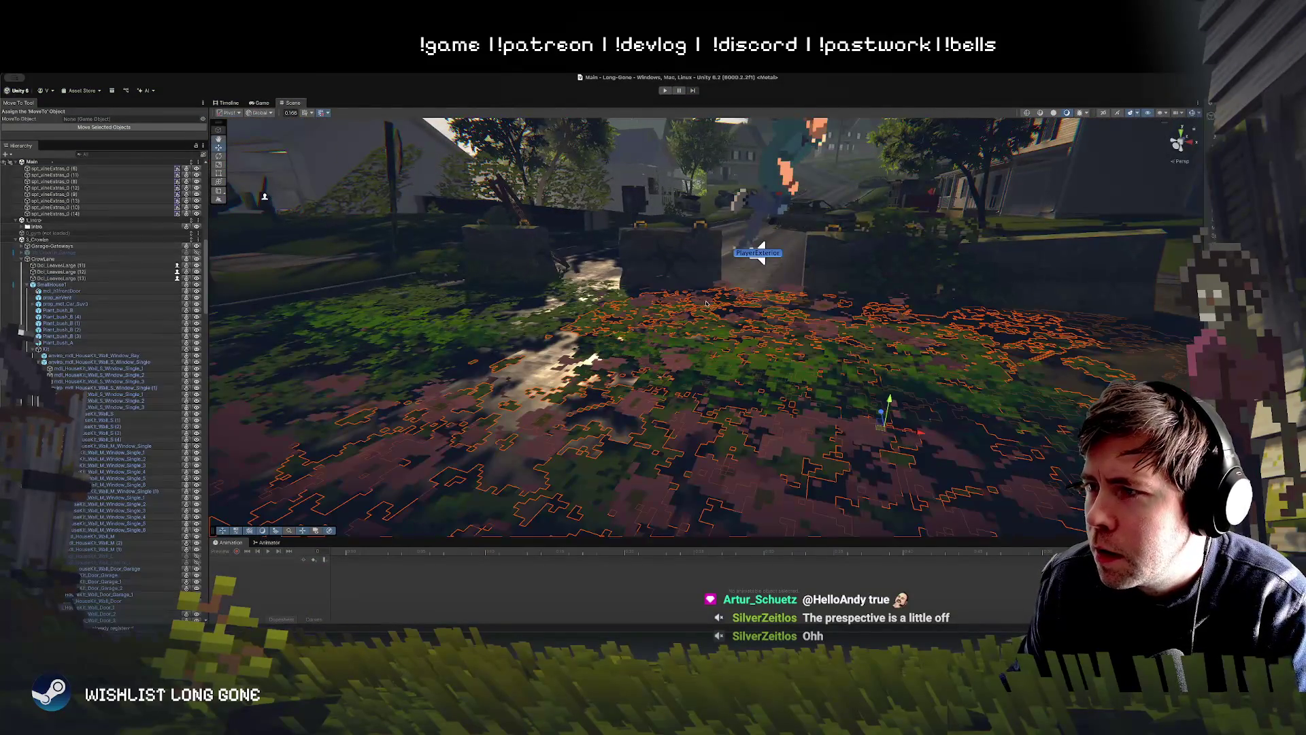
Step: Rotate the pink flower patch spt_vineExtras_0 (9) to a new angle, then start a play test
left_click(735, 282)
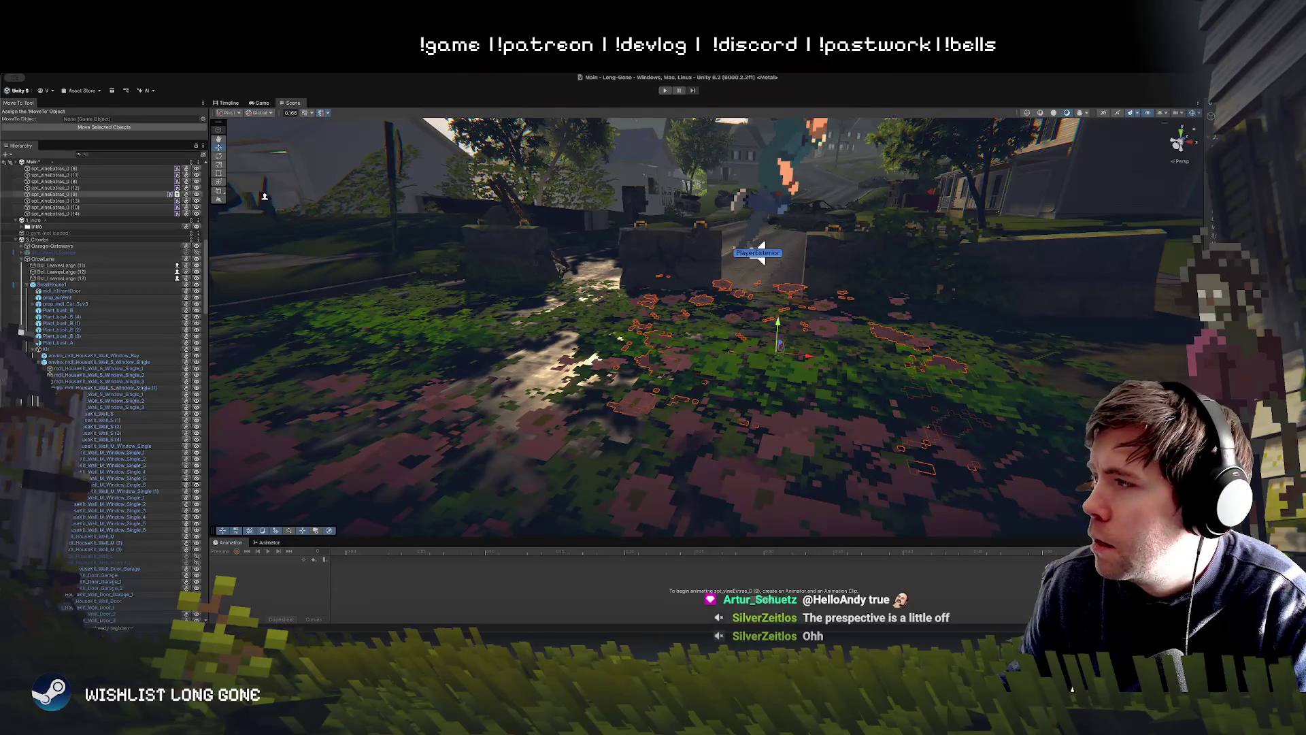
left_click_drag(877, 297, 800, 316)
key("a")
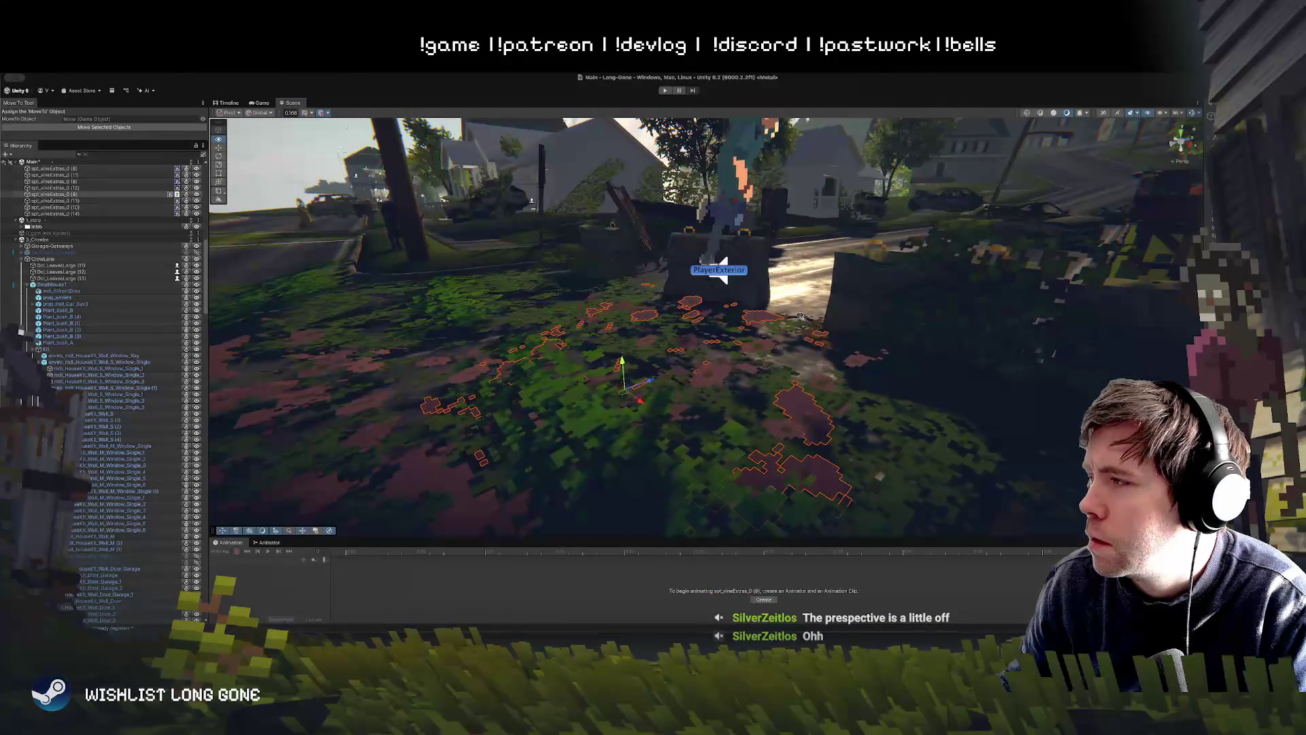
key("e")
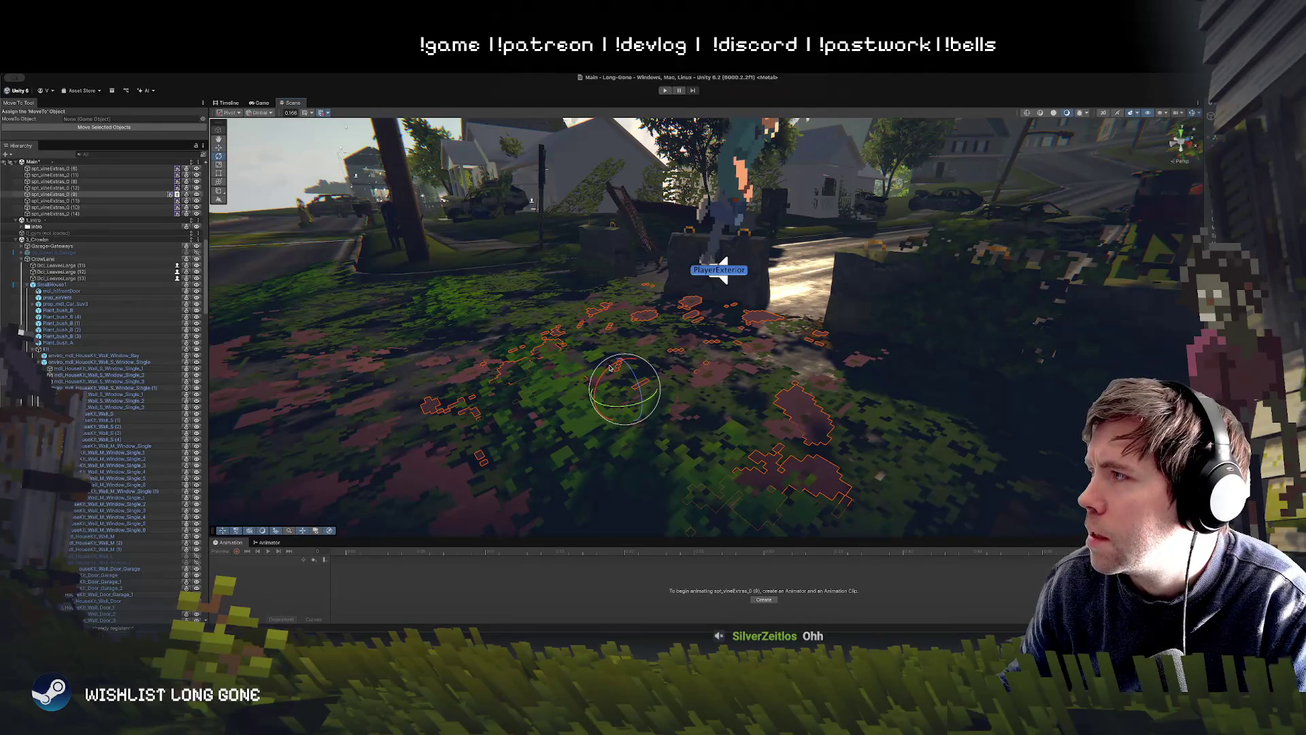
mouse_move(610, 368)
left_mouse_down()
mouse_move(625, 363)
mouse_move(633, 382)
left_mouse_up()
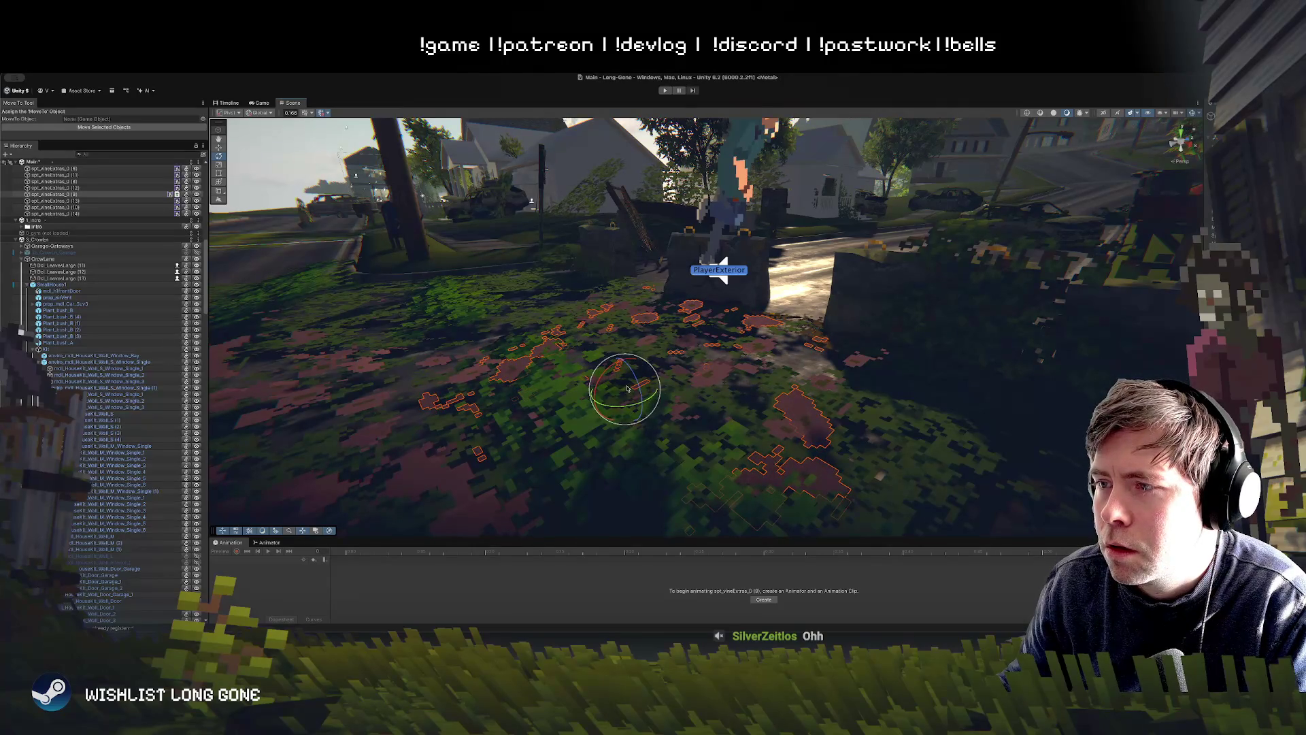
left_click_drag(638, 387, 637, 378)
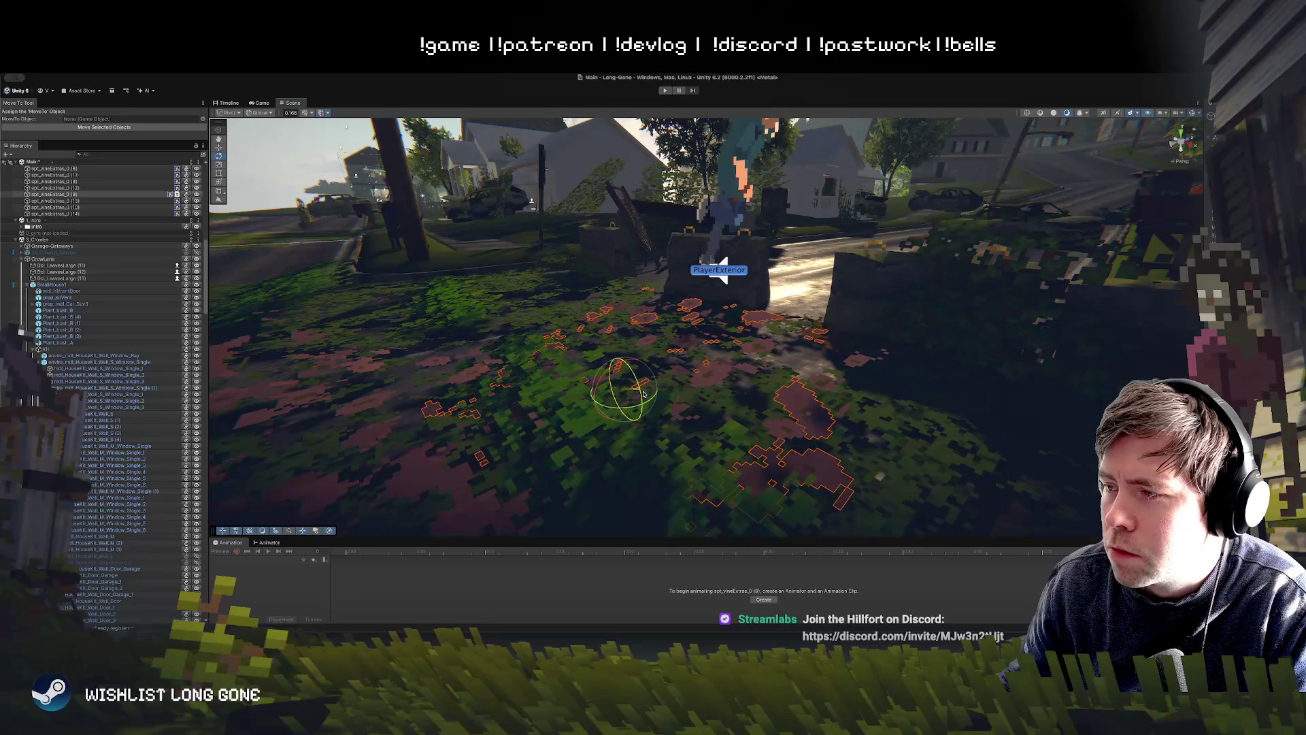
left_click(665, 90)
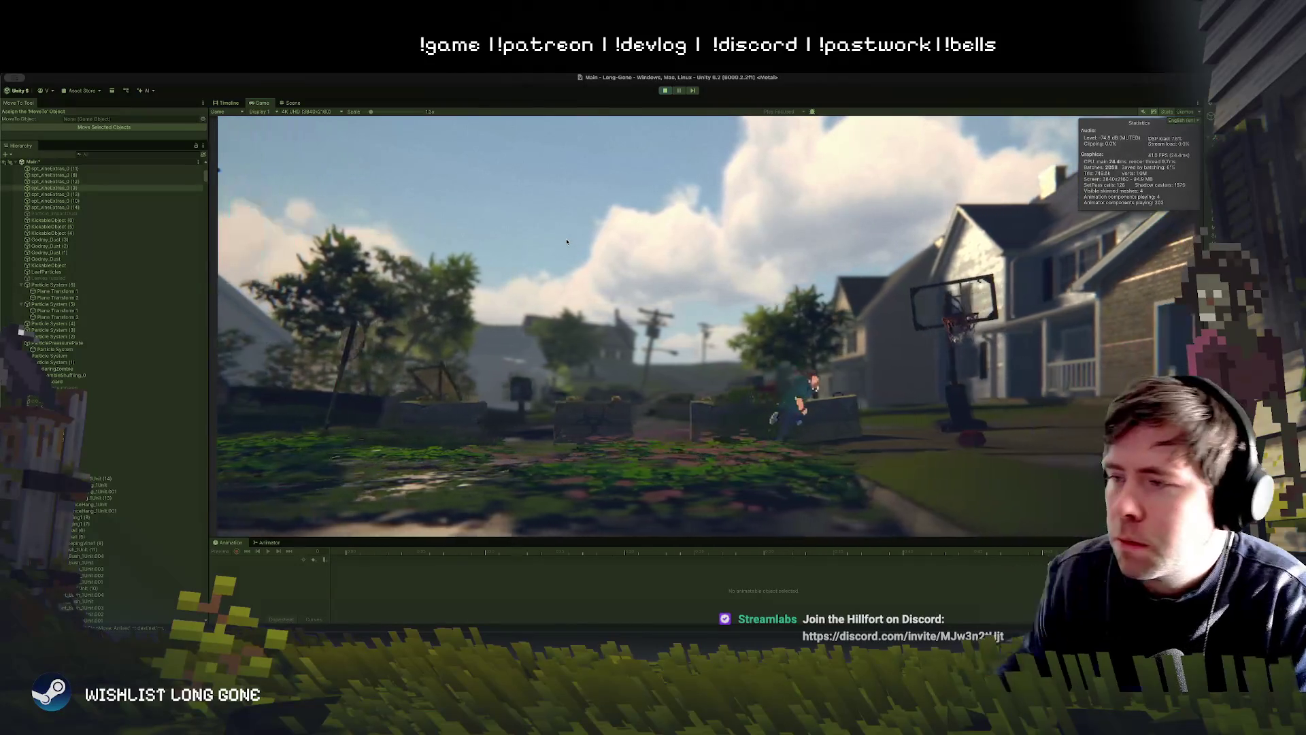
left_click(293, 103)
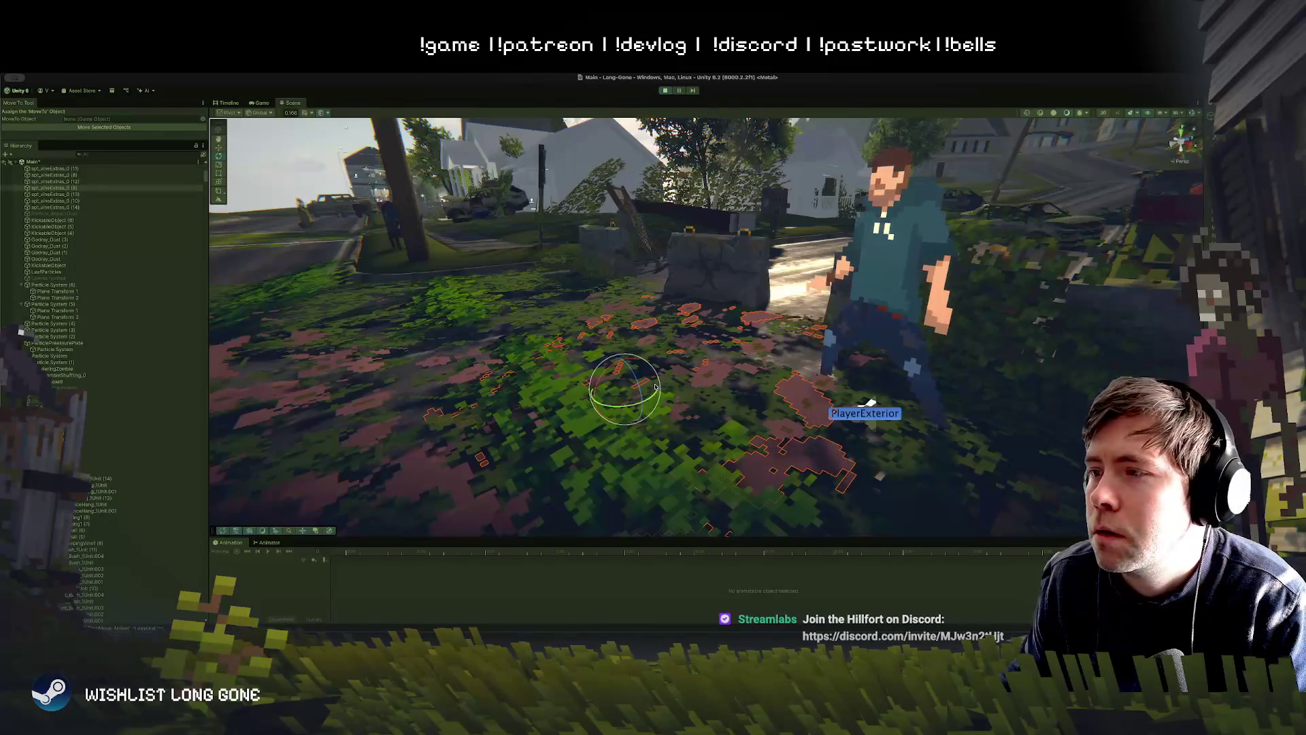
scroll(702, 410, "up", 3)
mouse_move(702, 410)
left_mouse_down()
mouse_move(715, 453)
mouse_move(908, 403)
left_mouse_up()
scroll(715, 453, "up", 5)
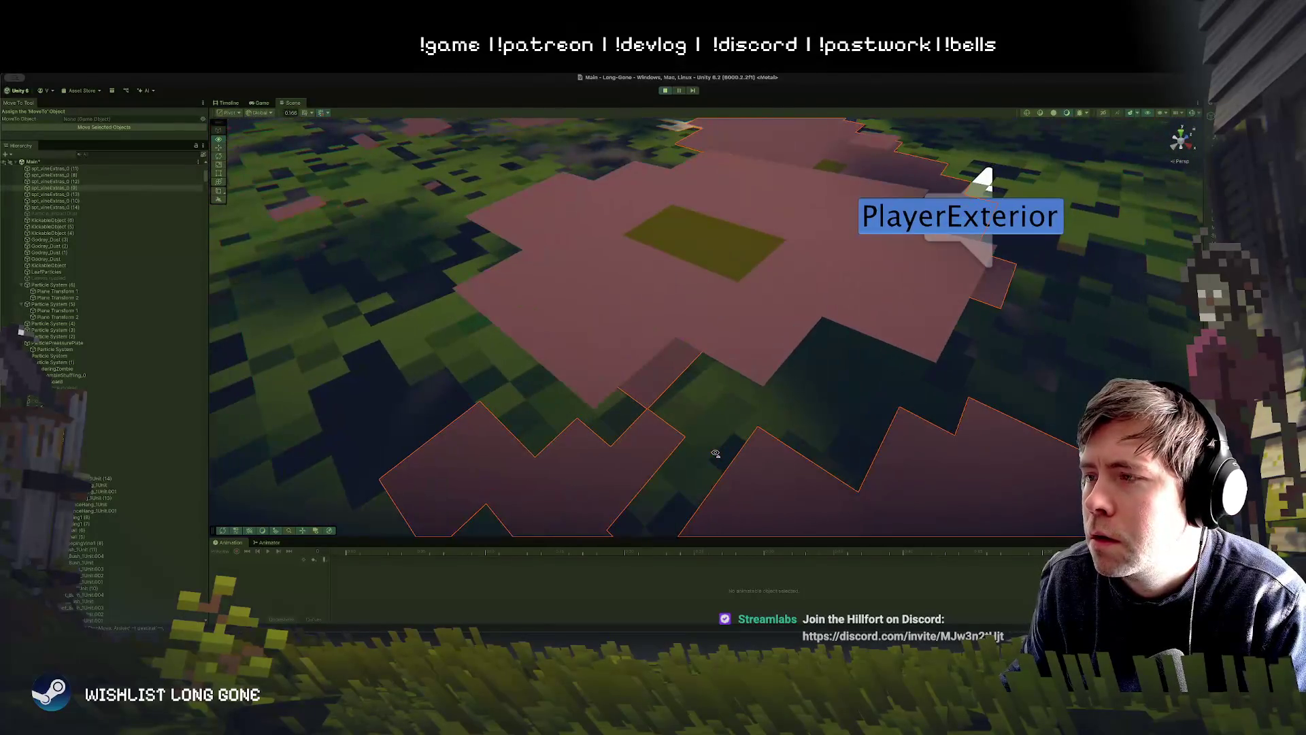
scroll(715, 453, "down", 5)
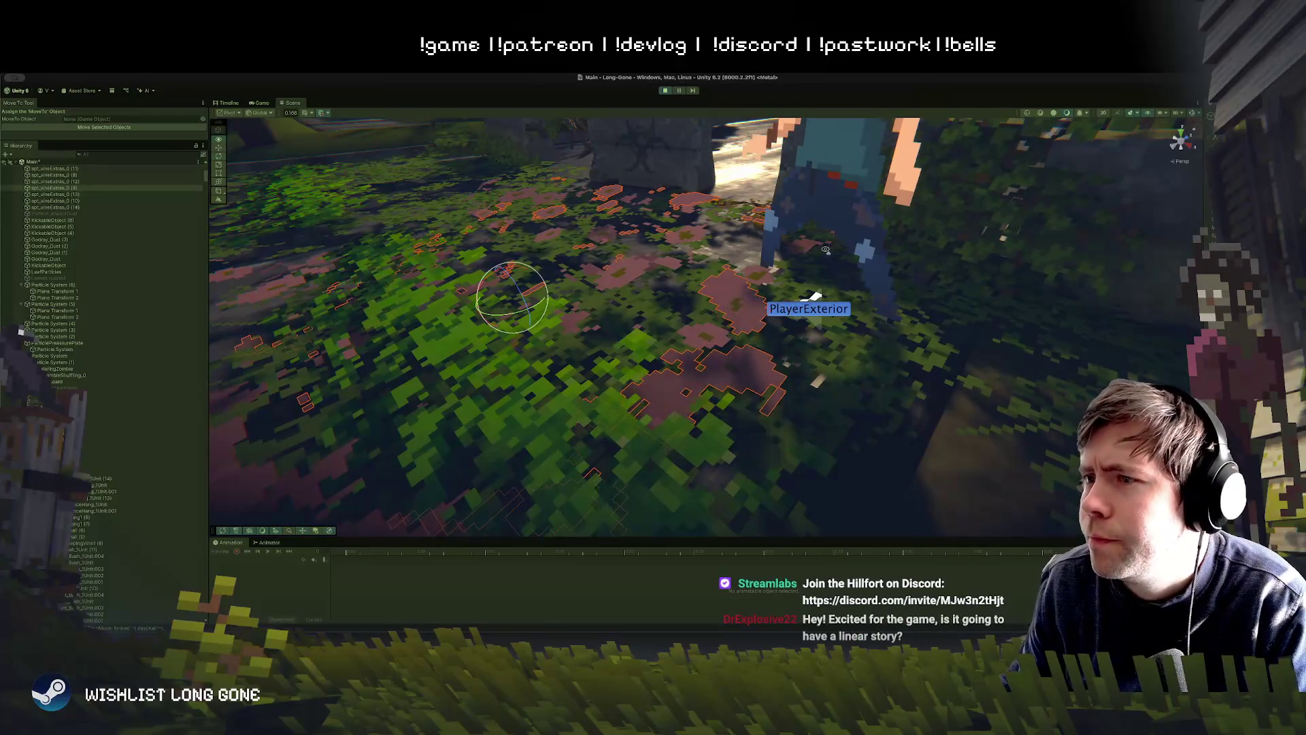
scroll(783, 319, "down", 5)
scroll(704, 326, "up", 4)
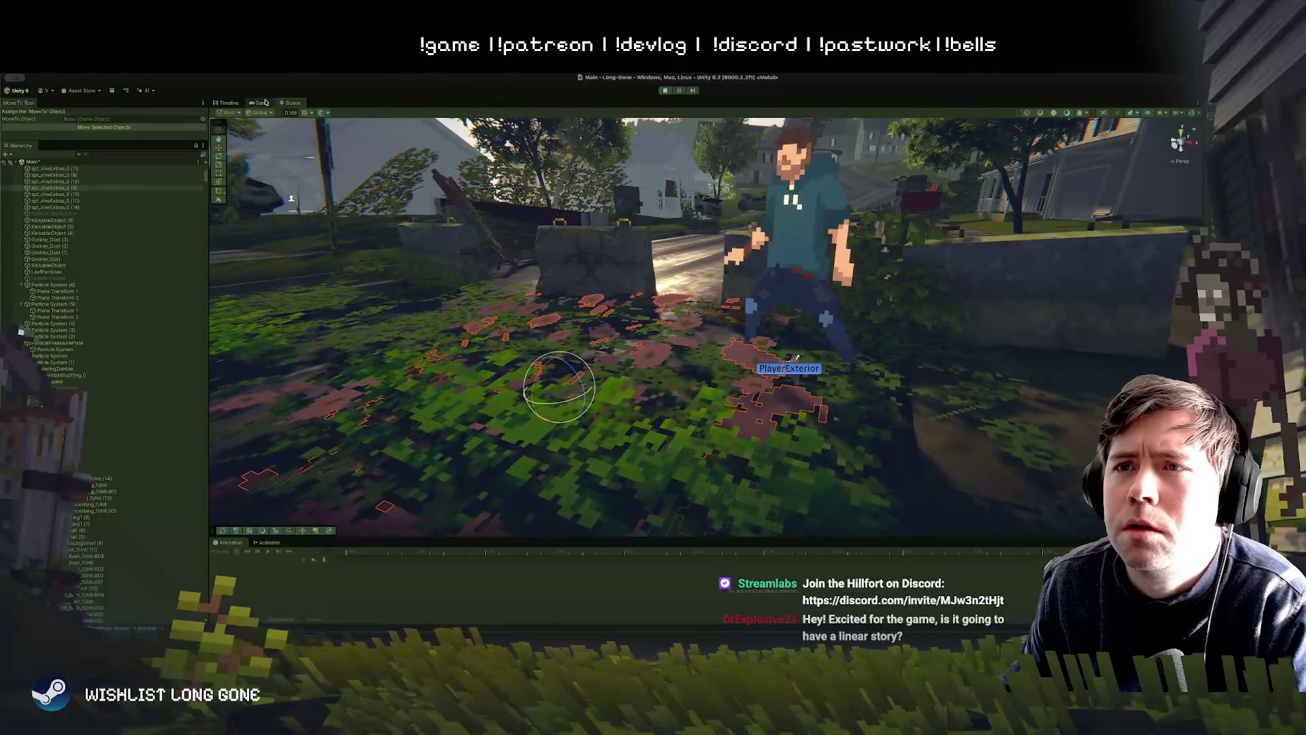
left_click(264, 103)
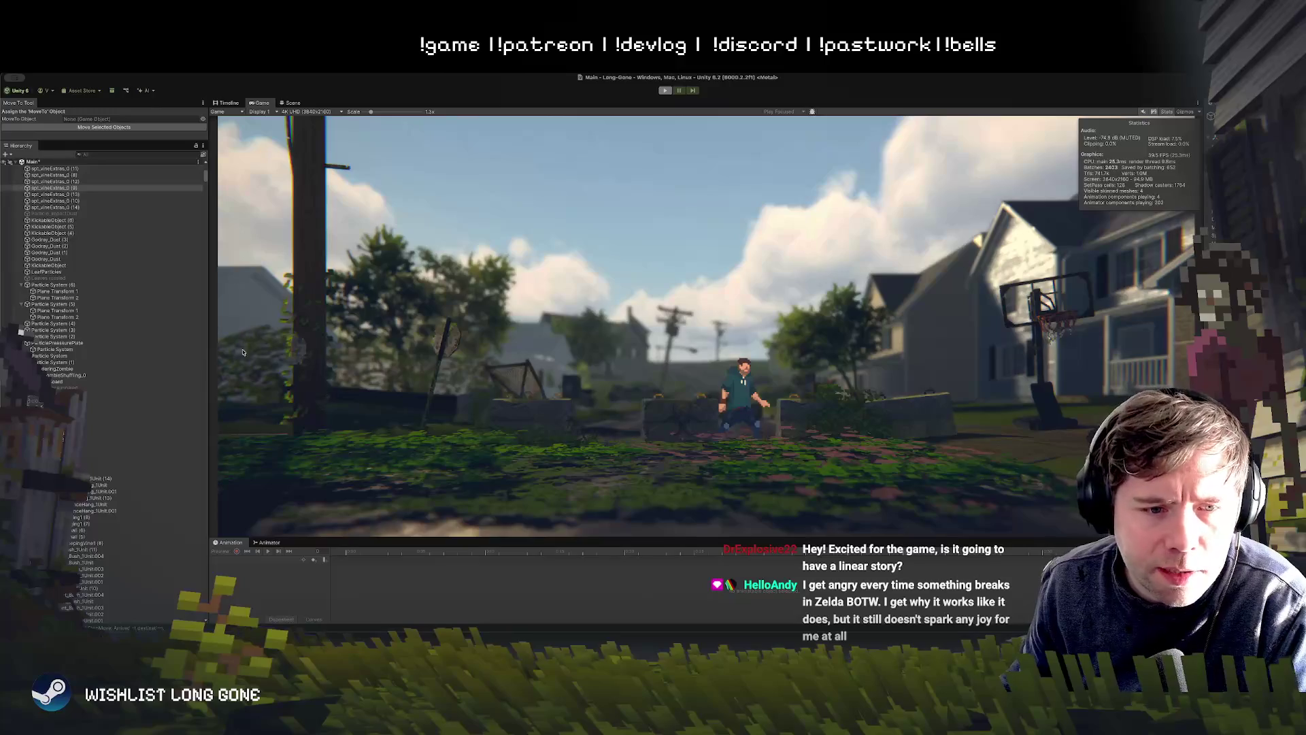
Step: Exit Play mode with the Play shortcut
key("super+p")
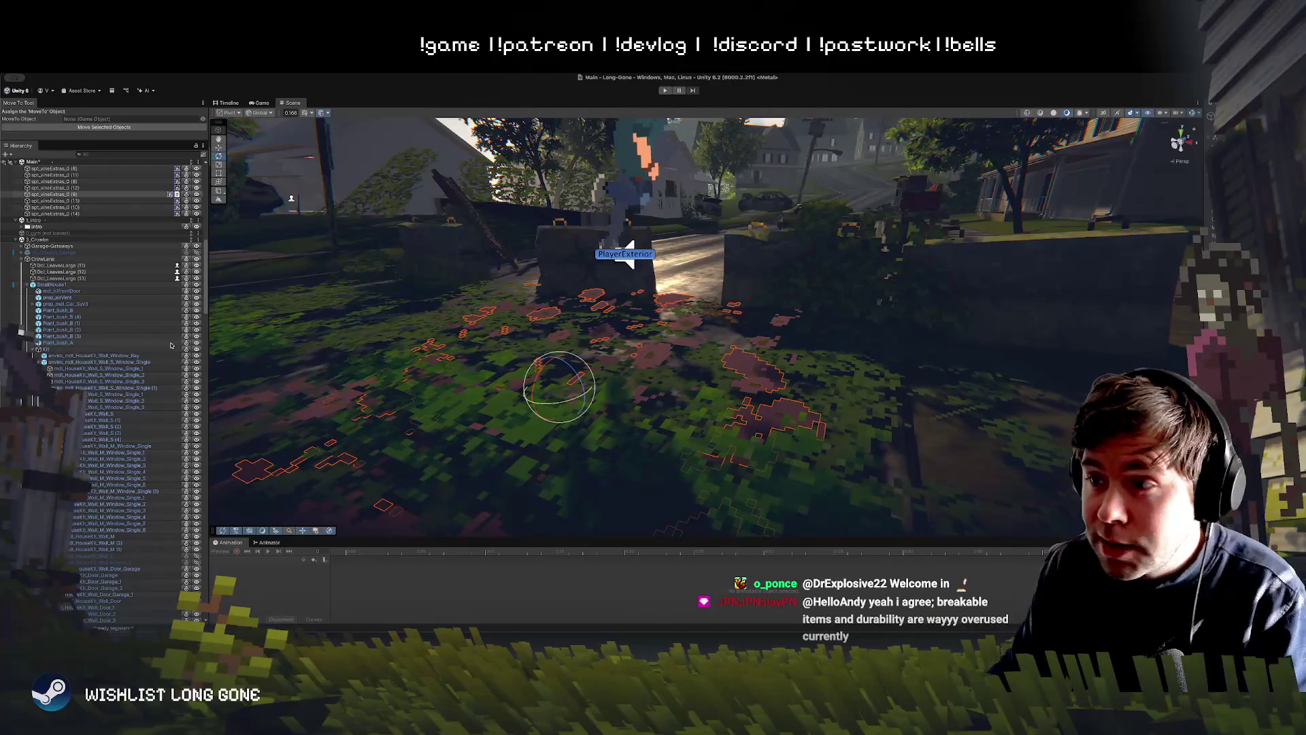
mouse_move(552, 461)
left_mouse_down()
mouse_move(541, 446)
mouse_move(556, 440)
left_mouse_up()
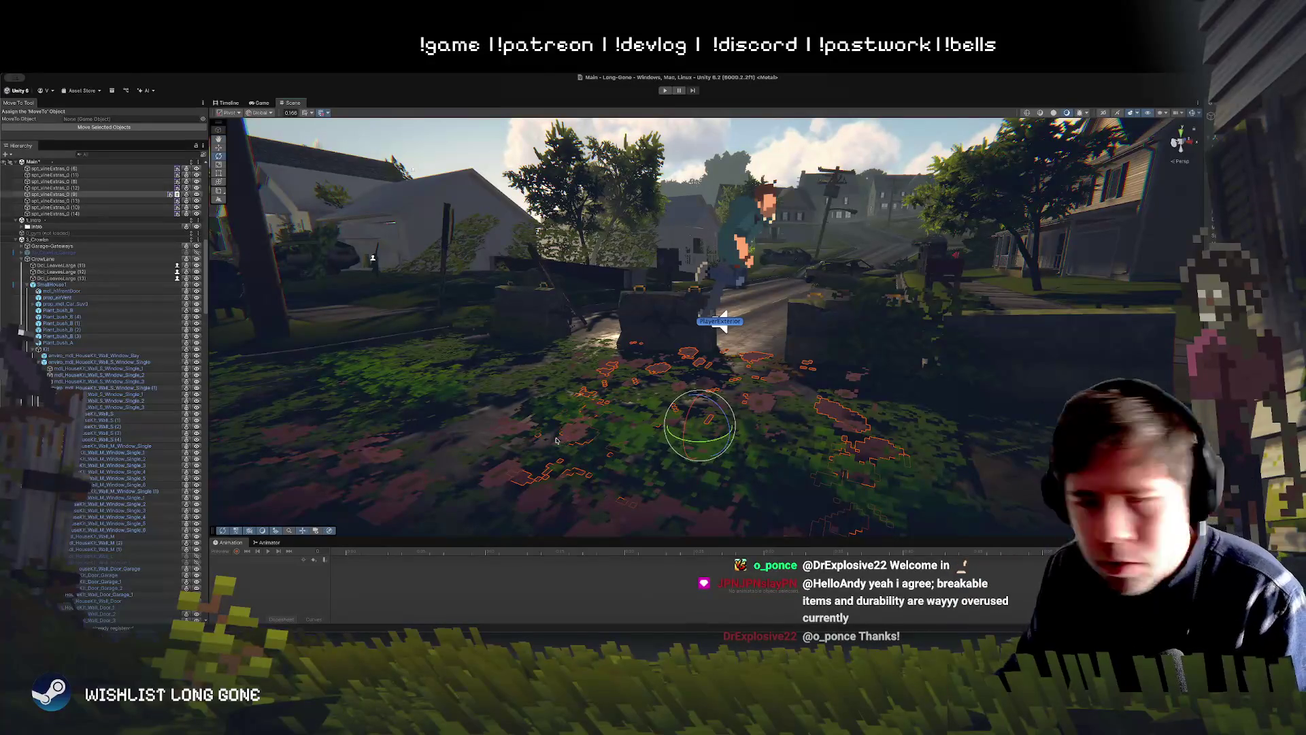
mouse_move(537, 426)
left_mouse_down()
mouse_move(601, 382)
mouse_move(644, 376)
left_mouse_up()
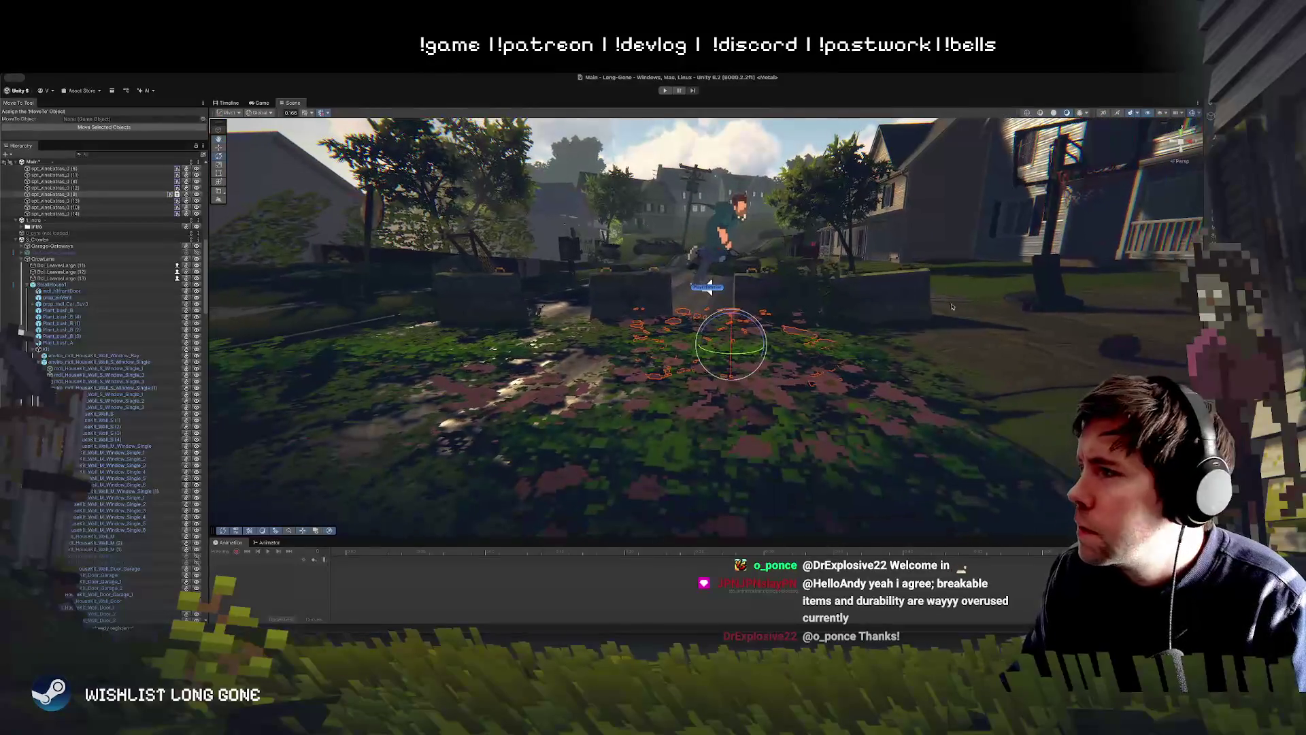
scroll(89, 347, "up", 10)
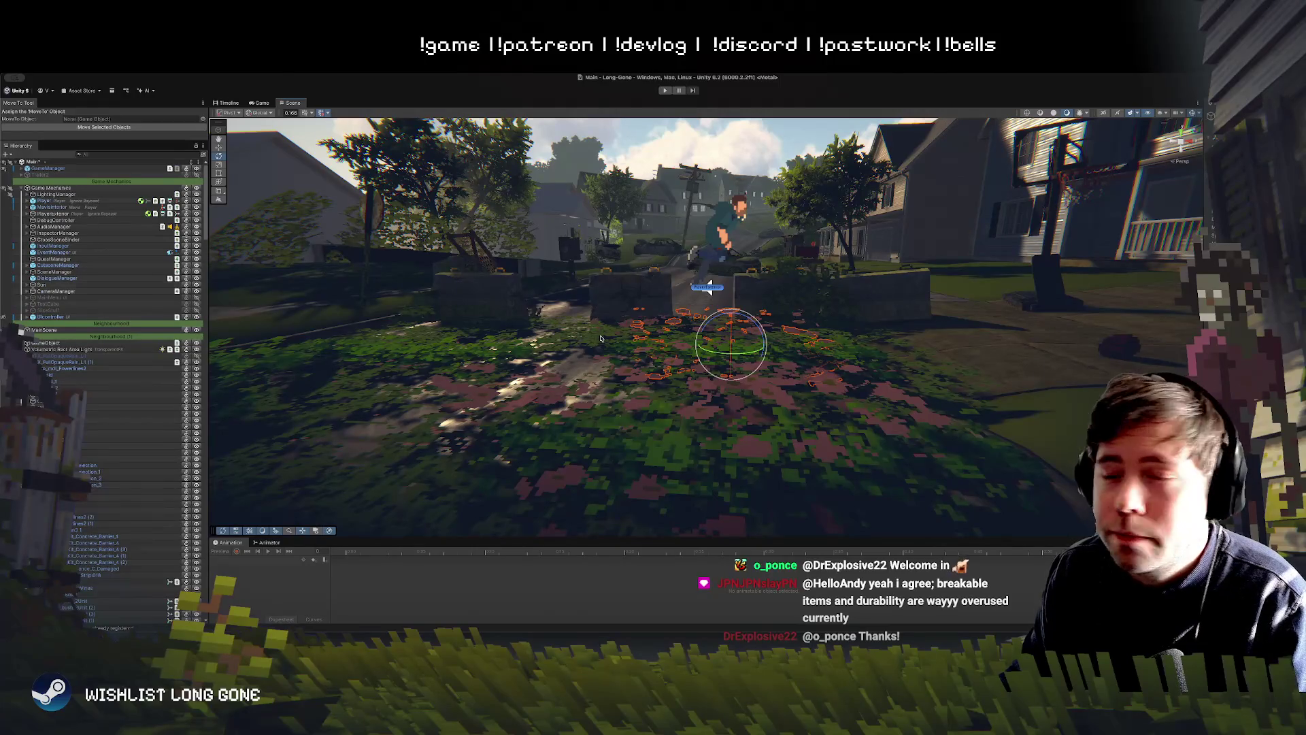
left_click_drag(775, 360, 781, 351)
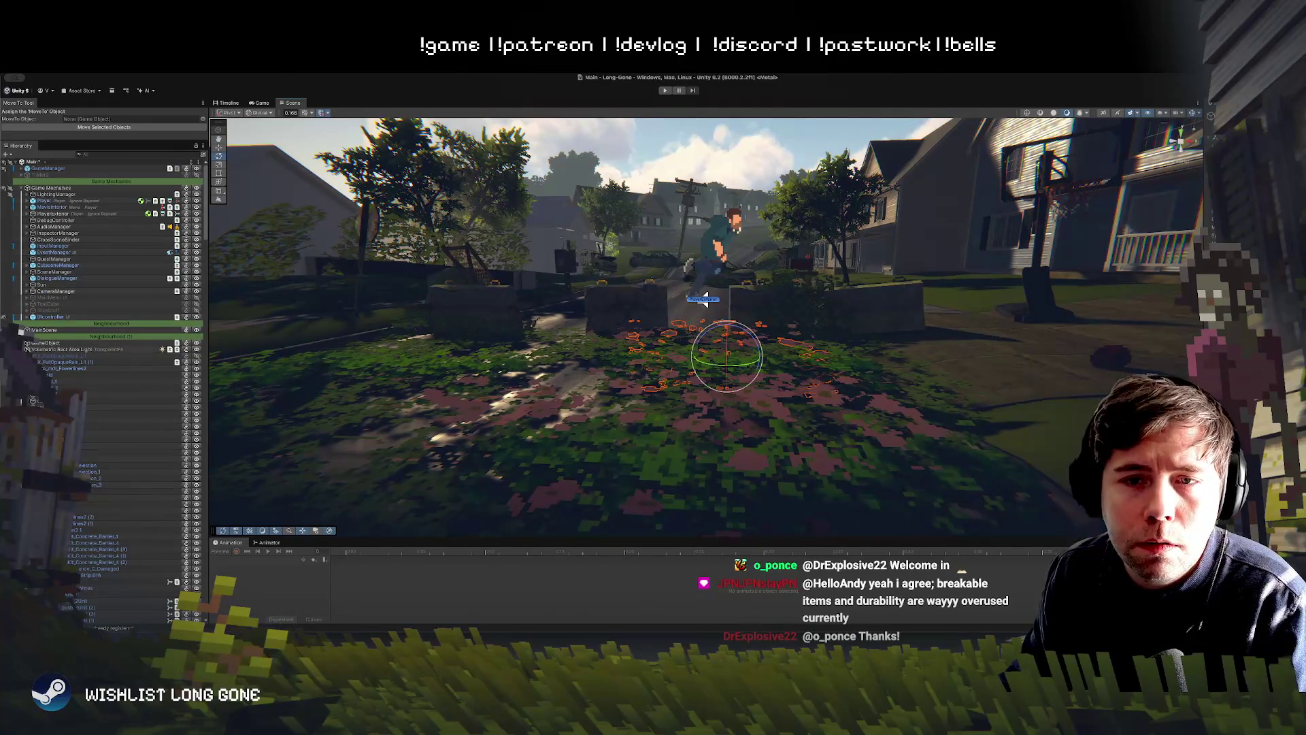
left_click(57, 194)
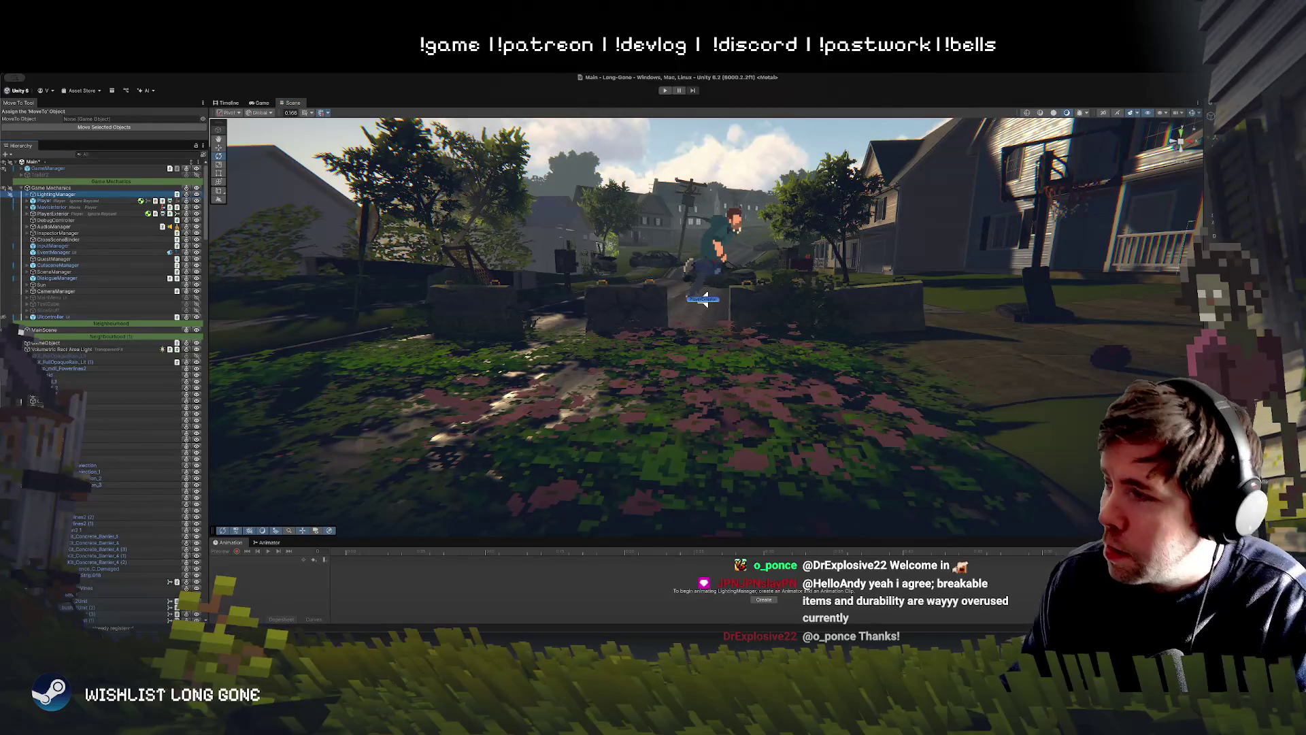
mouse_move(731, 368)
left_mouse_down()
mouse_move(737, 378)
mouse_move(748, 361)
left_mouse_up()
left_click(751, 354)
key("w")
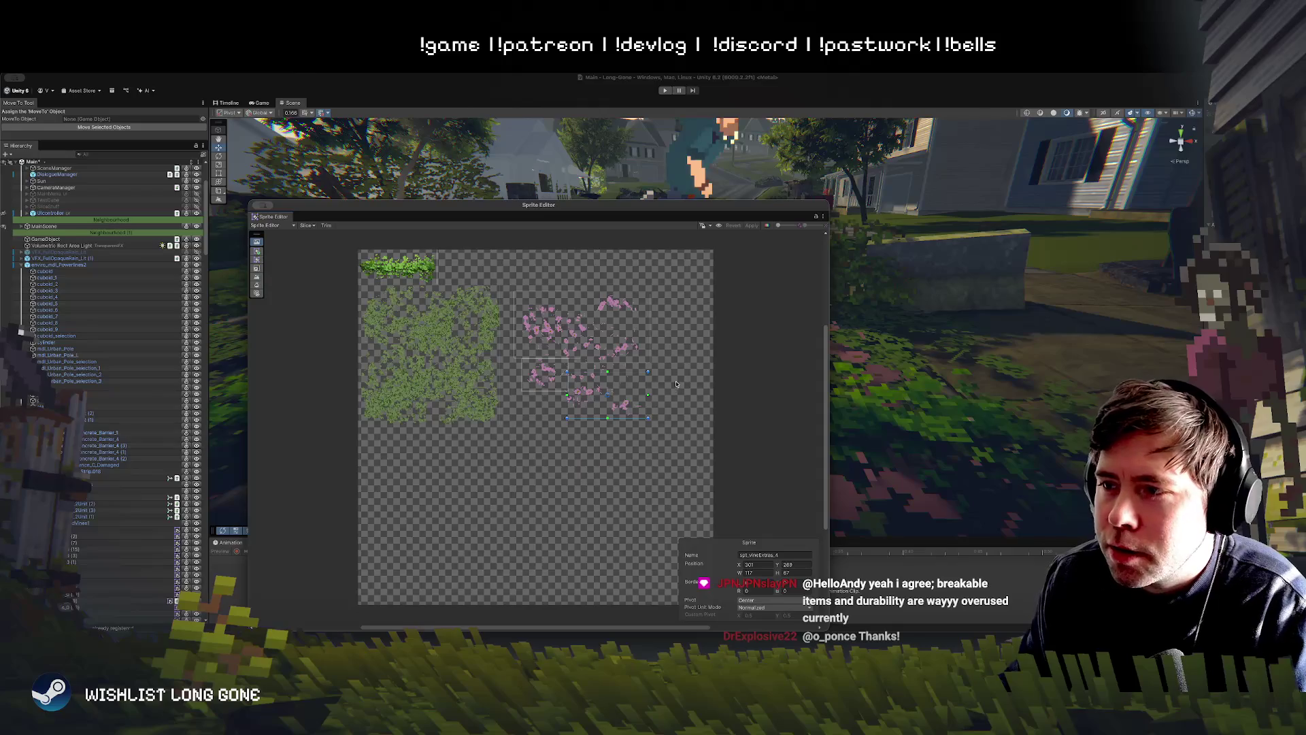
Step: Move the vine slice down and right and delete the spt_vineExtras_3 slice
left_click_drag(631, 410, 634, 423)
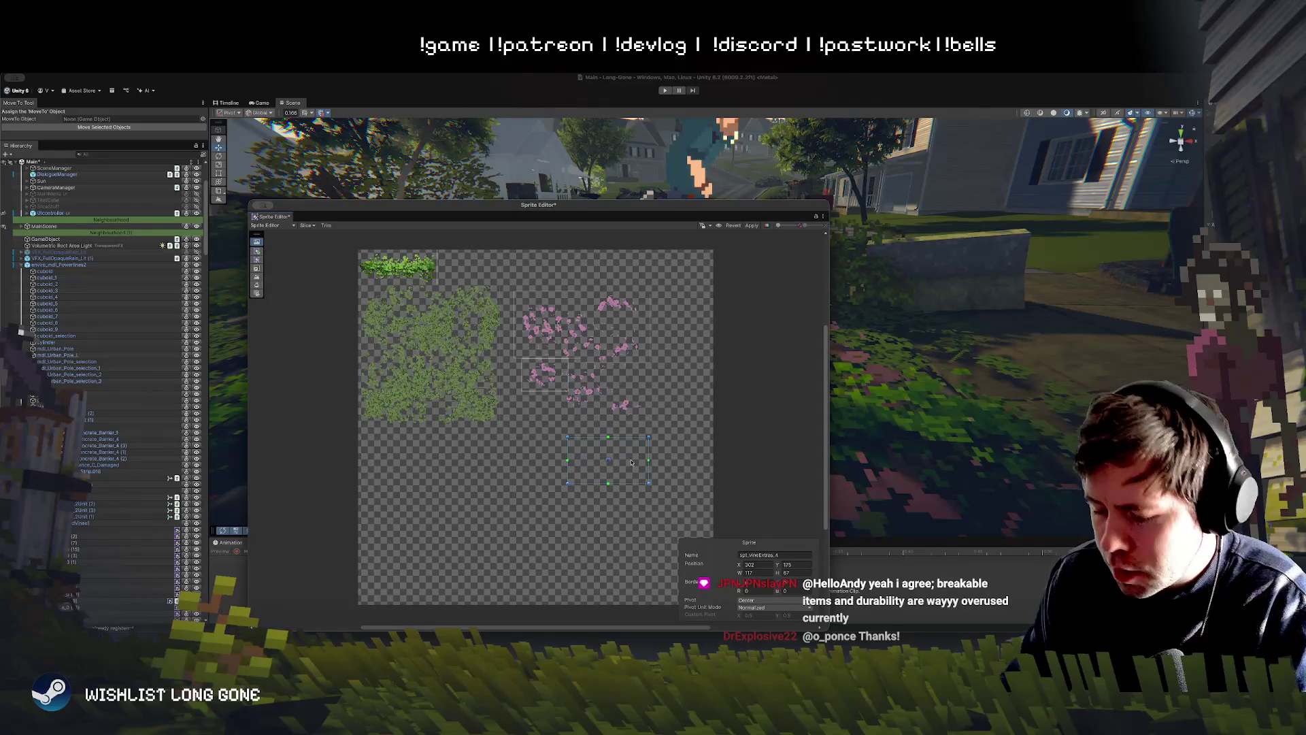
left_click(539, 384)
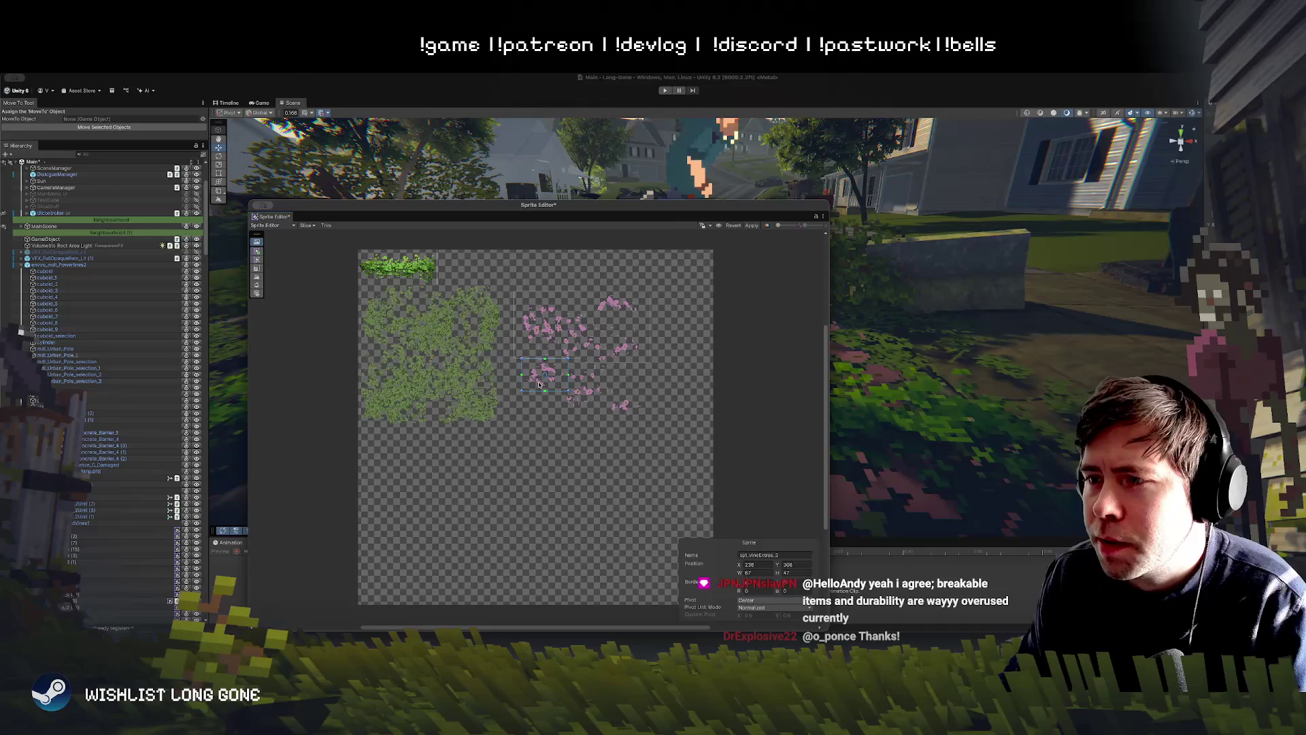
key("Delete")
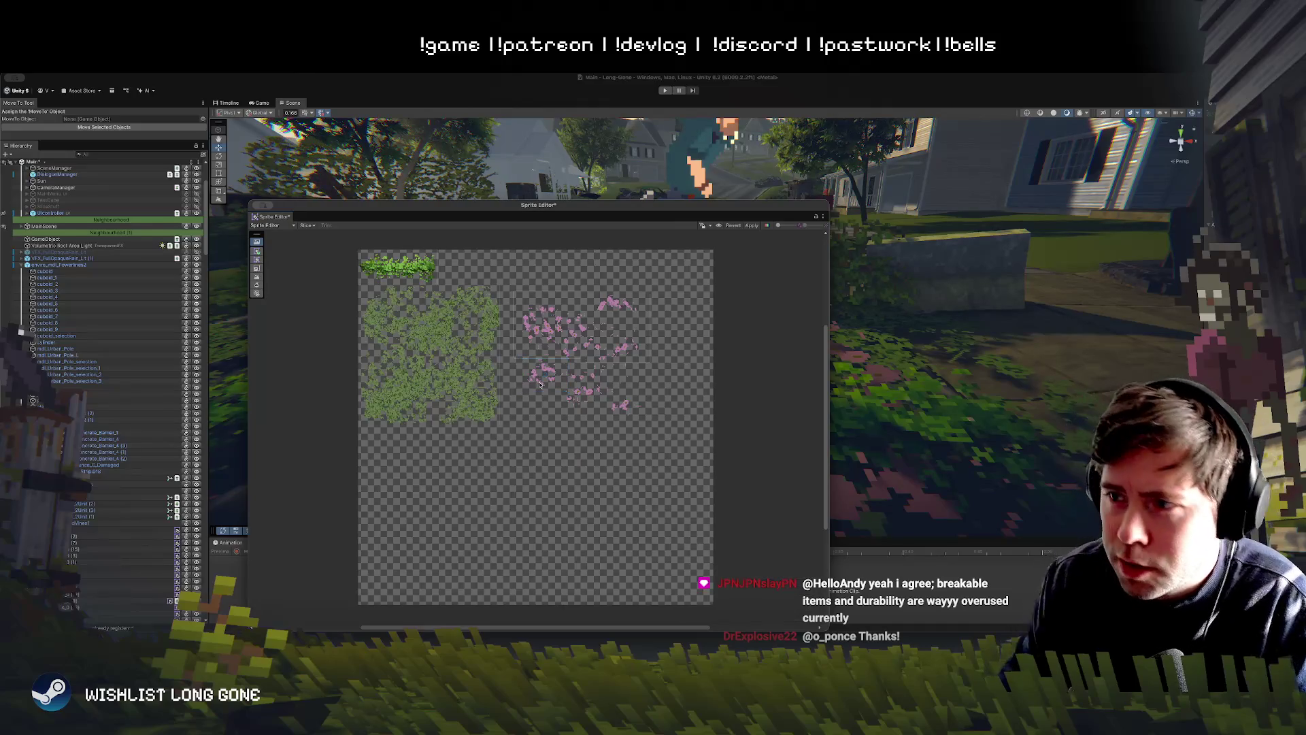
Step: Draw new slices around the lower flower rows, then apply and close the Sprite Editor
left_click(520, 347)
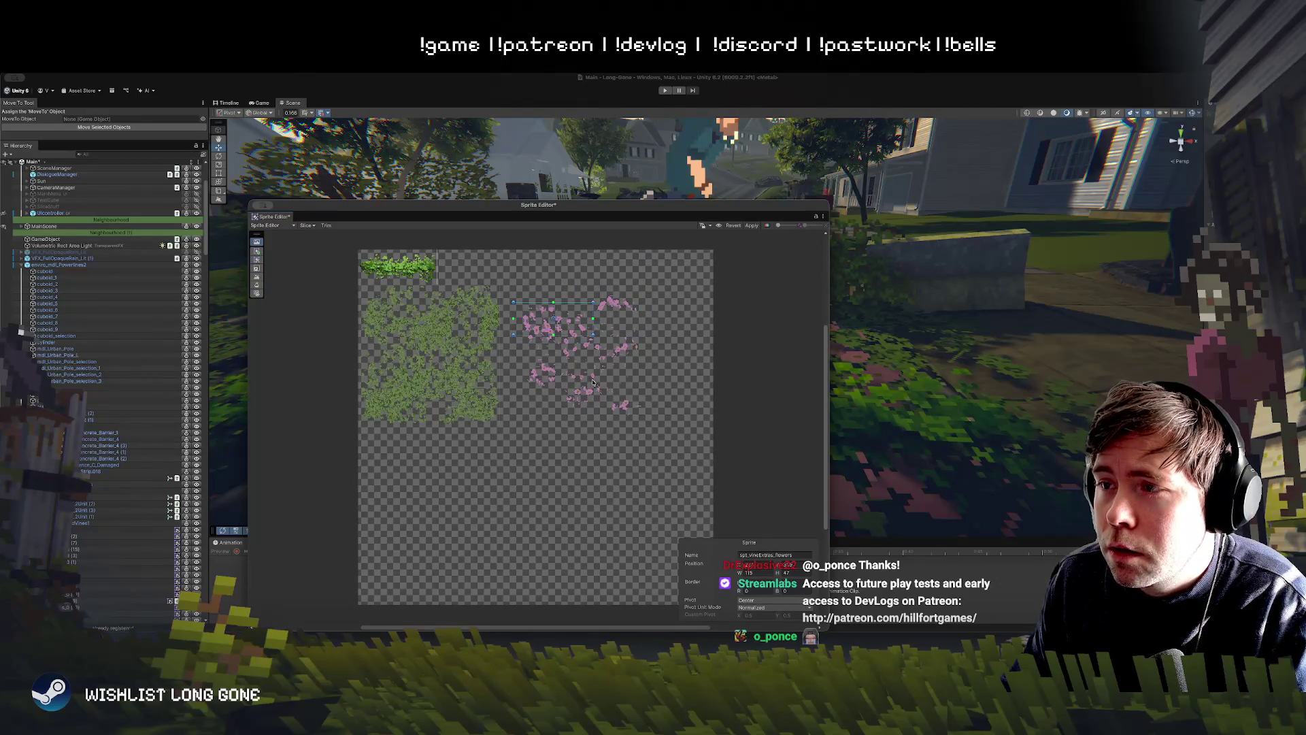
left_click_drag(511, 362, 603, 386)
left_click(525, 334)
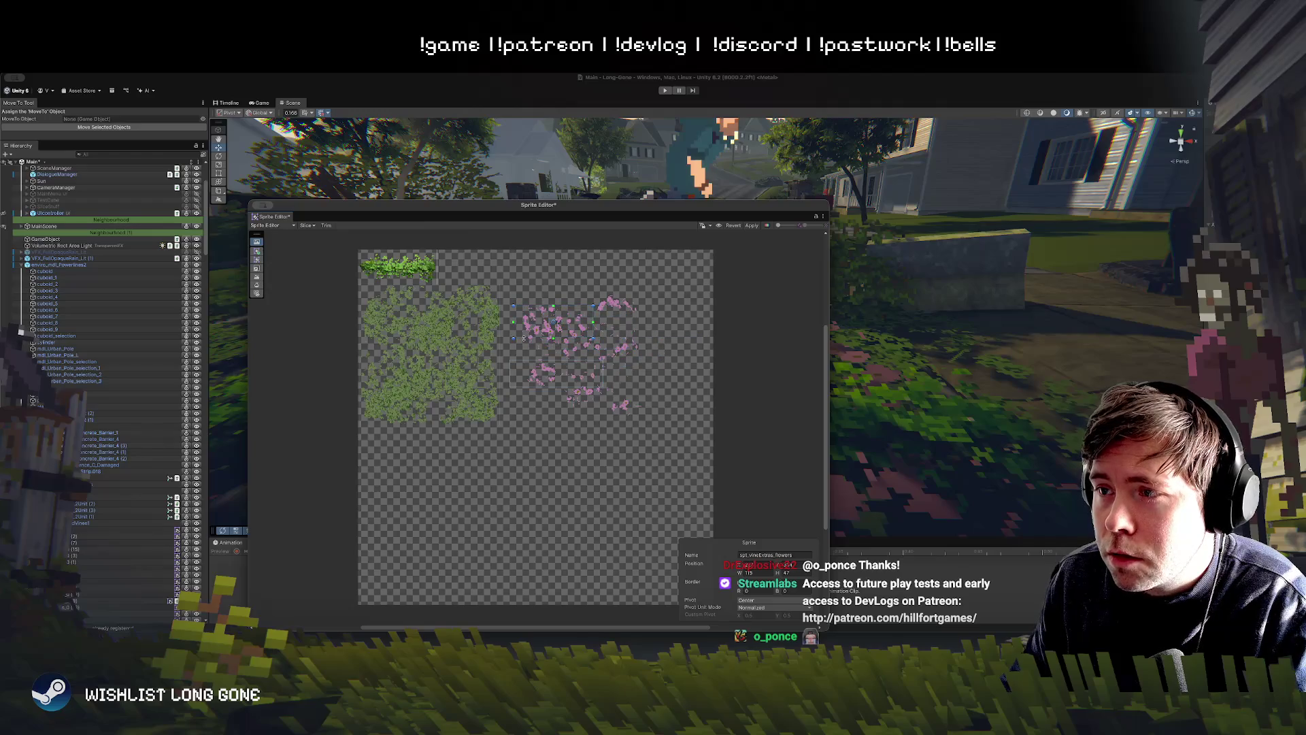
left_click(534, 340)
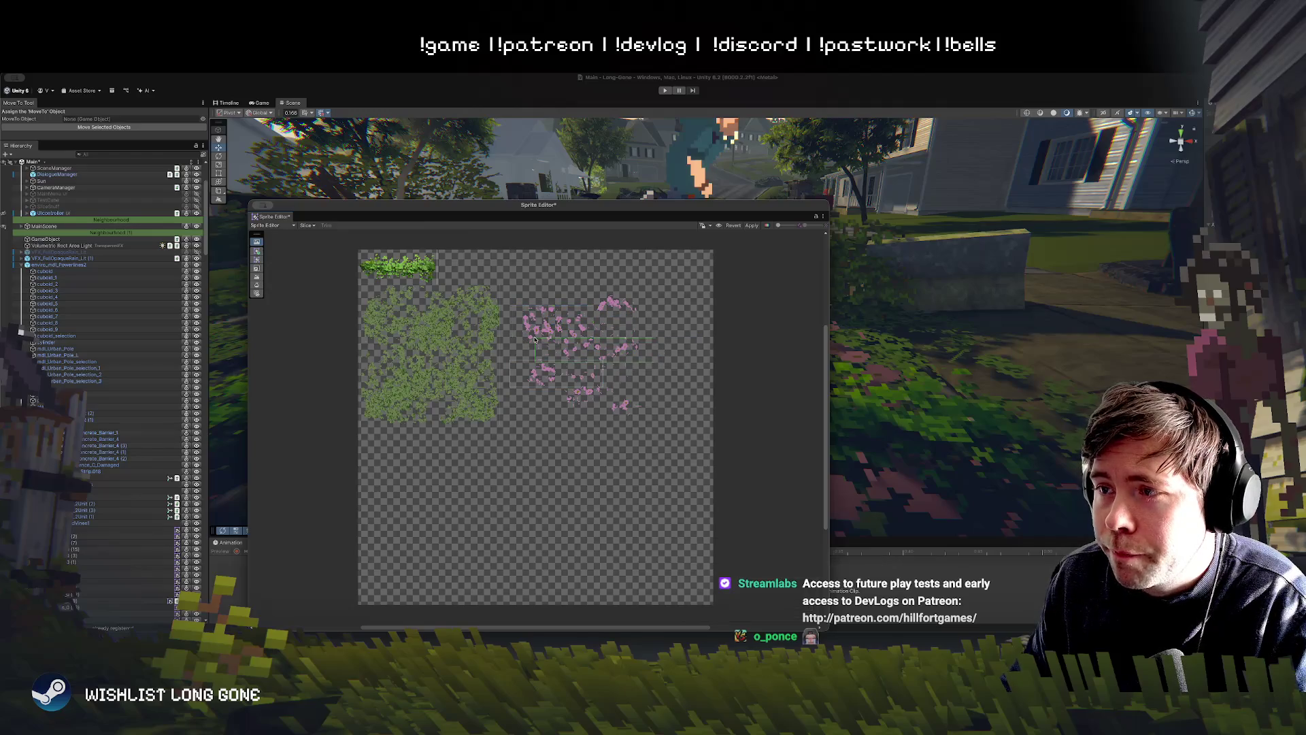
left_click_drag(534, 339, 535, 338)
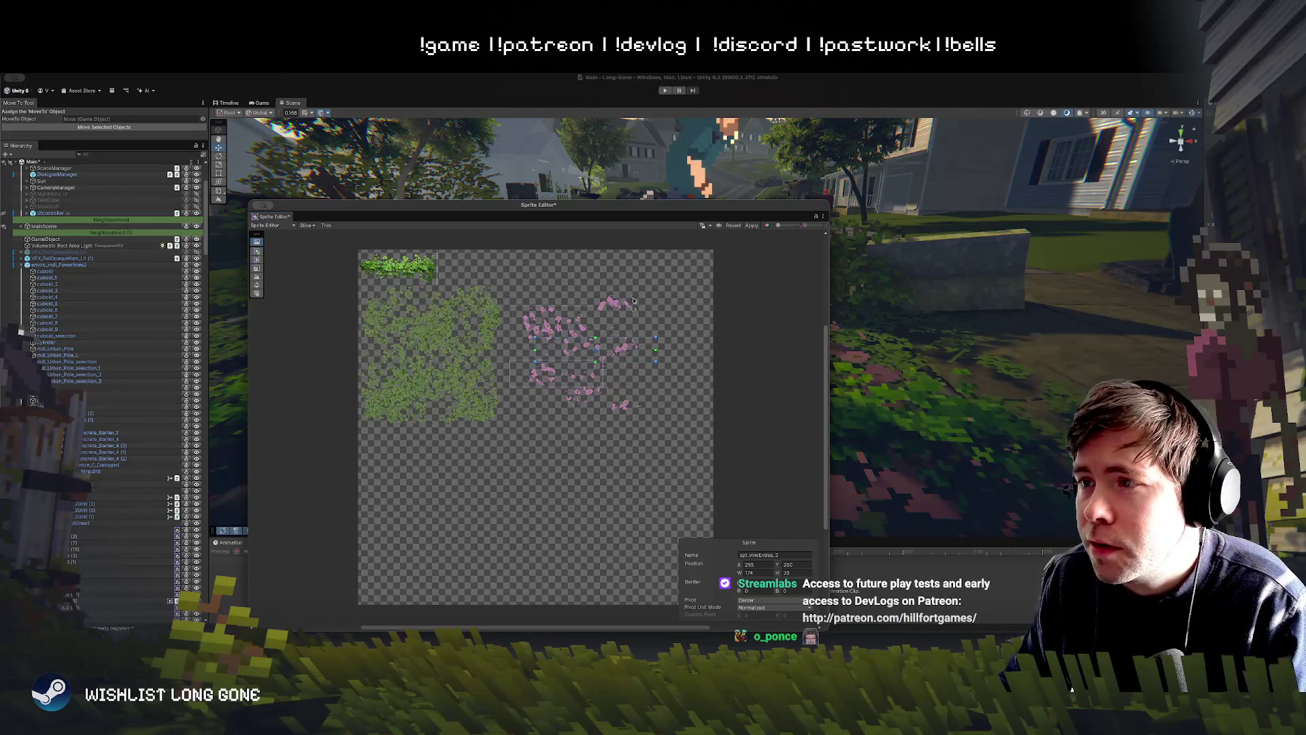
left_click_drag(547, 388, 678, 419)
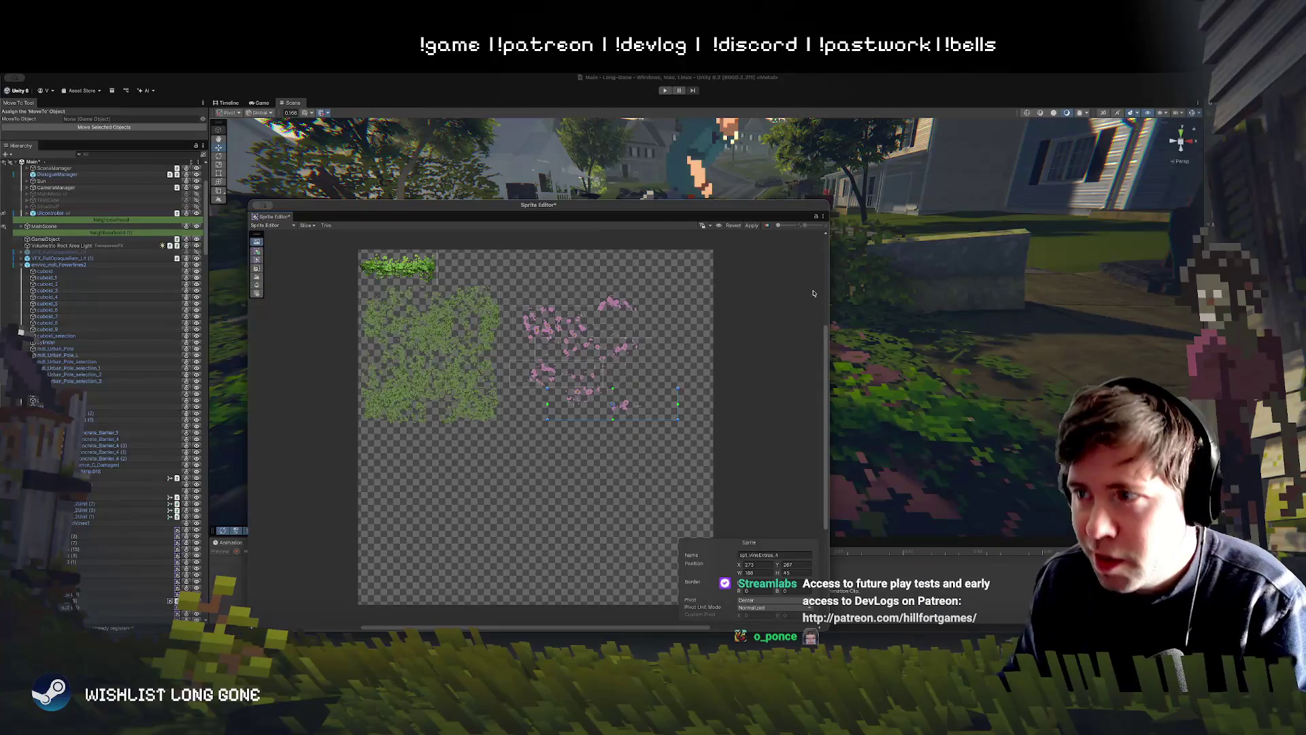
left_click(752, 225)
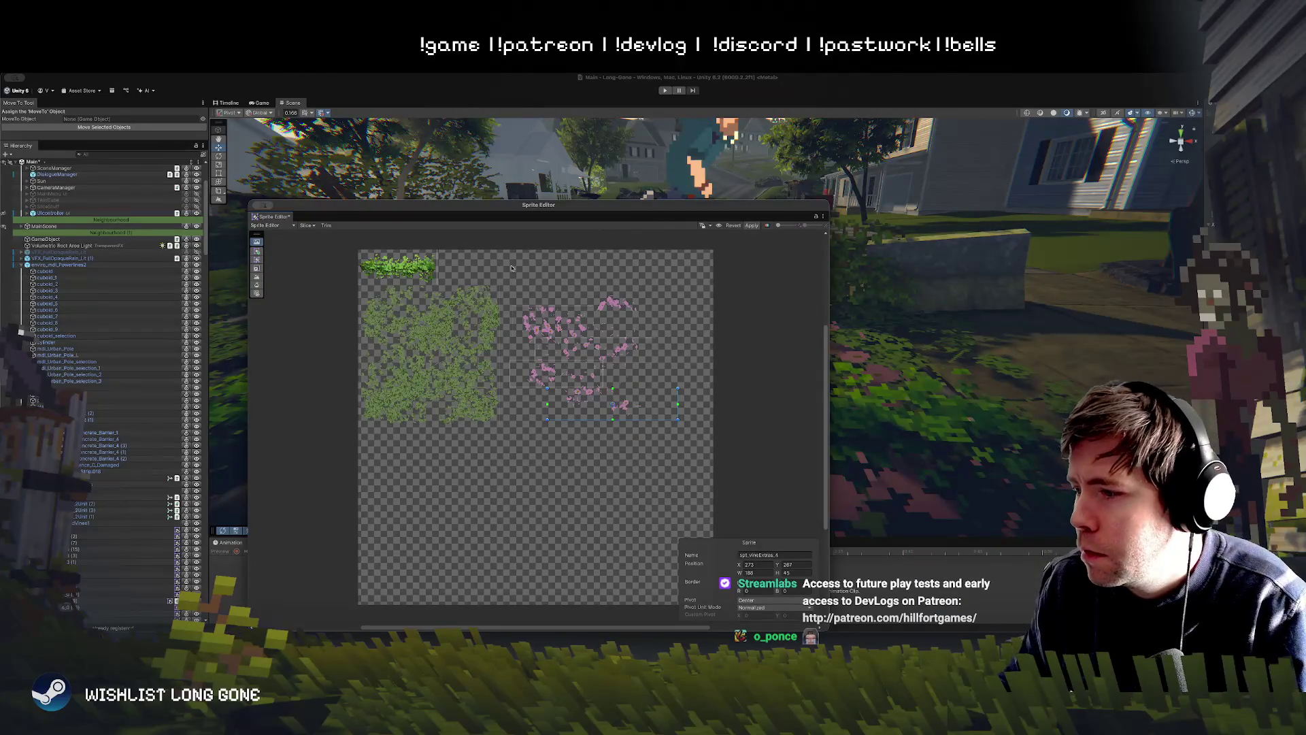
left_click(262, 204)
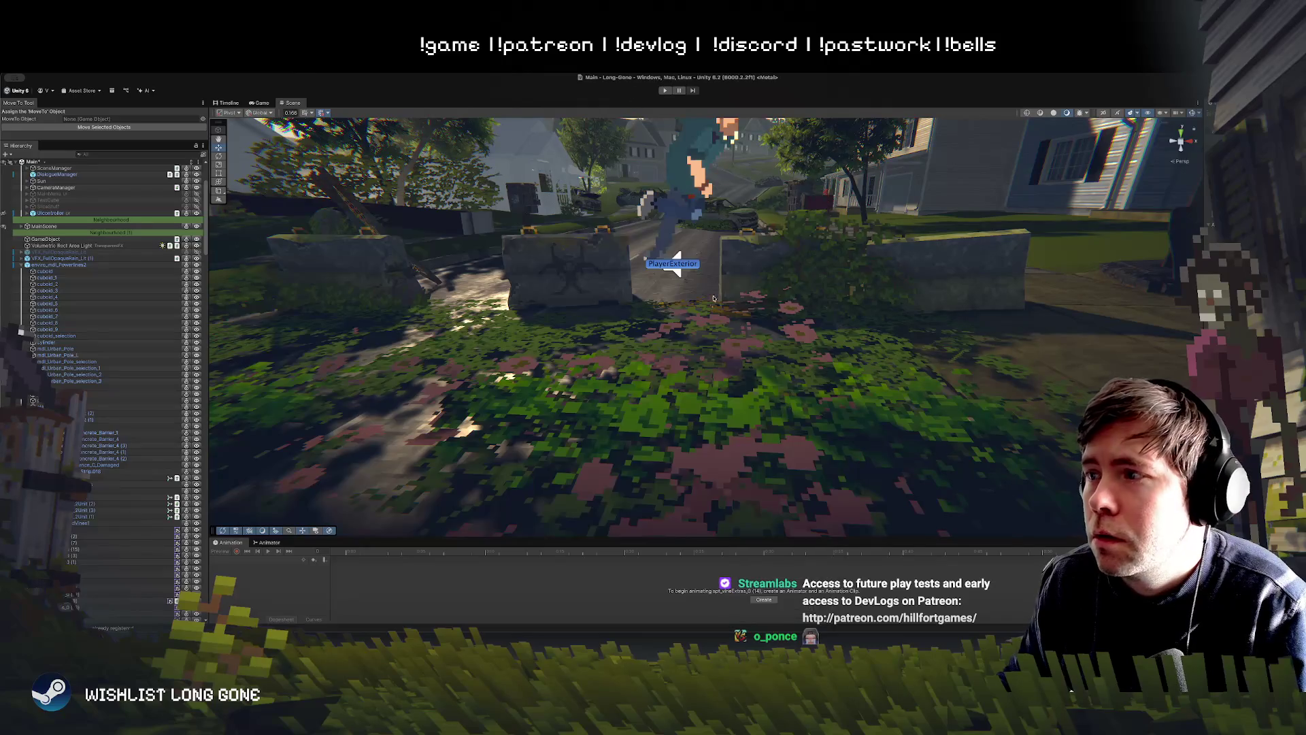
Step: Rotate a vine patch in the flower bed to a new angle
left_click_drag(654, 381, 682, 421)
scroll(682, 421, "down", 10)
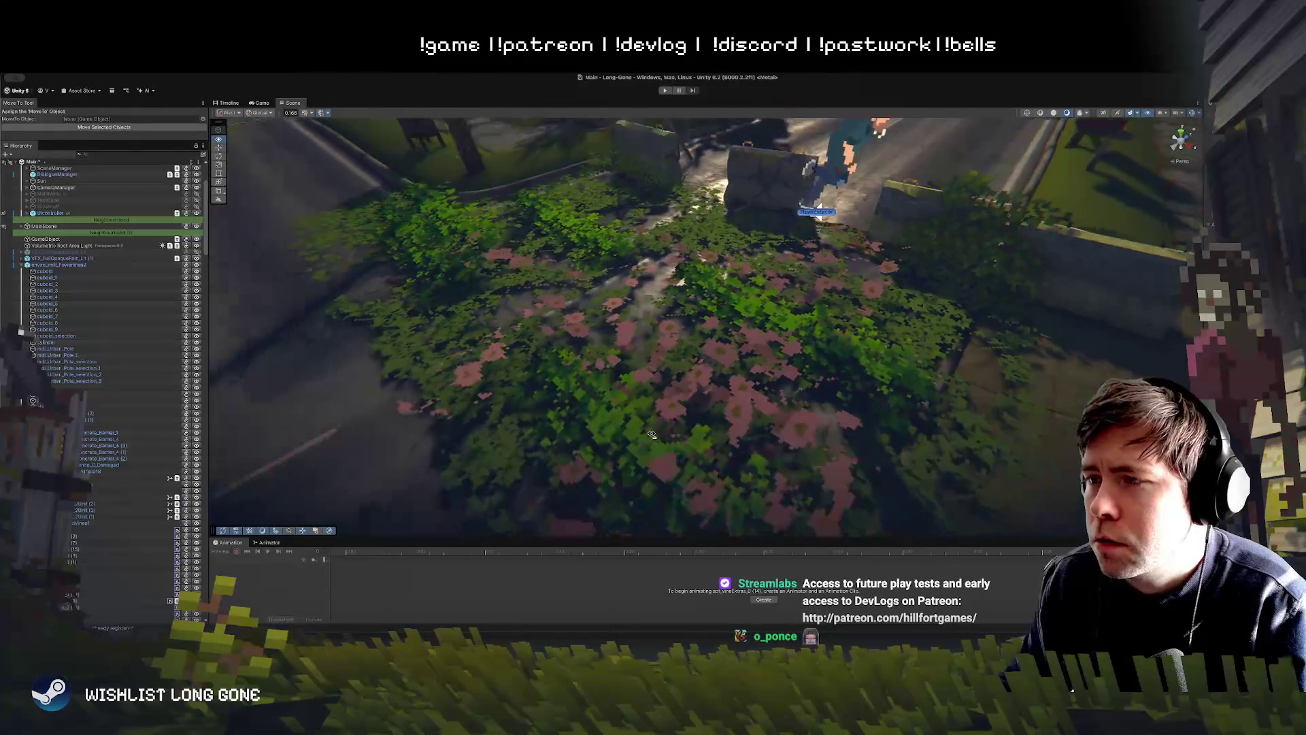
left_click(658, 368)
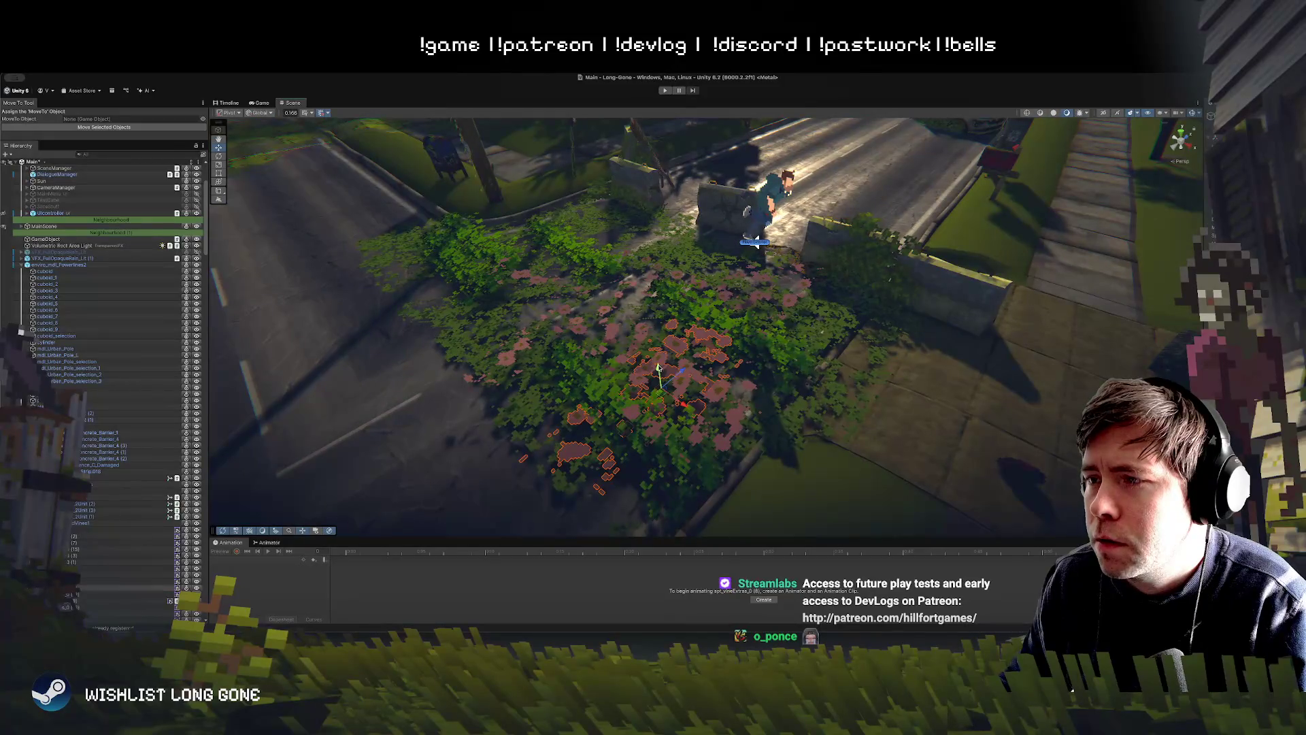
key("e")
mouse_move(690, 385)
left_mouse_down()
mouse_move(766, 395)
mouse_move(673, 390)
left_mouse_up()
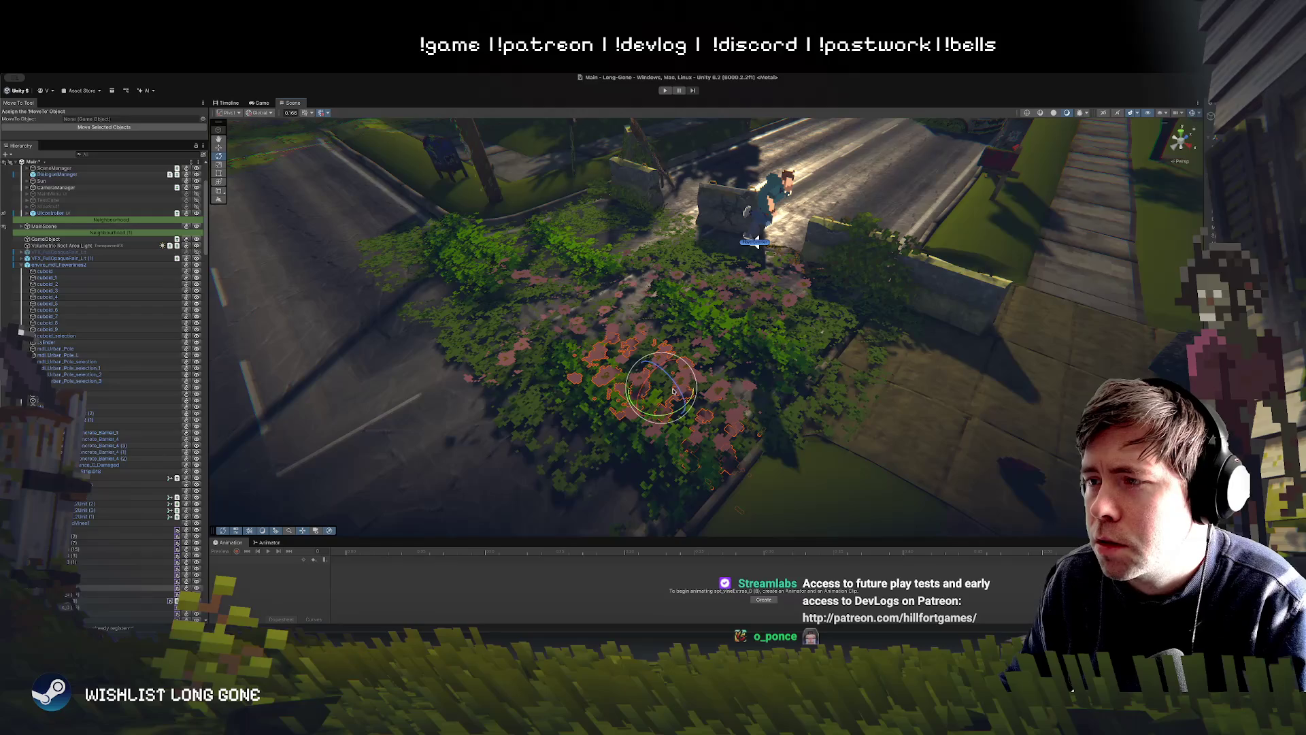
Step: Select several vine patches in the Hierarchy, excluding the top one, and delete them
scroll(79, 476, "down", 5)
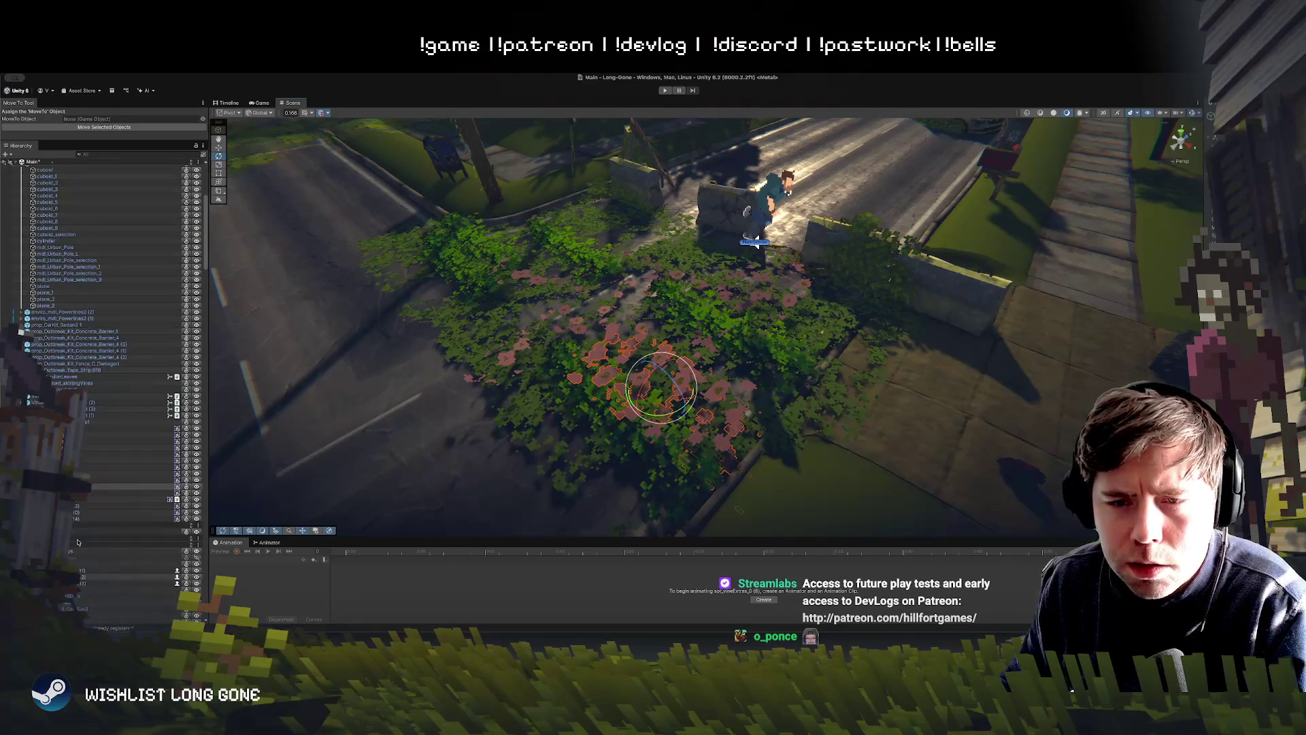
left_click(81, 482, "shift")
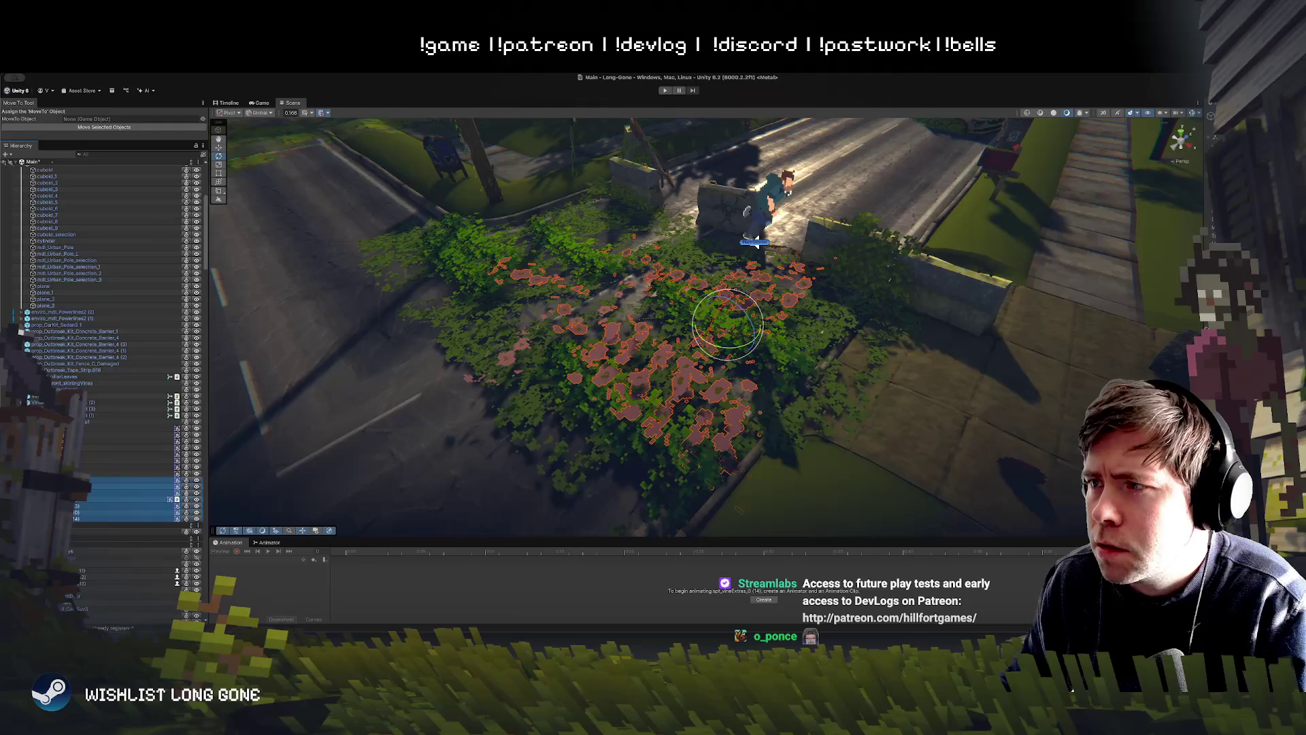
left_click(102, 479, "super")
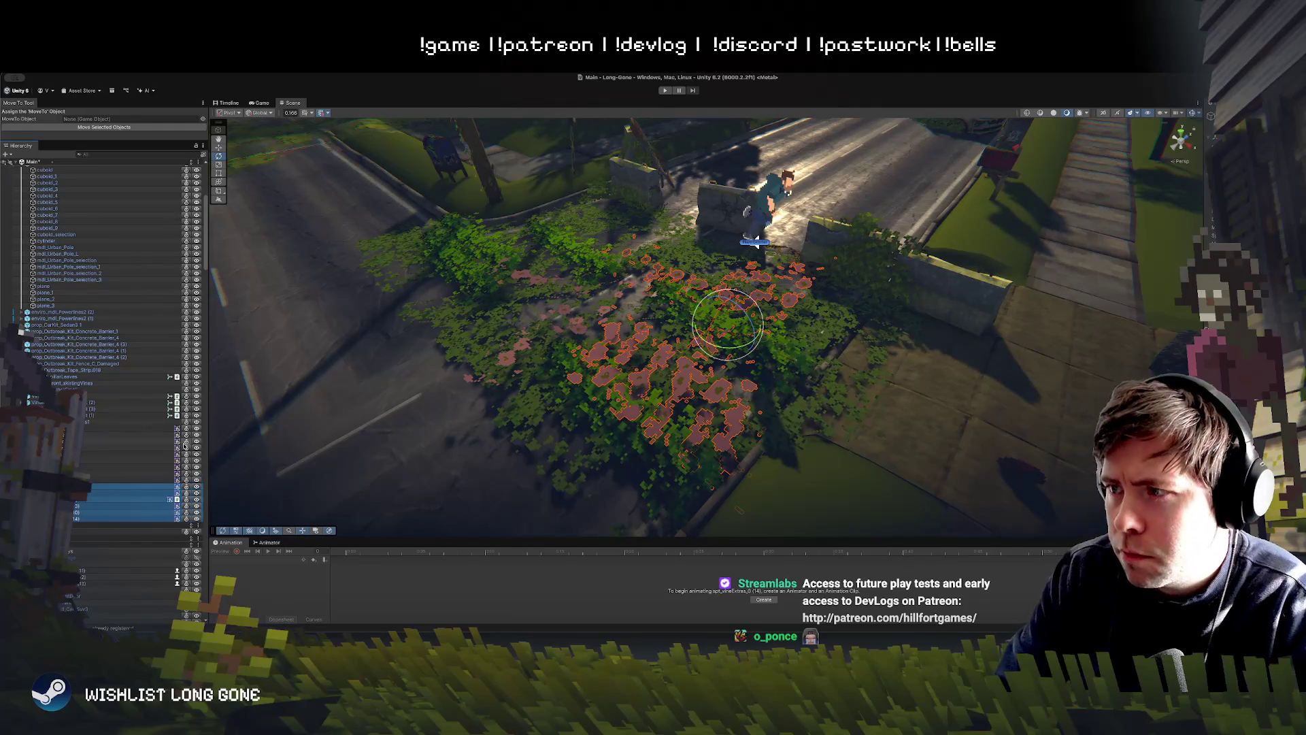
key("Delete")
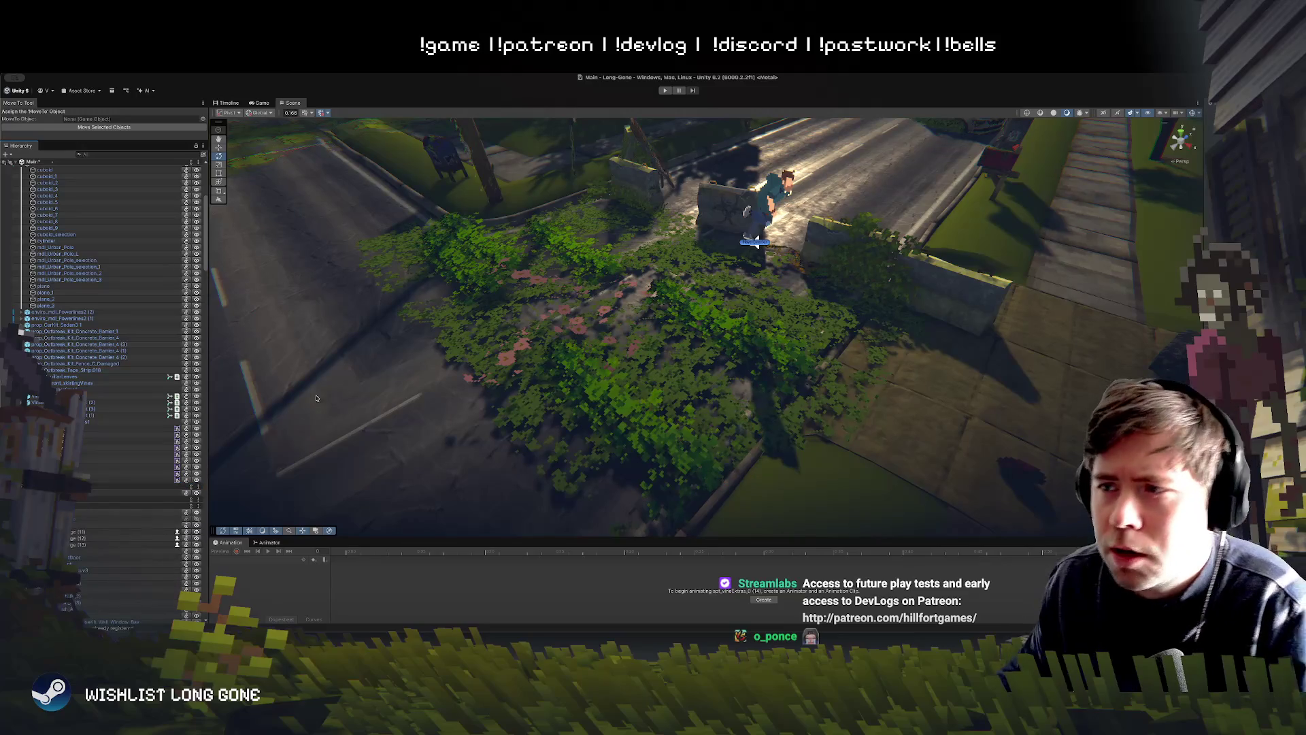
Step: Switch to the Move tool and select the large central vine patch
left_click(578, 326)
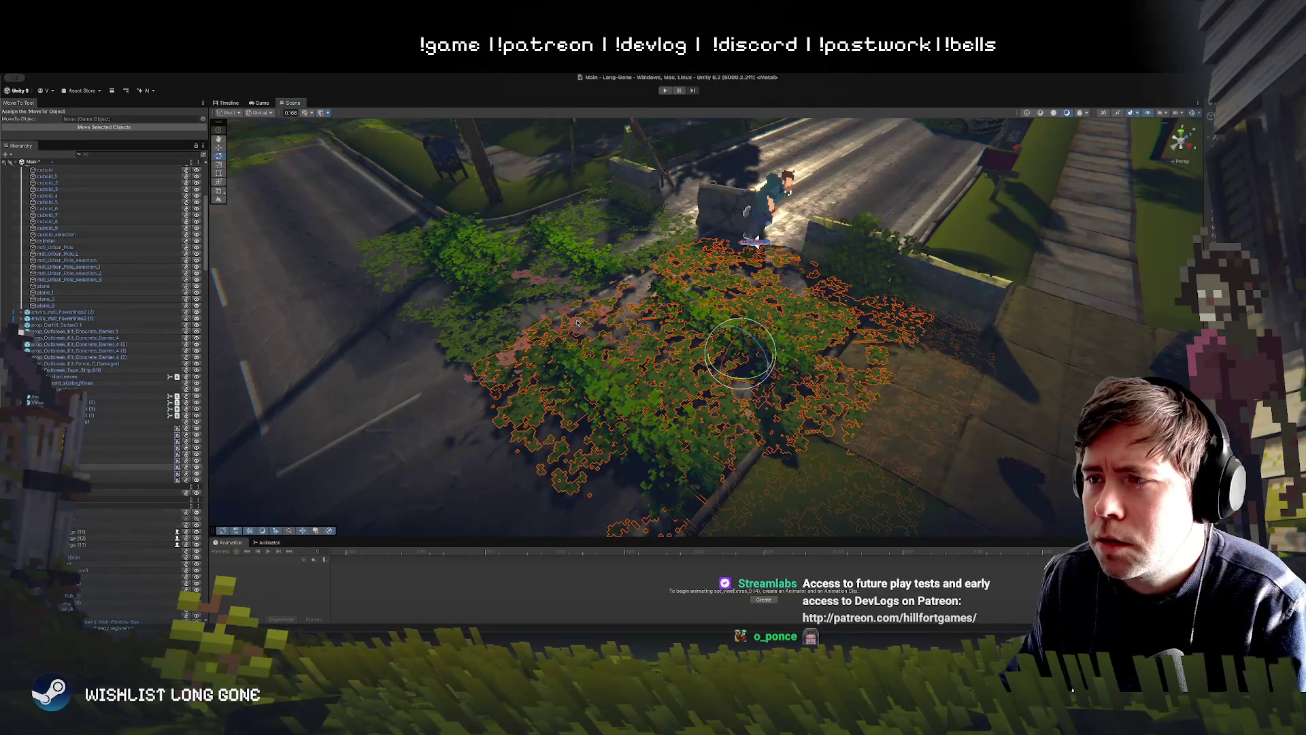
left_click(578, 323)
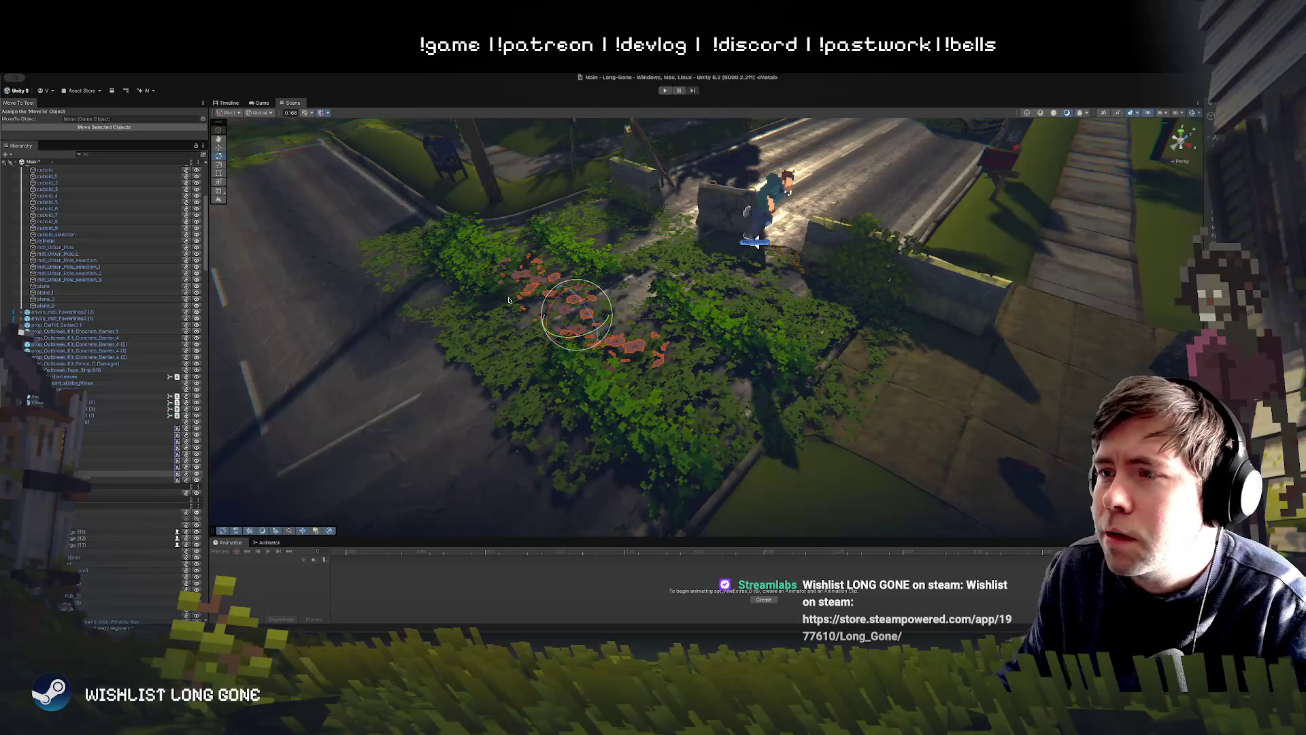
key("w")
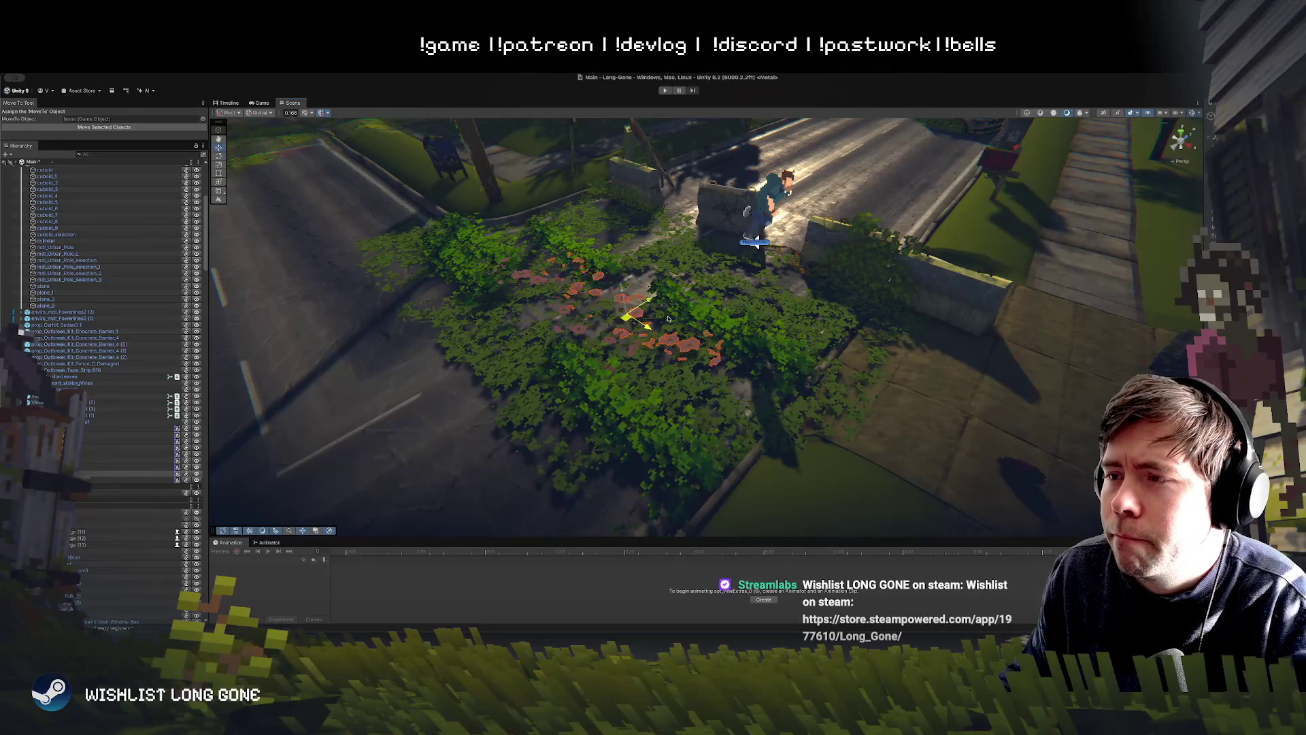
left_click(576, 330)
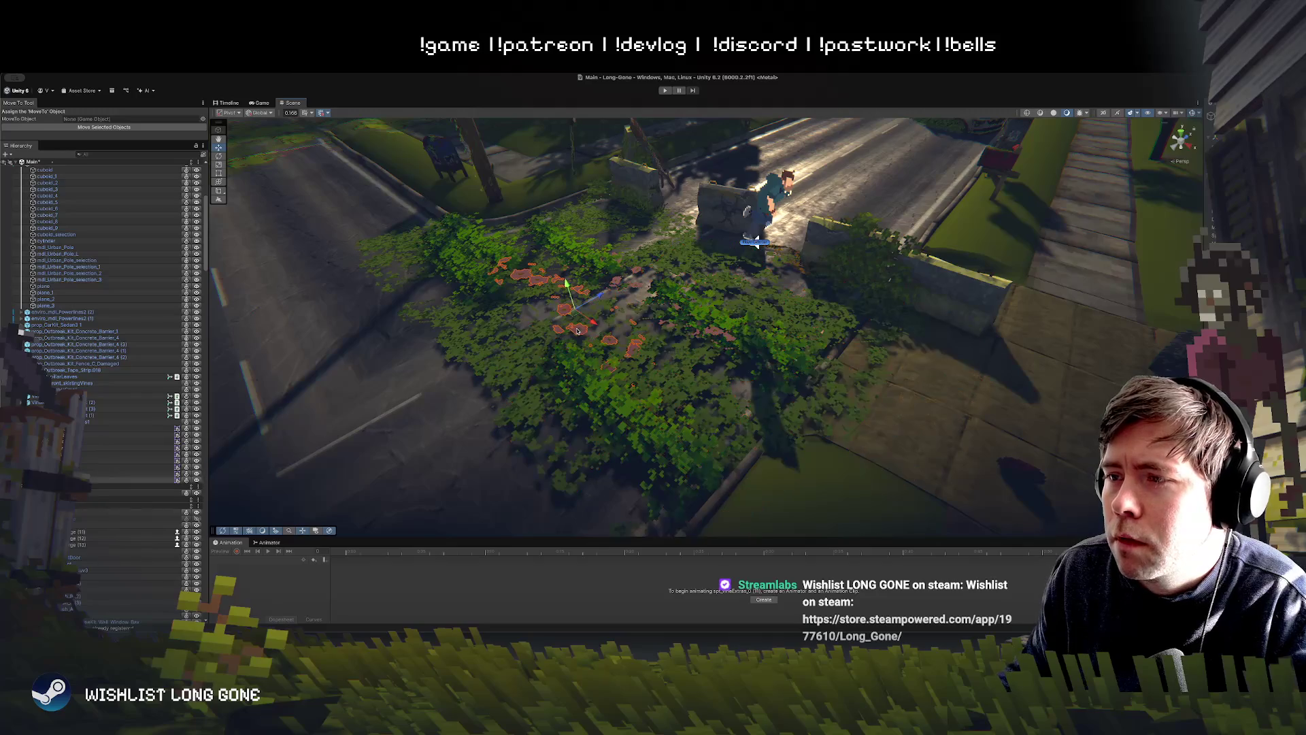
mouse_move(657, 336)
left_mouse_down()
mouse_move(647, 380)
mouse_move(709, 296)
mouse_move(602, 323)
left_mouse_up()
left_click(659, 285)
left_click(659, 284)
left_click(659, 285)
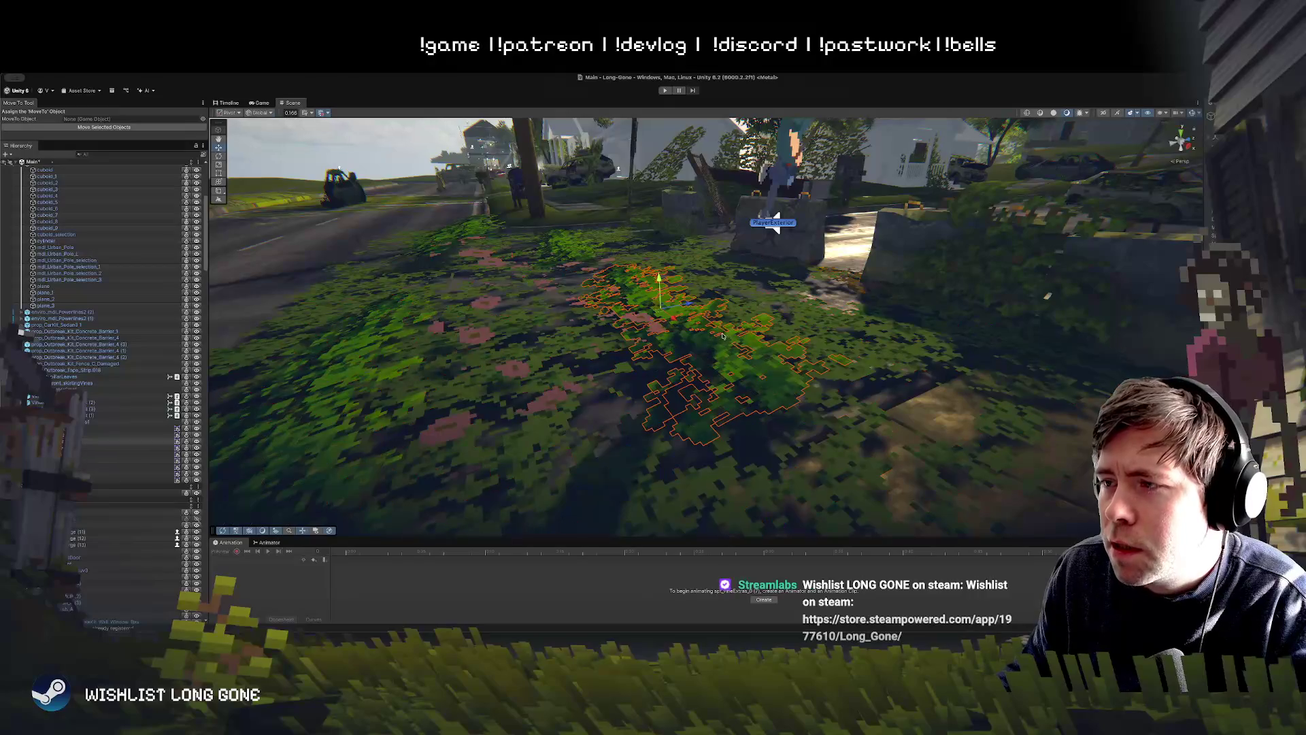
left_click(671, 300)
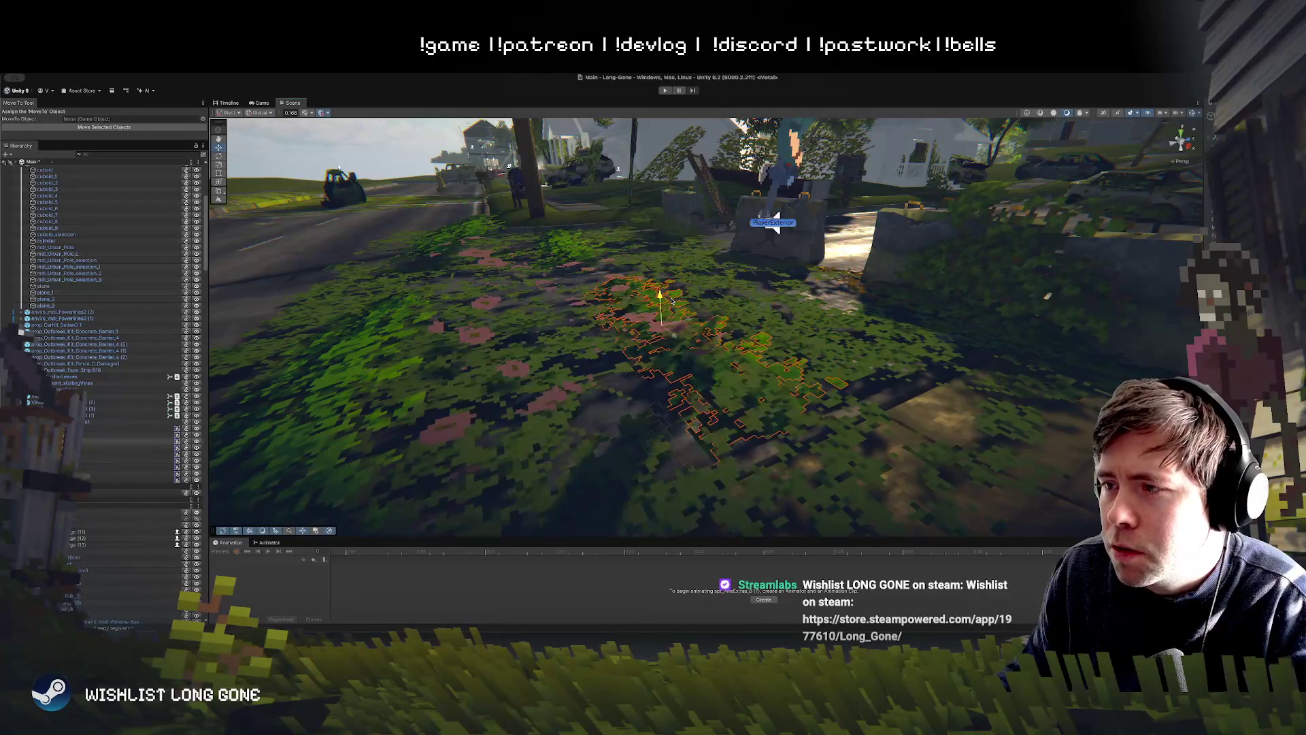
left_click(670, 291)
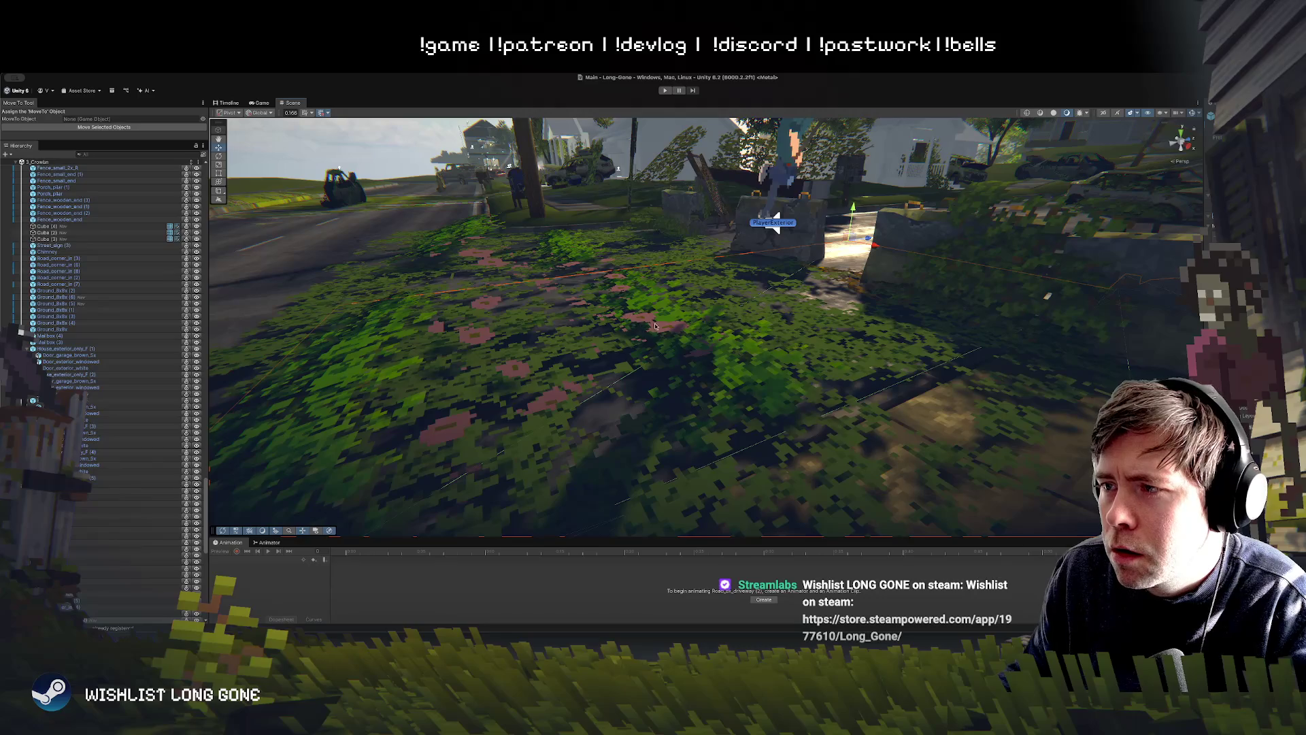
left_click(655, 326)
key("f")
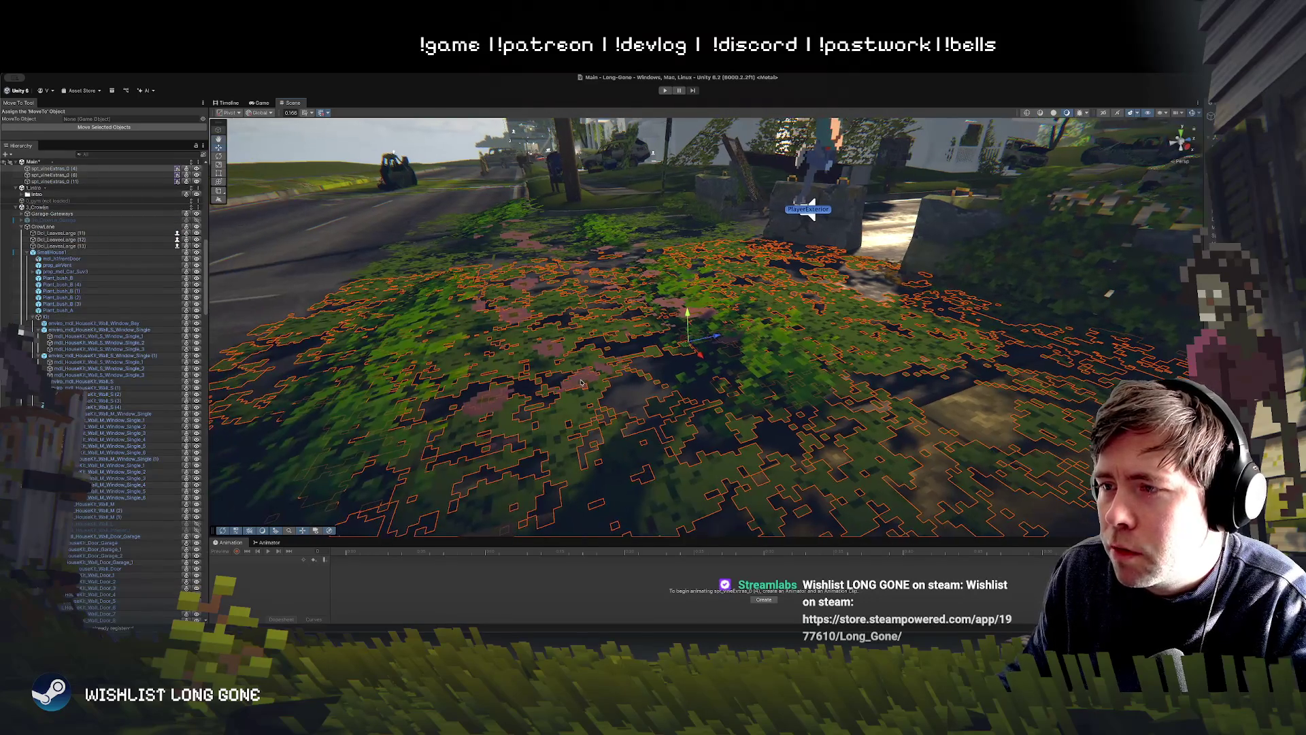
left_click(581, 383)
mouse_move(582, 383)
left_mouse_down()
mouse_move(716, 332)
mouse_move(662, 326)
left_mouse_up()
left_click(660, 324)
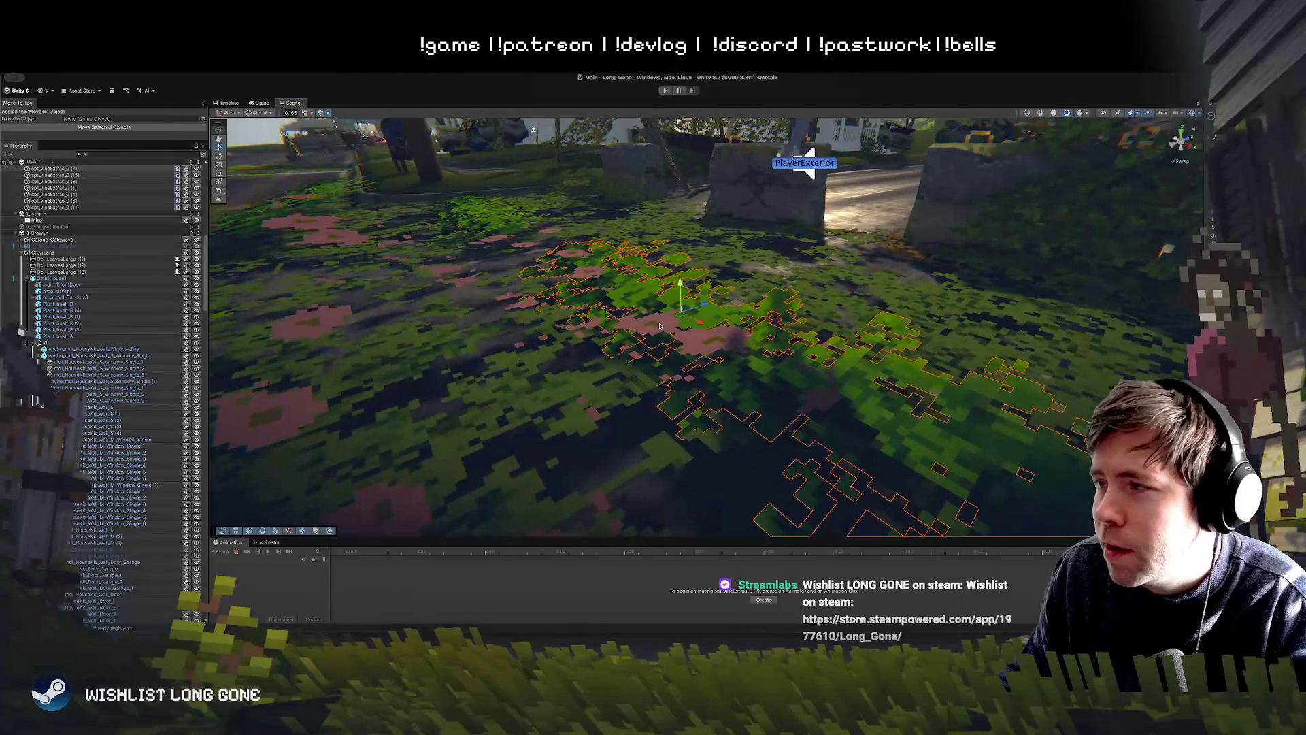
left_click(528, 248)
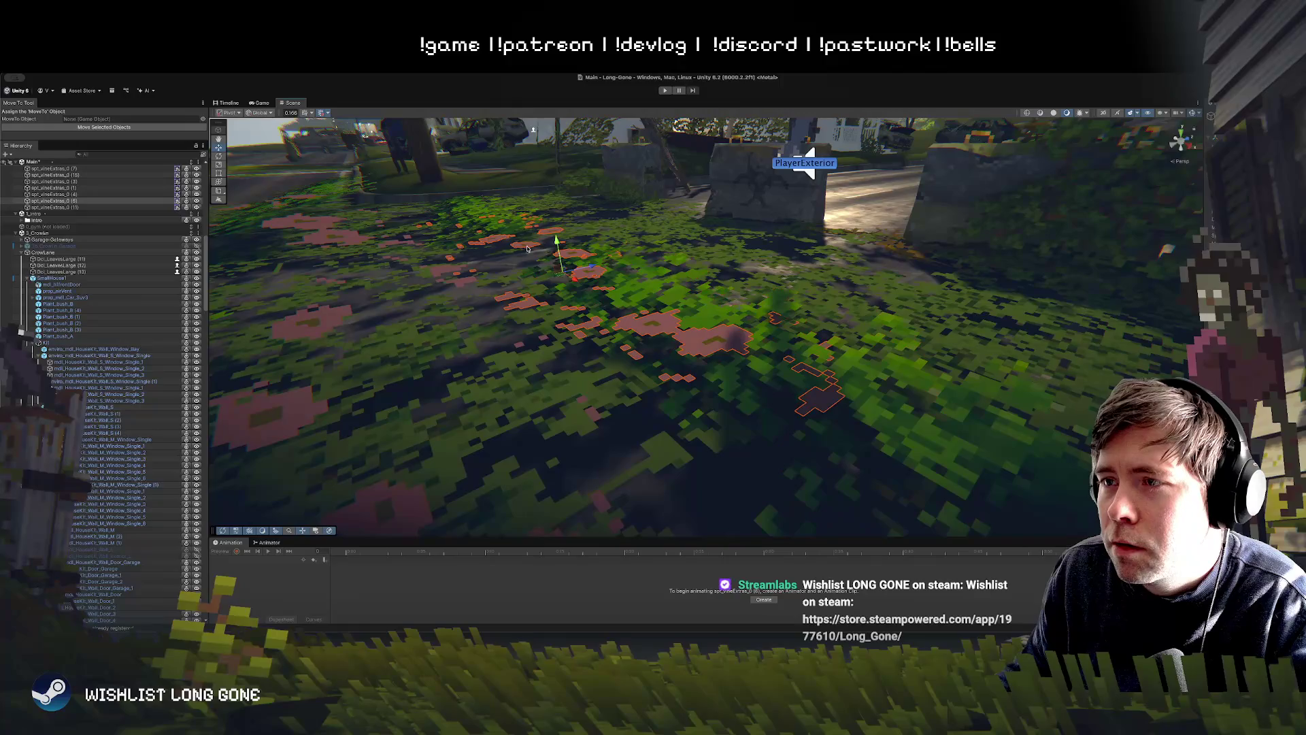
left_click_drag(563, 249, 660, 309)
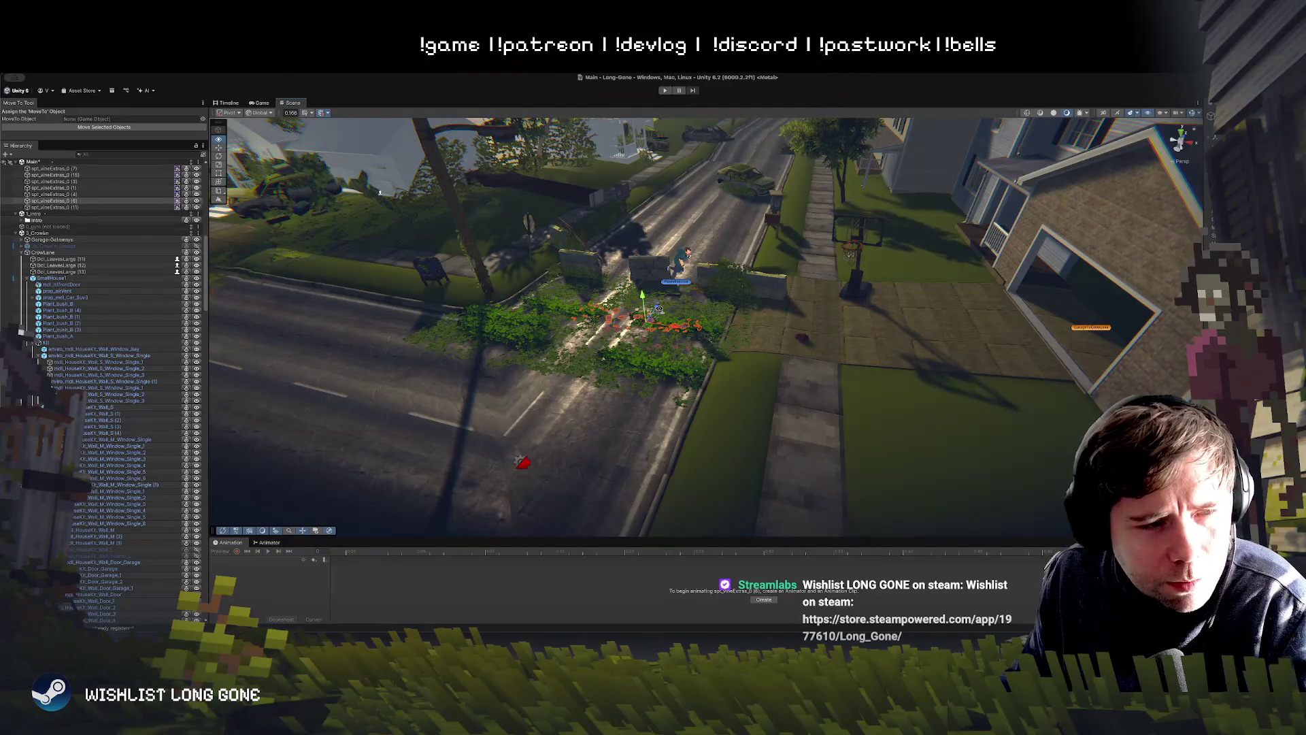
Step: Slide the orange-flowered vine patch right along the X axis near the concrete barriers
left_click_drag(658, 308, 680, 321)
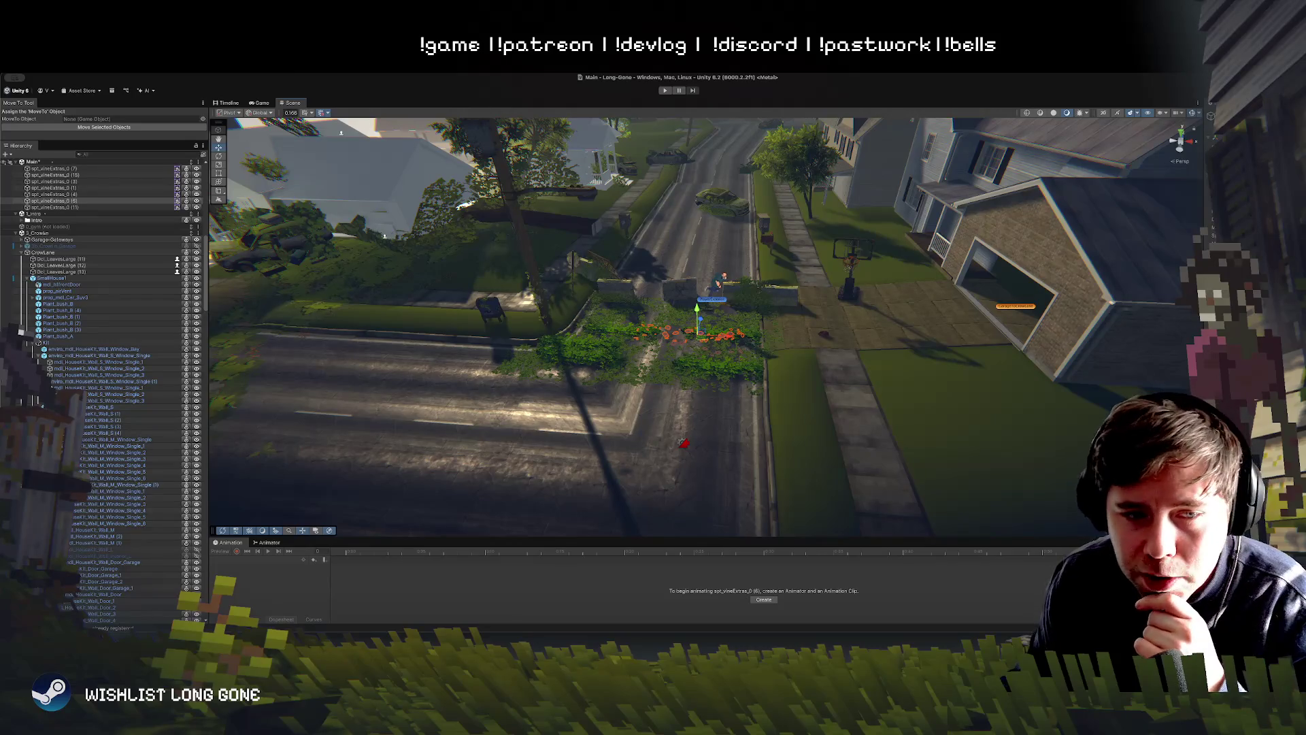
left_click_drag(749, 310, 732, 317)
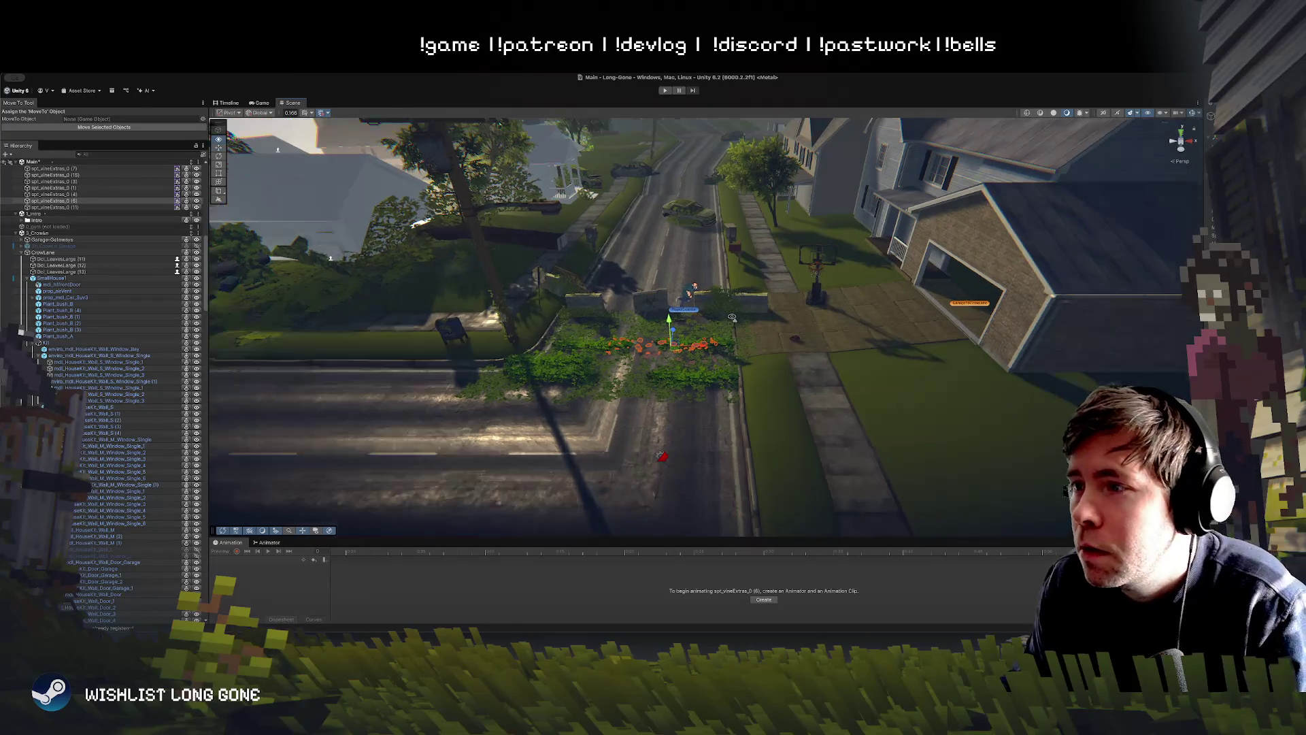
scroll(732, 317, "up", 5)
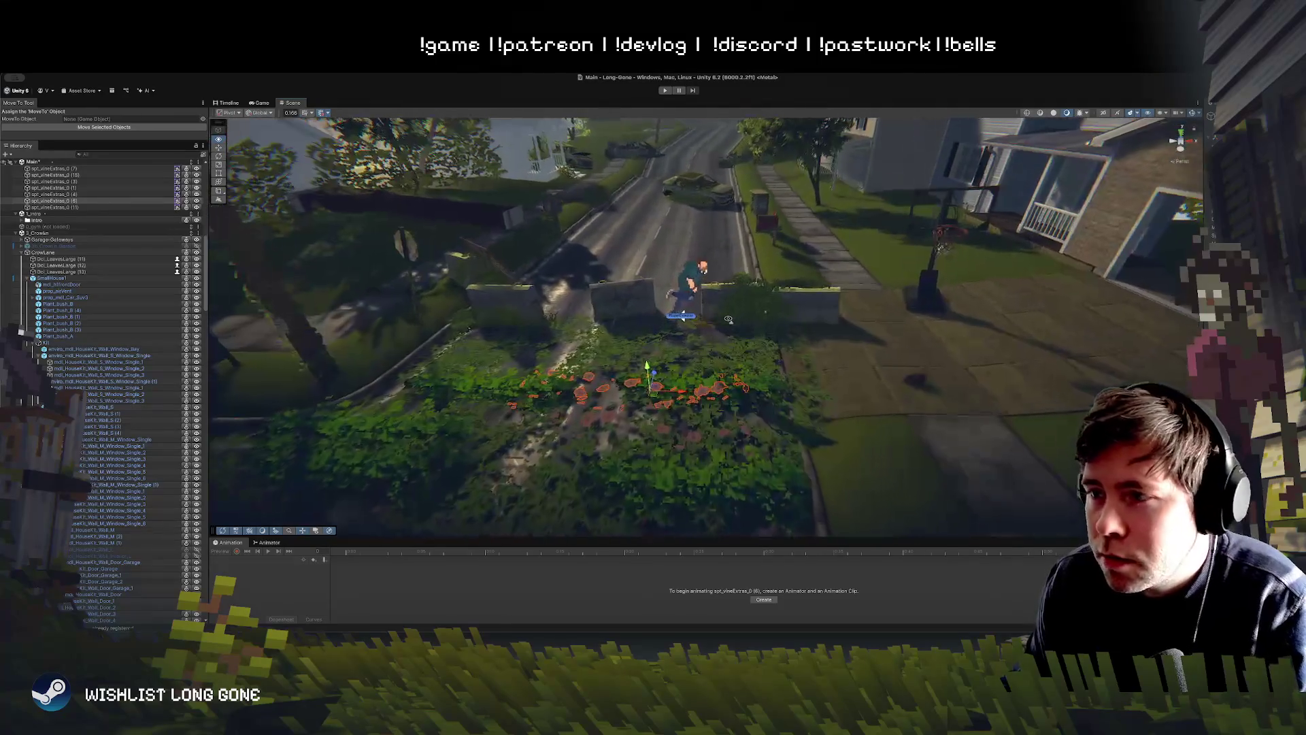
left_click_drag(653, 388, 732, 390)
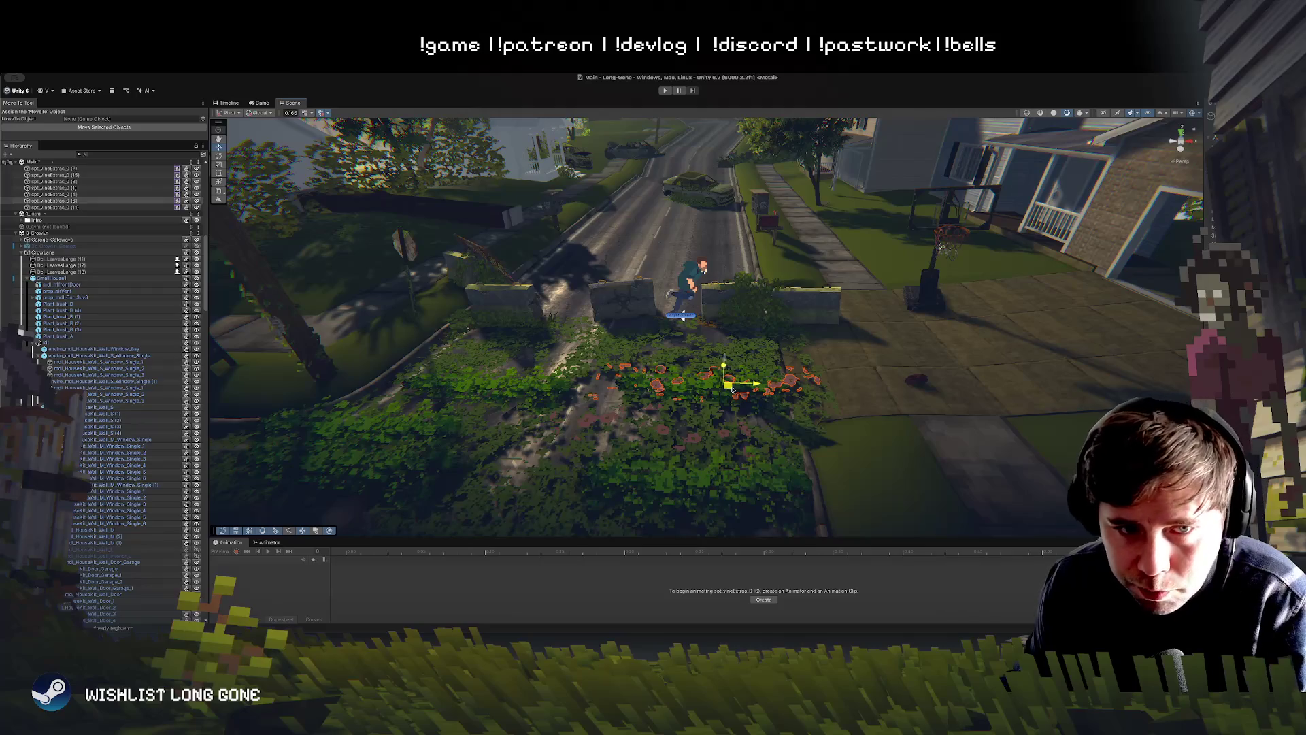
left_click_drag(732, 389, 732, 389)
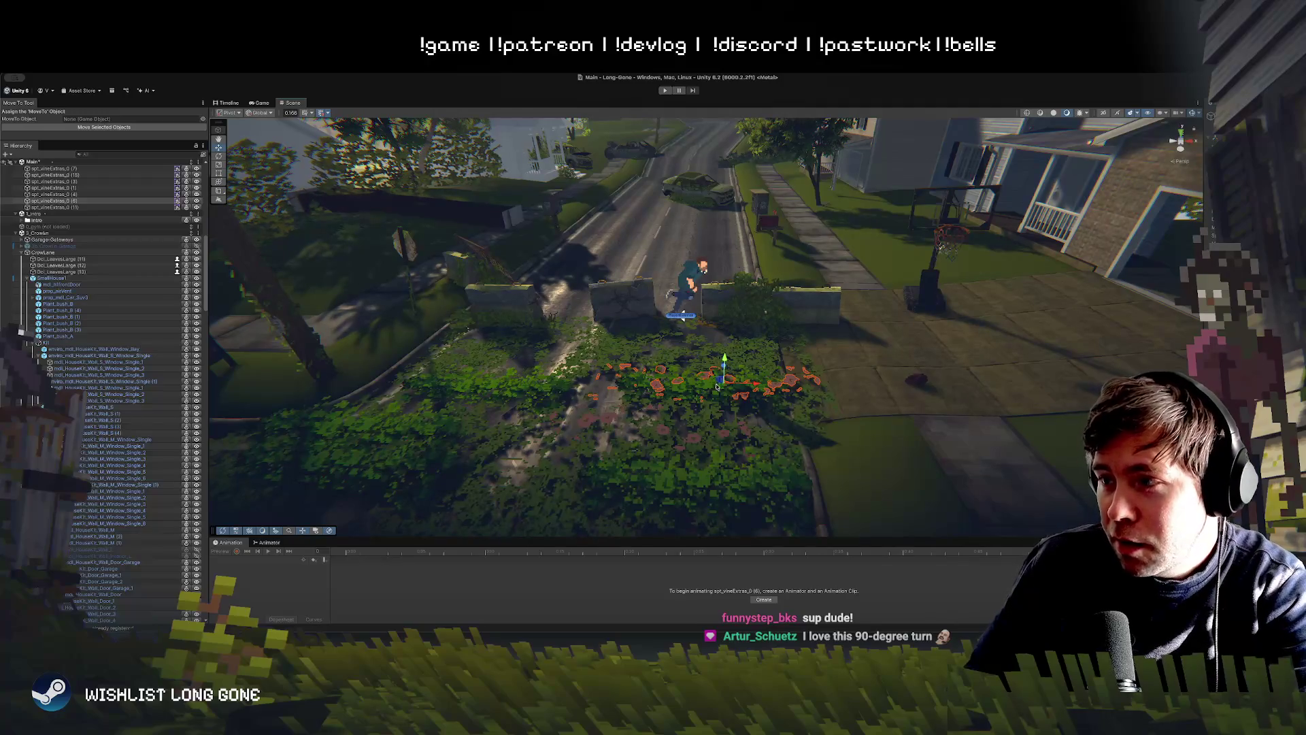
Step: Duplicate the vine patch spt_vineExtras_0 (11) with Ctrl+D
mouse_move(719, 379)
left_mouse_down()
mouse_move(755, 457)
mouse_move(574, 392)
left_mouse_up()
mouse_move(626, 291)
left_mouse_down()
mouse_move(805, 302)
mouse_move(772, 332)
left_mouse_up()
key("e")
key("w")
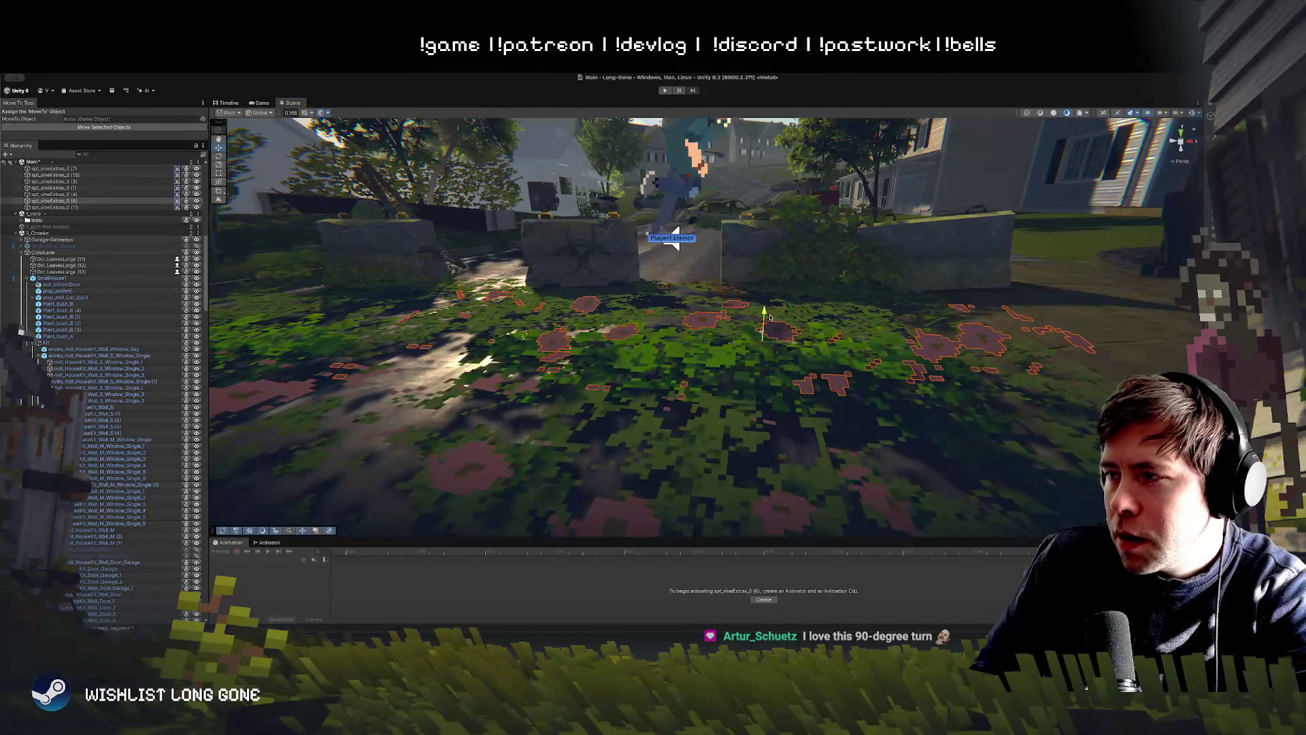
mouse_move(759, 340)
left_mouse_down()
mouse_move(653, 386)
mouse_move(692, 363)
mouse_move(769, 389)
mouse_move(846, 382)
mouse_move(835, 357)
mouse_move(854, 376)
left_mouse_up()
left_click(678, 379)
key("ctrl+d")
key("e")
key("w")
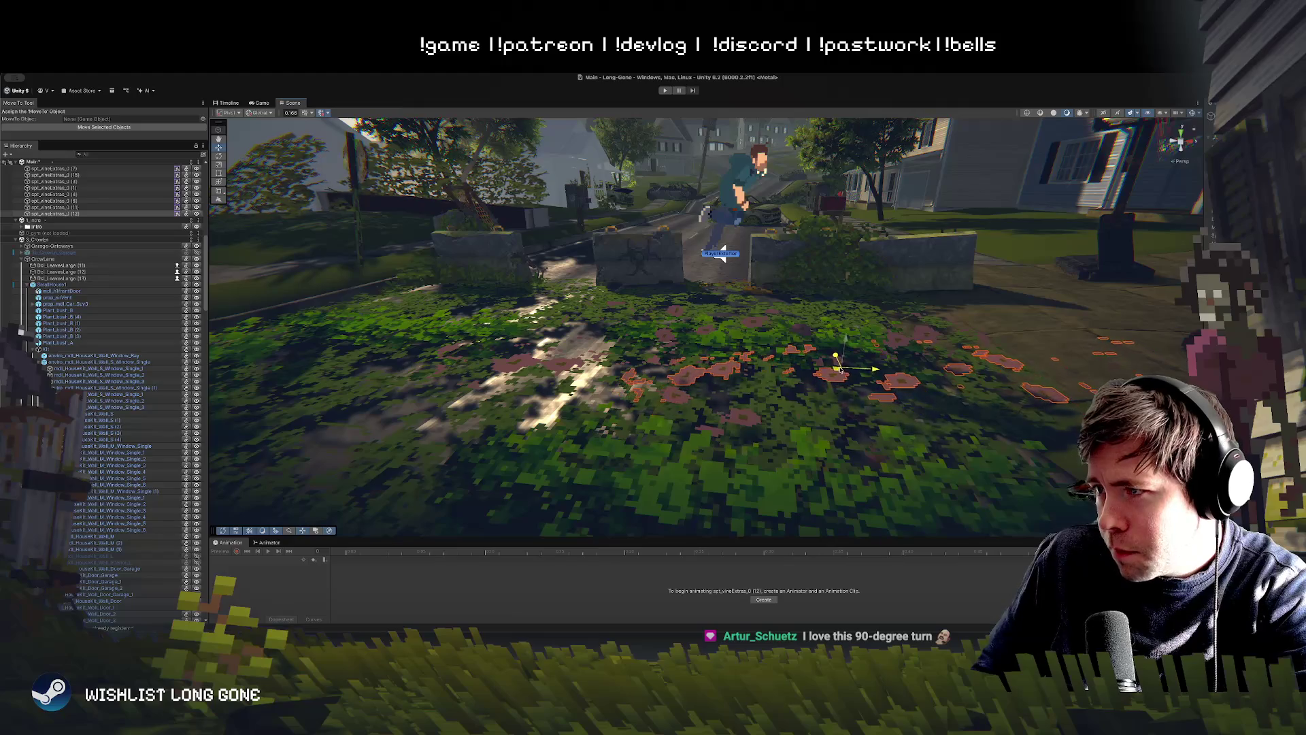
Step: Duplicate another vine patch and drag the copies up and right across the grass
scroll(850, 360, "down", 5)
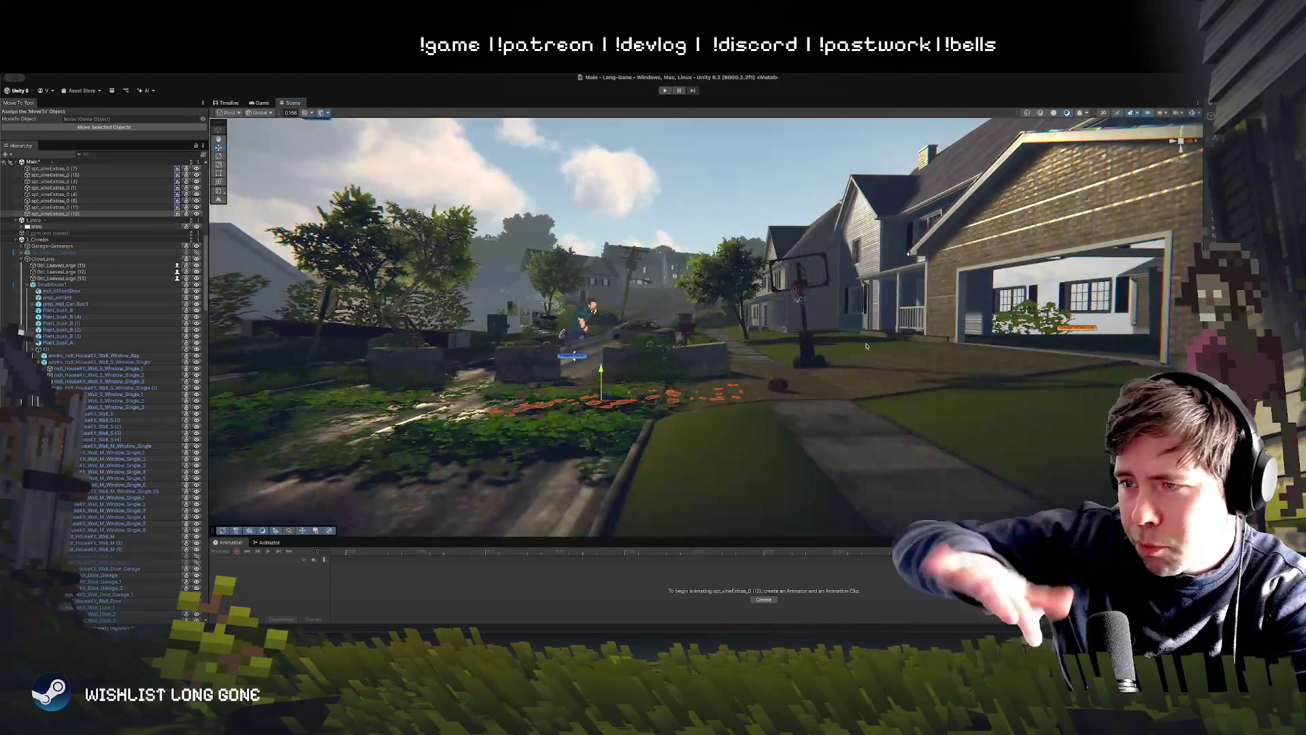
left_click_drag(866, 346, 563, 402)
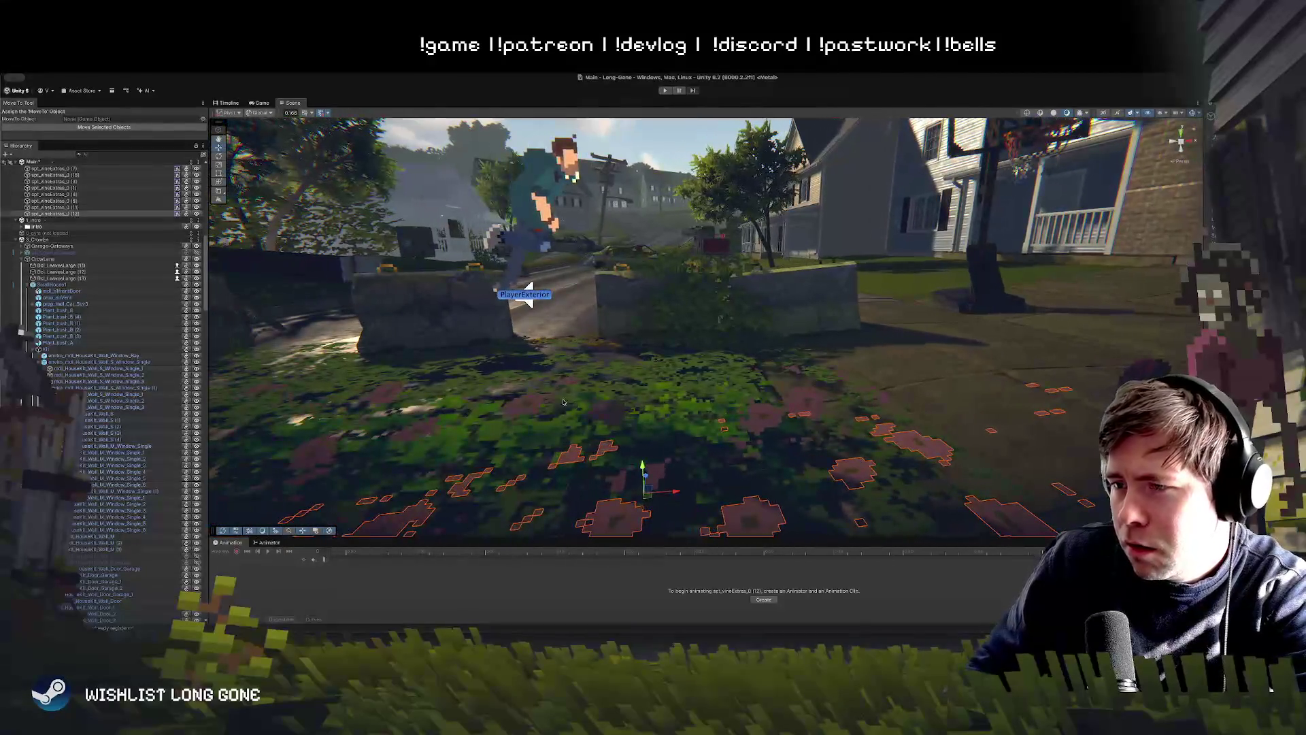
left_click(539, 408)
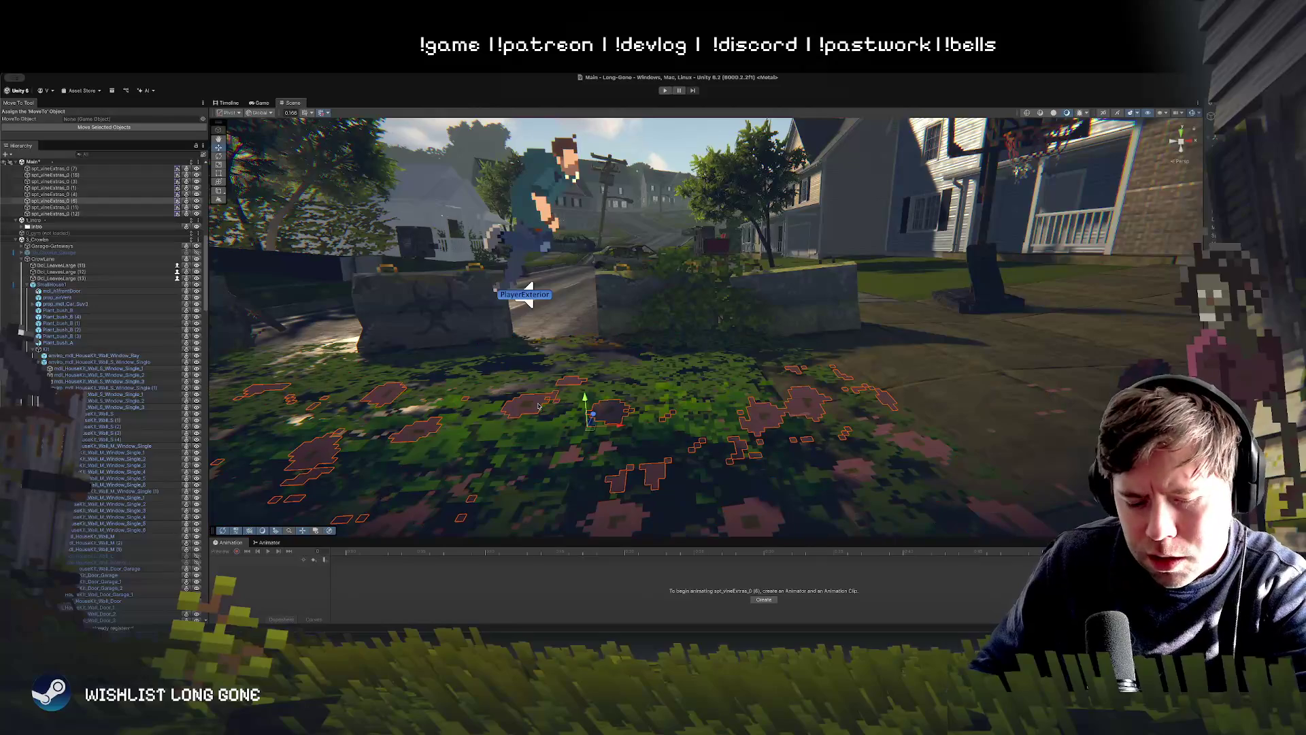
key("ctrl+d")
mouse_move(594, 430)
left_mouse_down()
mouse_move(633, 381)
mouse_move(668, 363)
left_mouse_up()
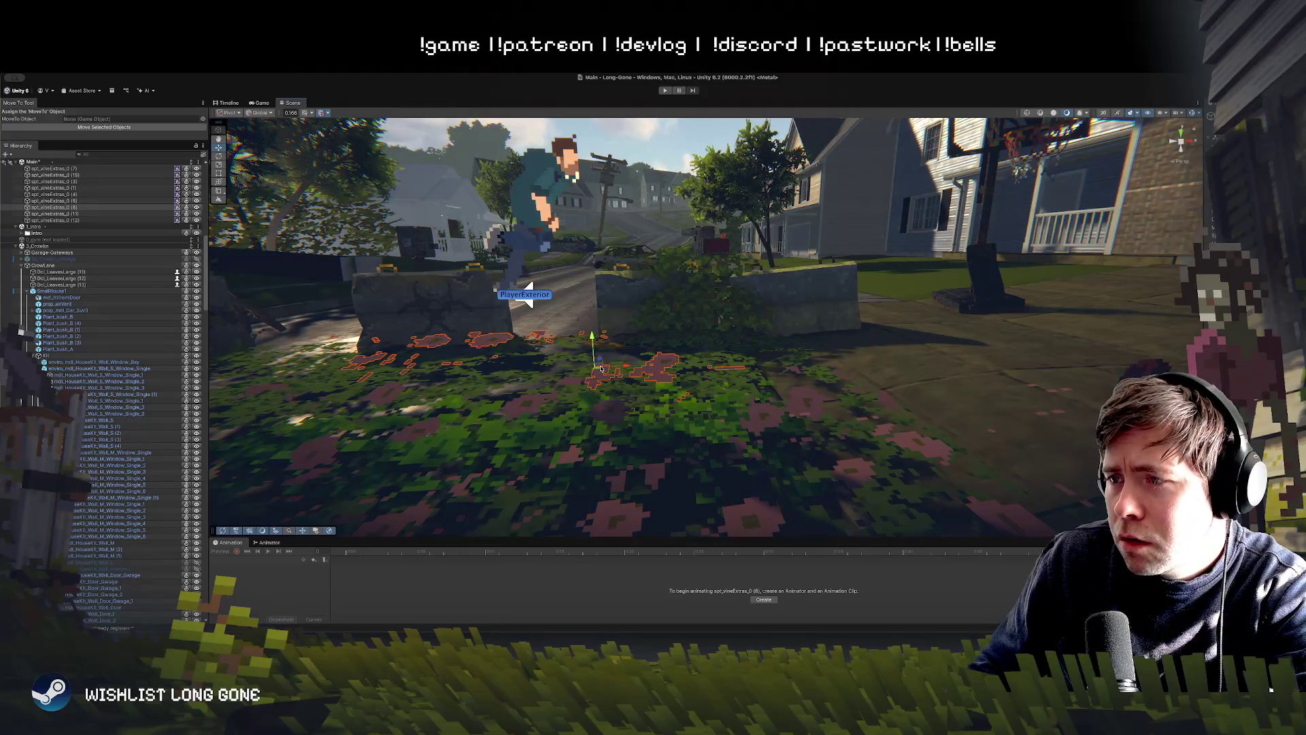
mouse_move(601, 368)
left_mouse_down()
mouse_move(667, 375)
mouse_move(687, 300)
mouse_move(719, 349)
mouse_move(682, 303)
left_mouse_up()
Step: Frame a vine patch in the grass, then select the enviro_mdl_Powerlines2 (1) object
left_click(784, 307)
left_click_drag(783, 307, 768, 349)
key("f")
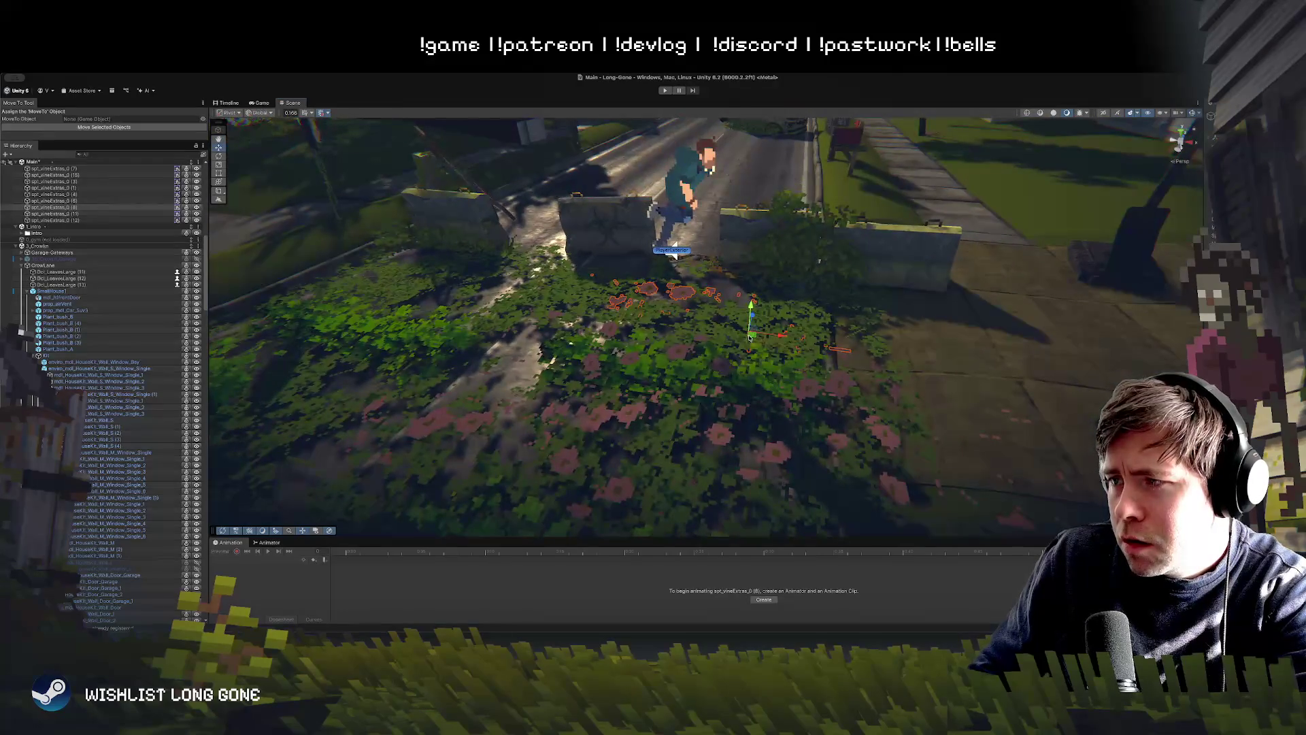
left_click_drag(673, 253, 705, 273)
left_click(686, 212)
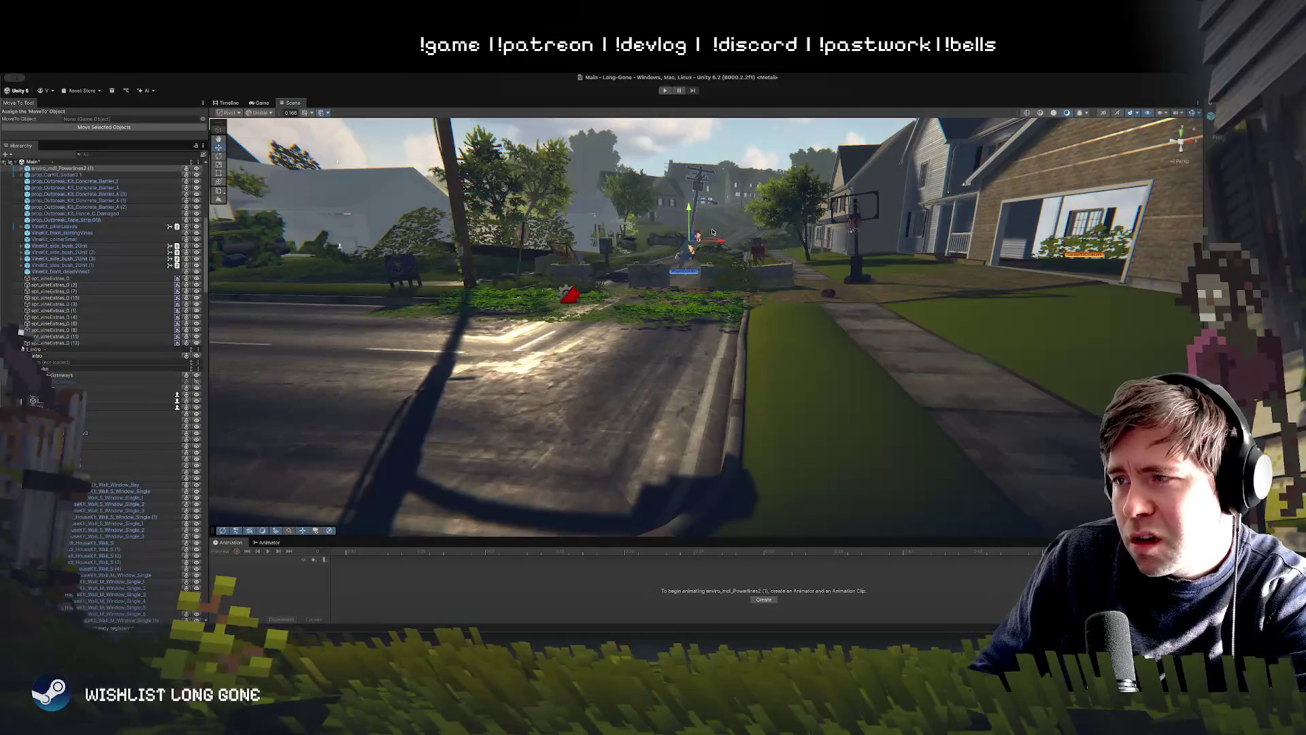
Step: Frame the powerline object and enter Play mode to watch the front yard in the Game view
key("f")
left_click(664, 90)
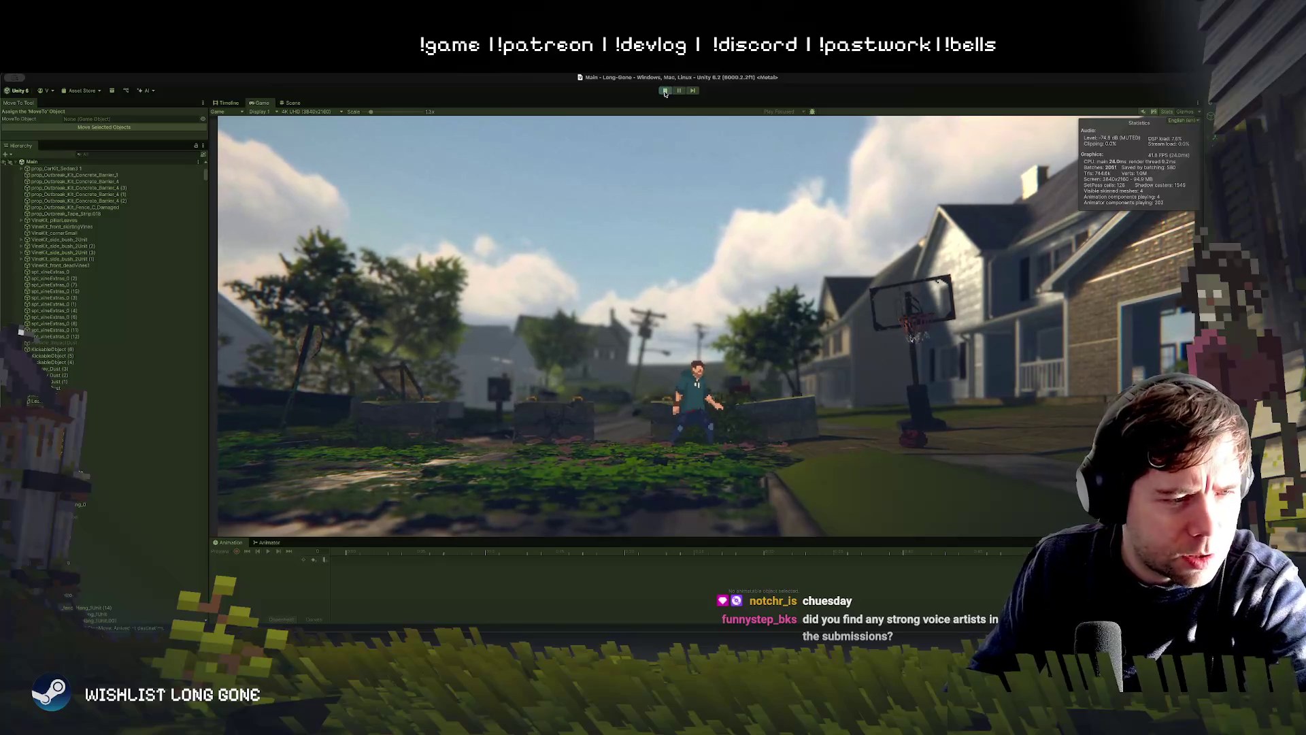
left_click(579, 275)
Step: Exit Play mode with Ctrl+P to return to the Scene view
key("ctrl+p")
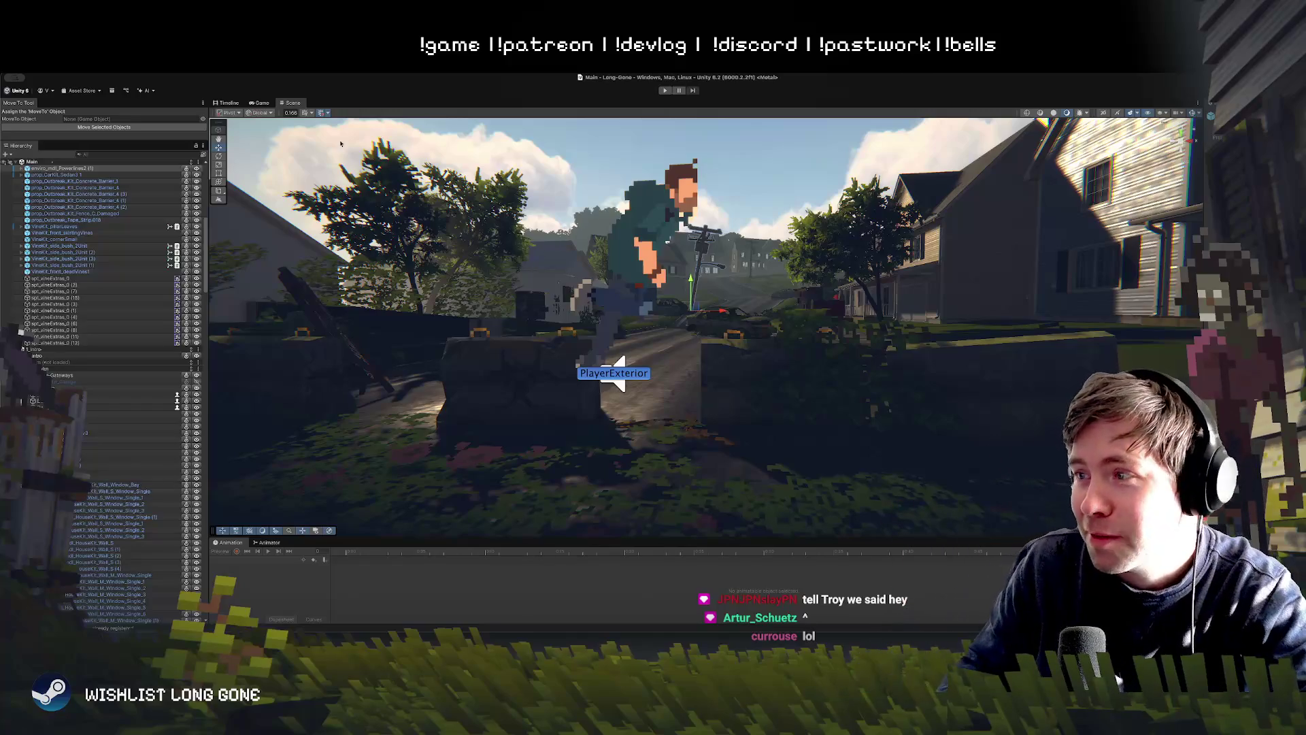
Step: Select the GameManager object in the Hierarchy
scroll(83, 265, "up", 10)
left_click(75, 260)
left_click(49, 168)
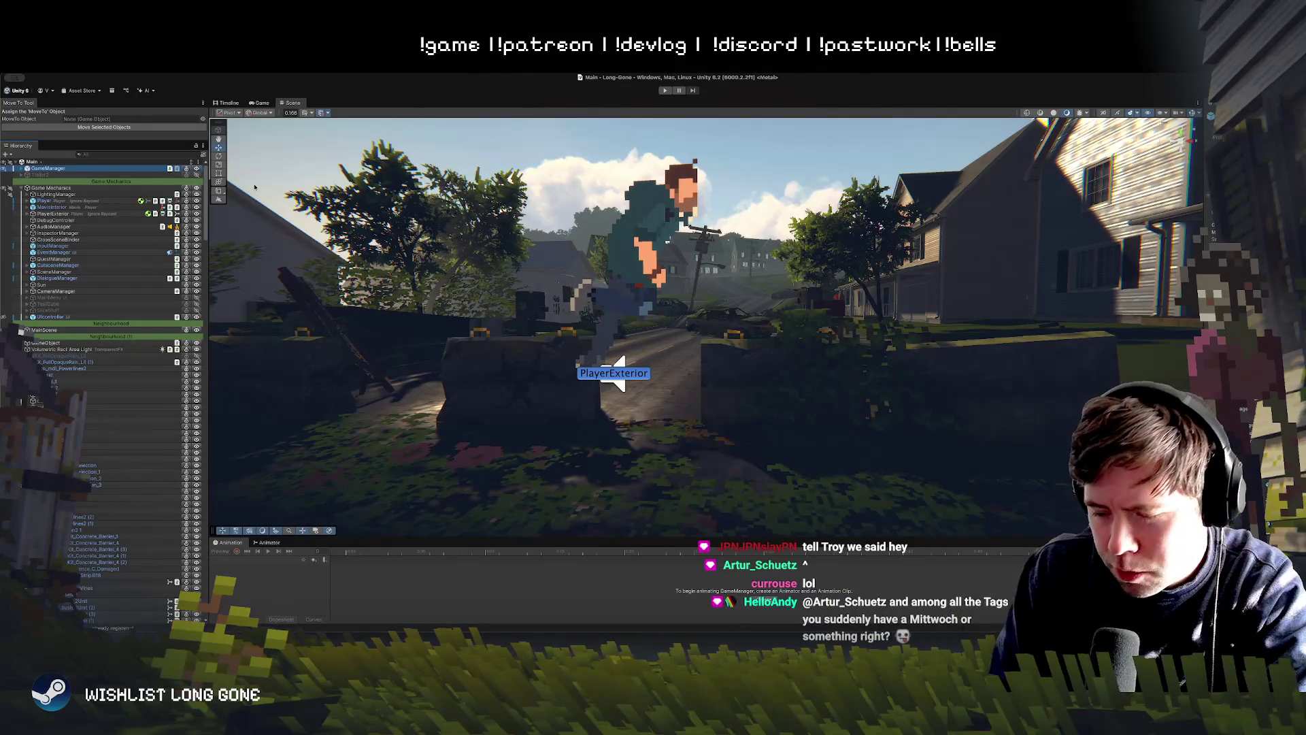
Step: Rotate a vine decal in the flower bed to a new angle and start Play mode
left_click_drag(653, 340, 668, 363)
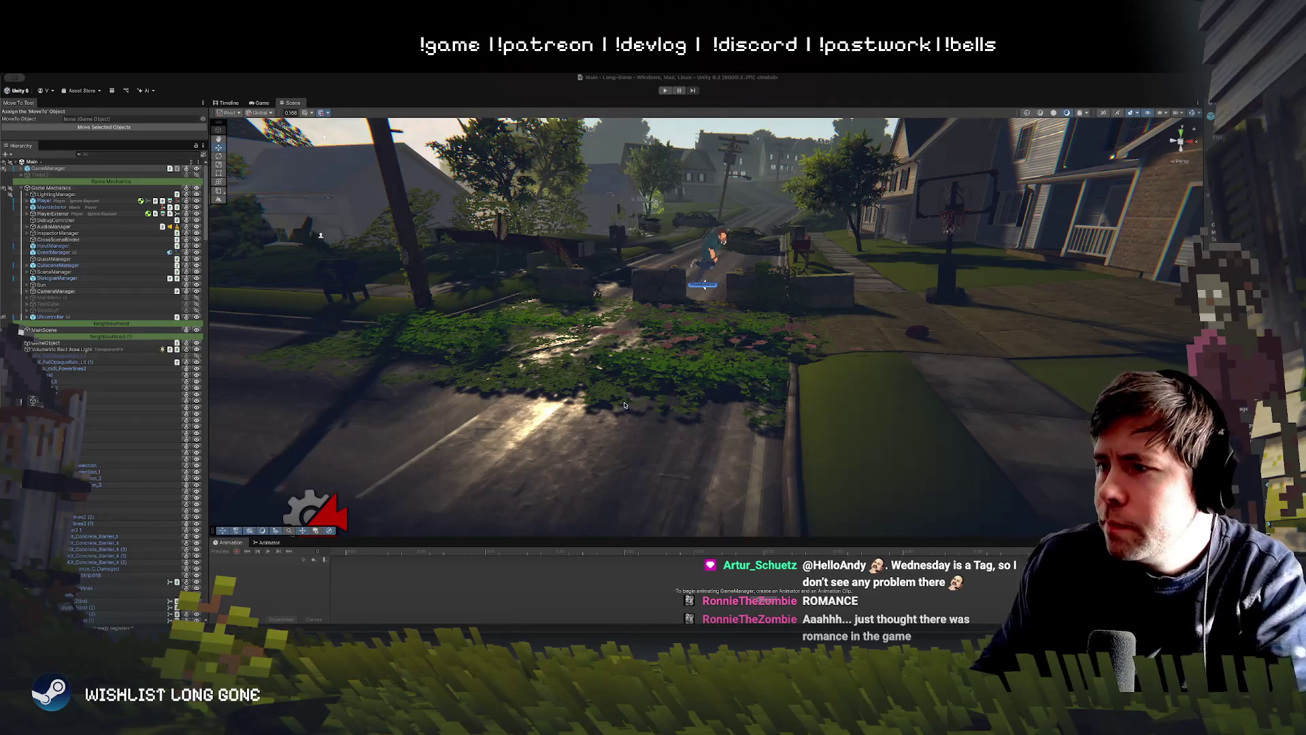
key("w")
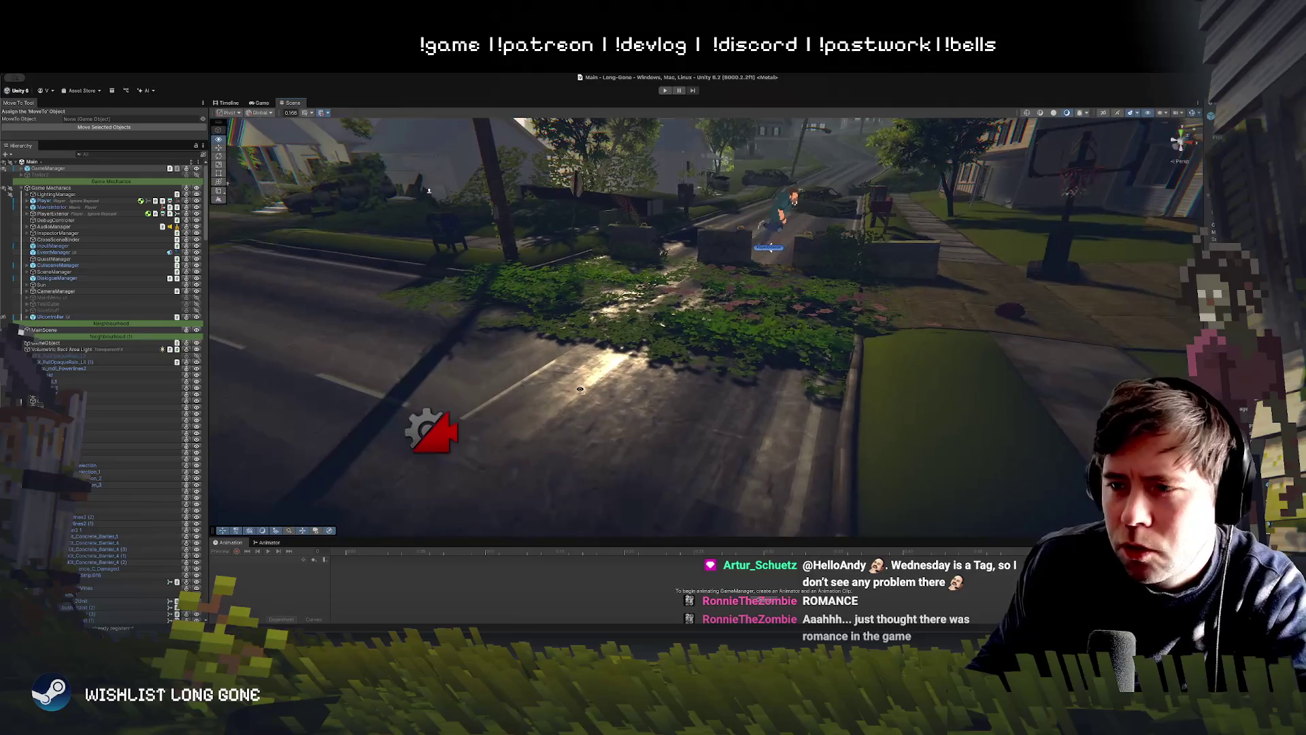
key("a")
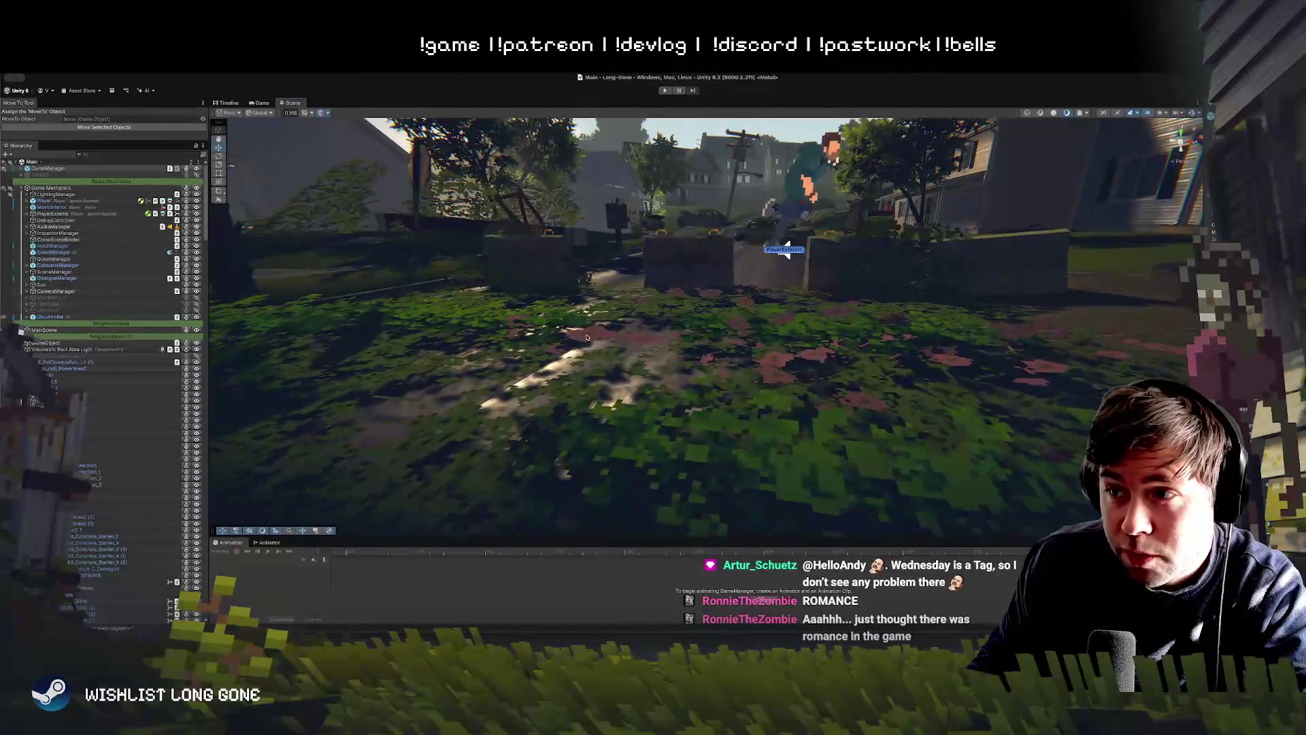
left_click(587, 337)
key("e")
mouse_move(791, 350)
left_mouse_down()
mouse_move(822, 306)
mouse_move(741, 360)
mouse_move(784, 334)
left_mouse_up()
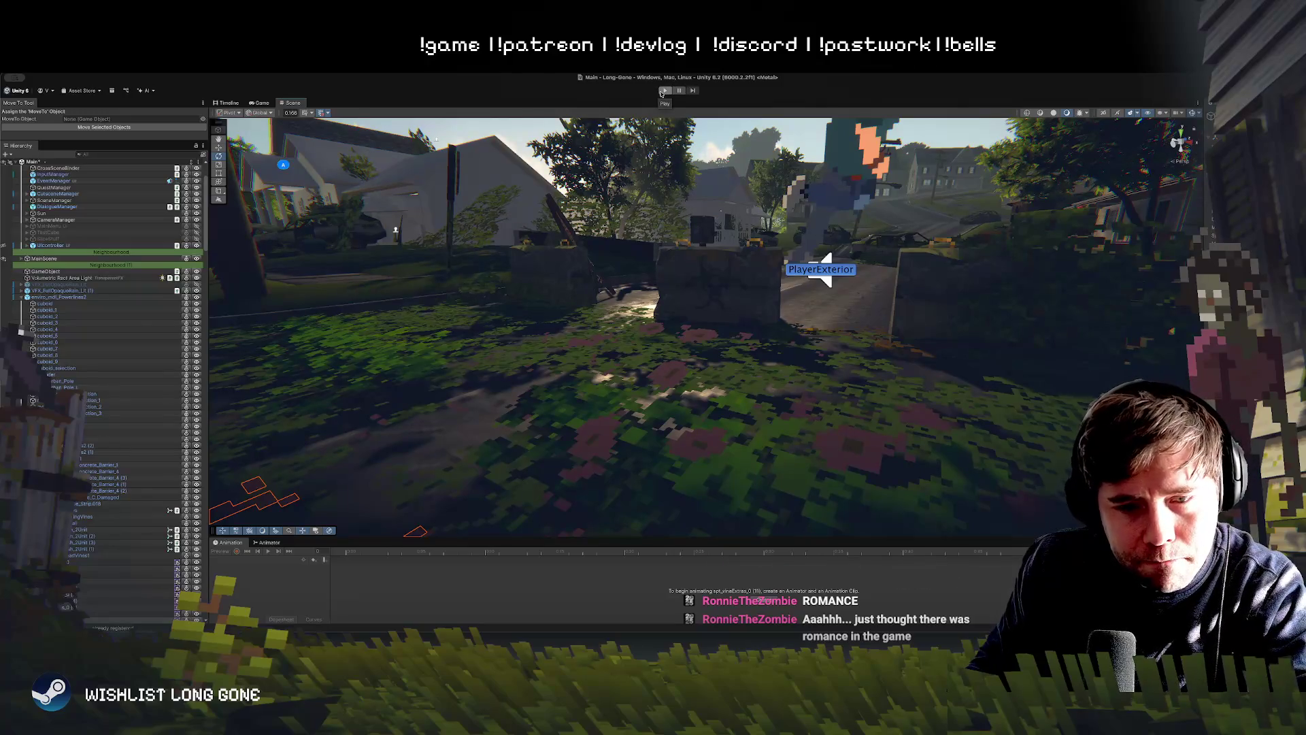
left_click(663, 91)
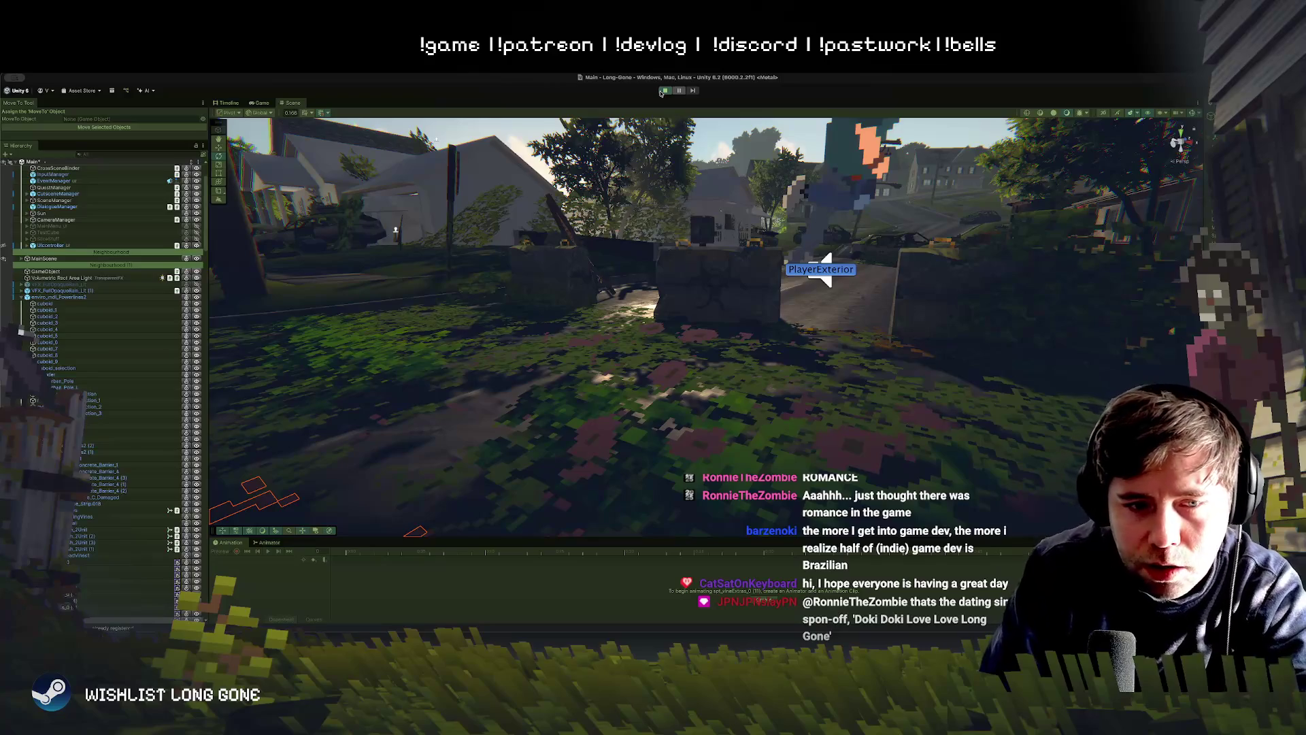
Step: Start the game in the Game view and run the character right through the front yard
left_click(664, 91)
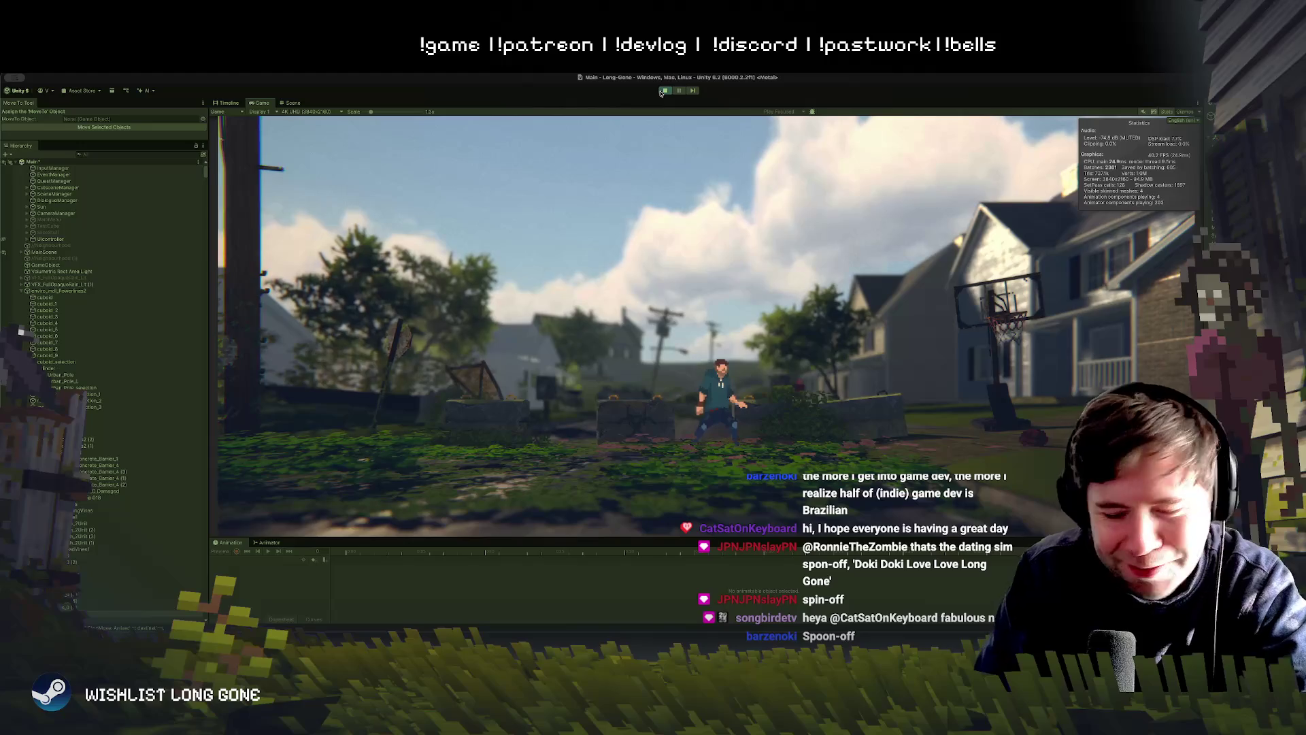
key("d")
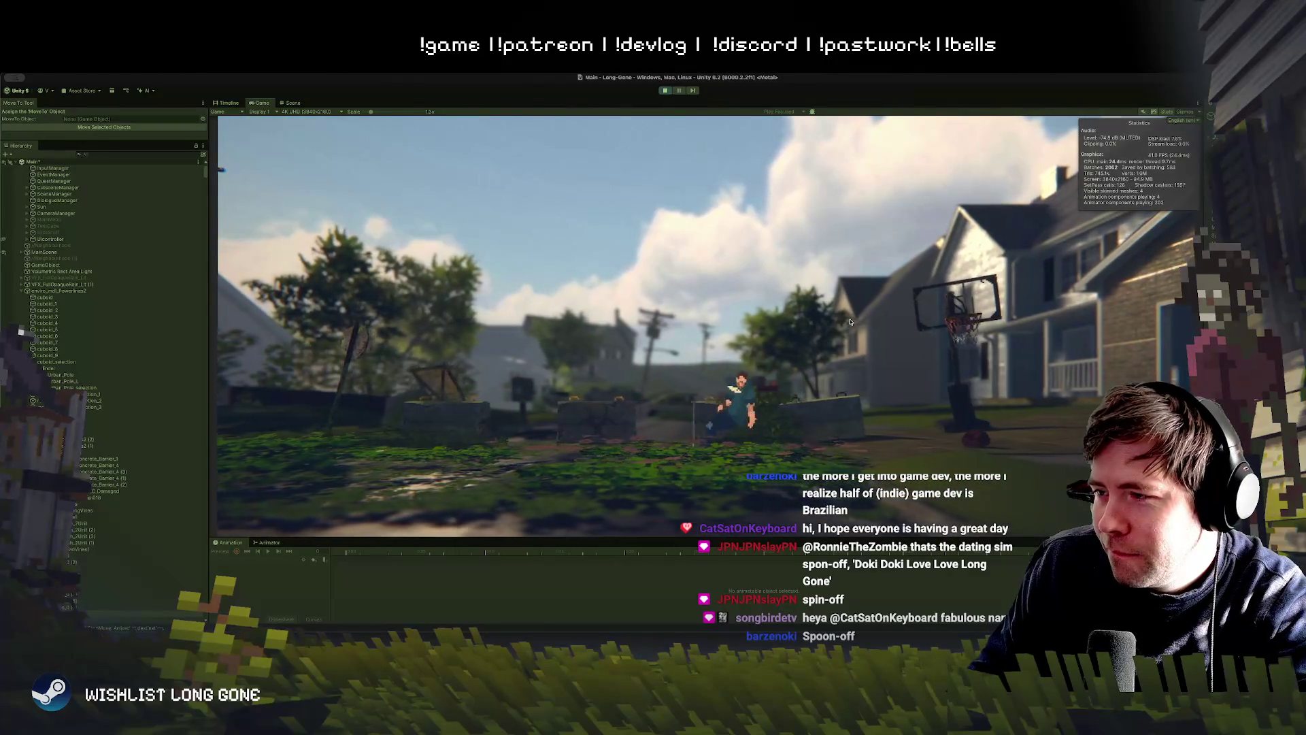
Step: Run the character left, zoom the Game view, and widen the Inspector panel
key("a")
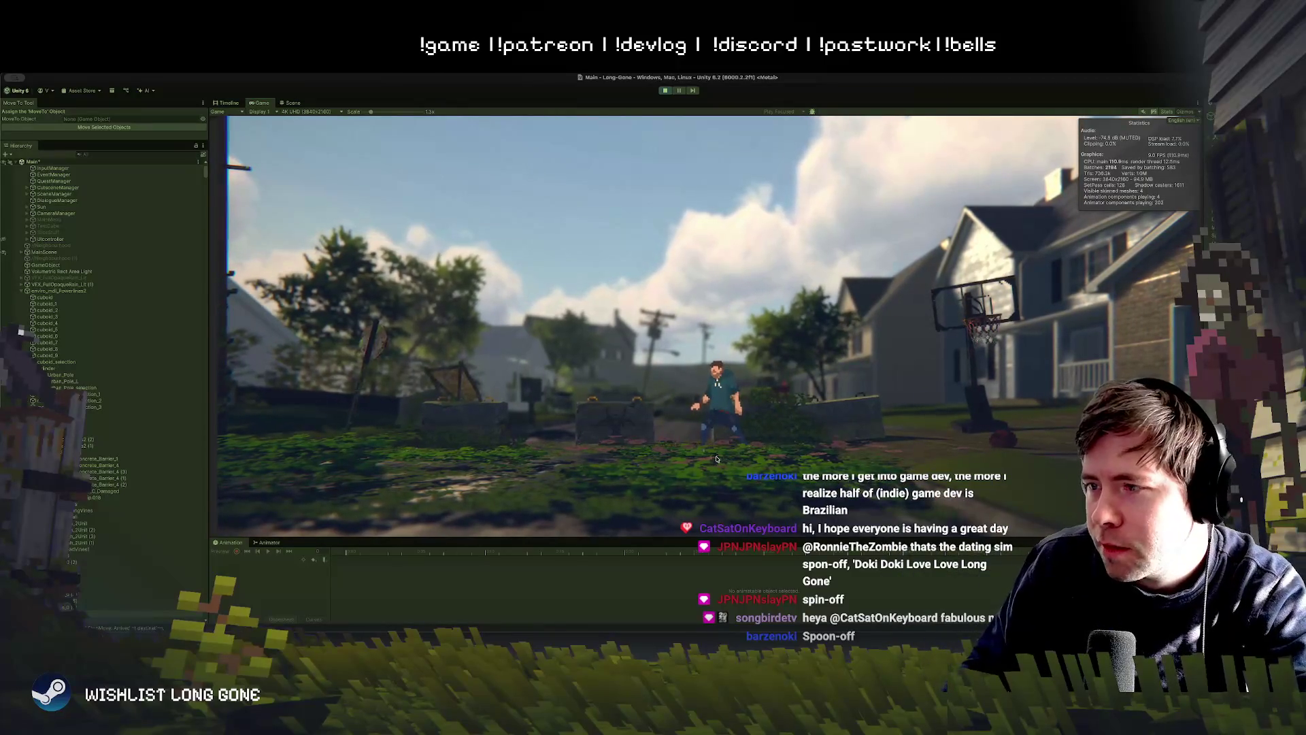
scroll(700, 355, "up", 3)
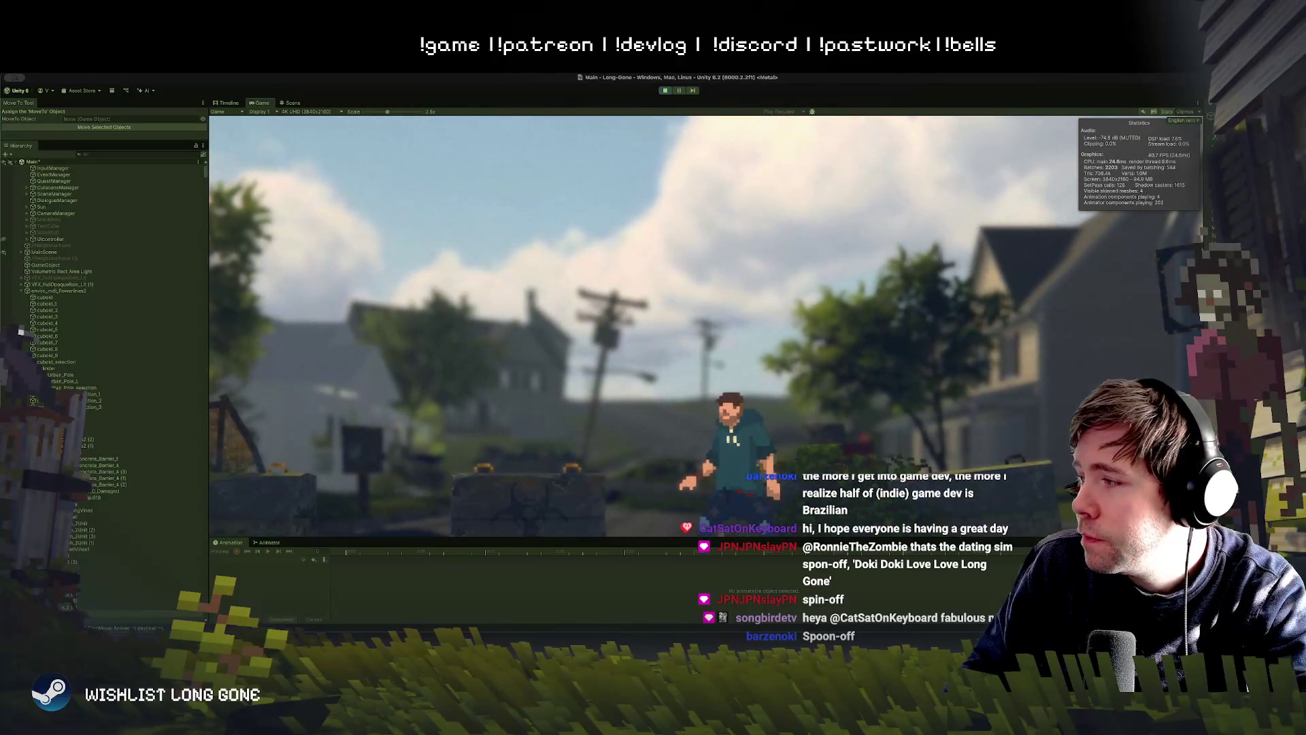
key("ctrl+3")
mouse_move(1105, 381)
left_mouse_down()
mouse_move(789, 381)
mouse_move(928, 381)
left_mouse_up()
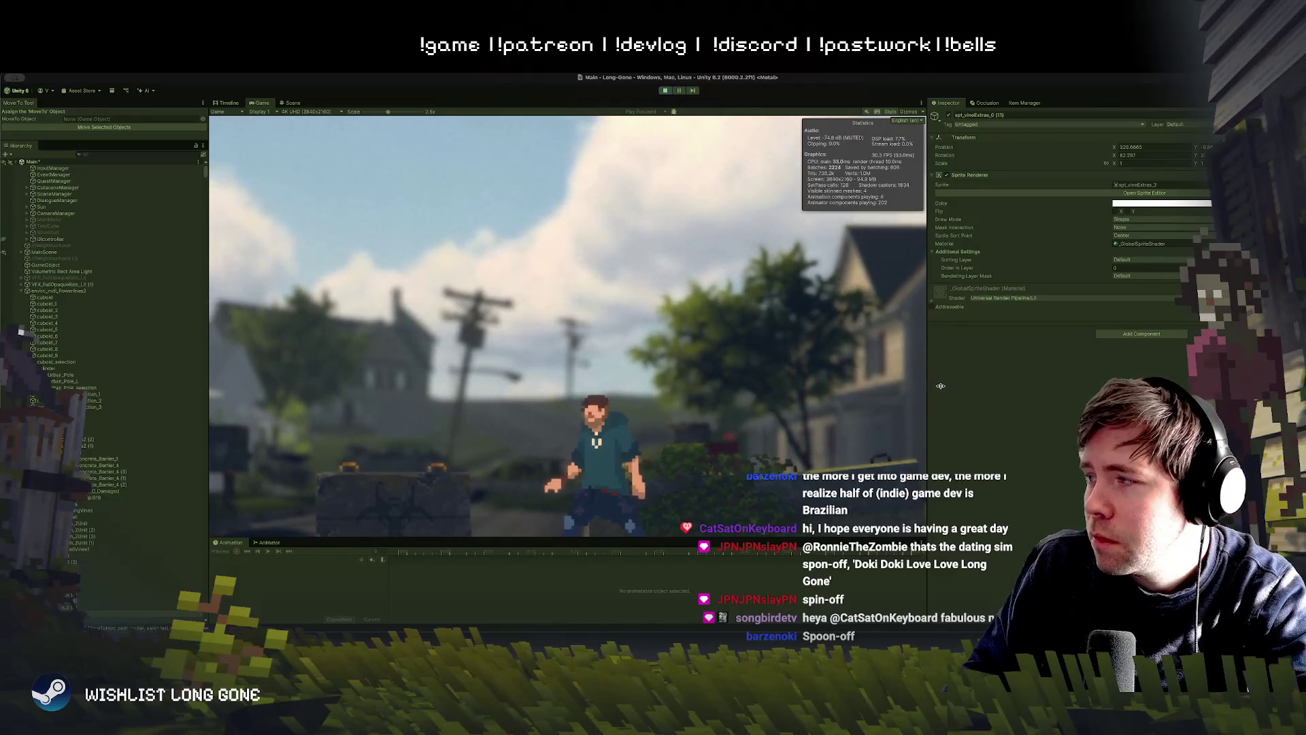
Step: Hide the Inspector again and frame the player character in the Scene view
key("ctrl+3")
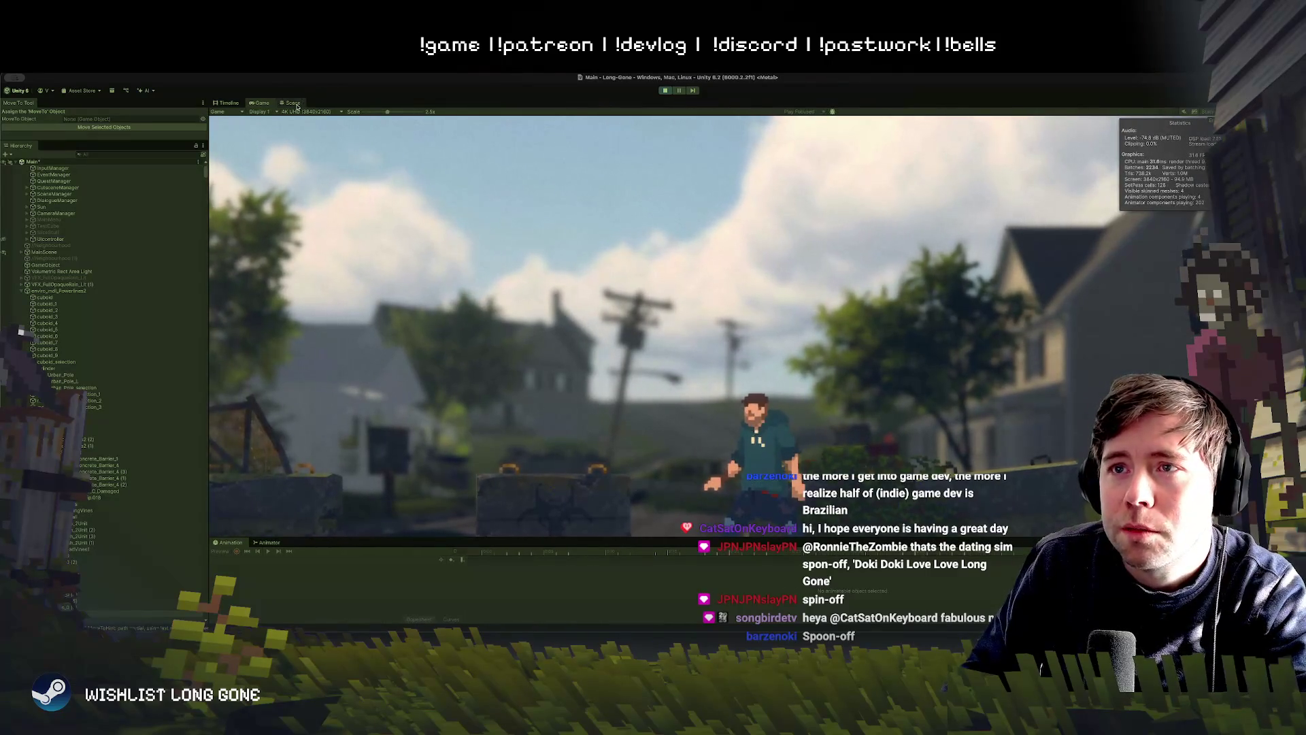
key("ctrl+1")
mouse_move(673, 430)
left_mouse_down()
mouse_move(743, 362)
mouse_move(735, 354)
left_mouse_up()
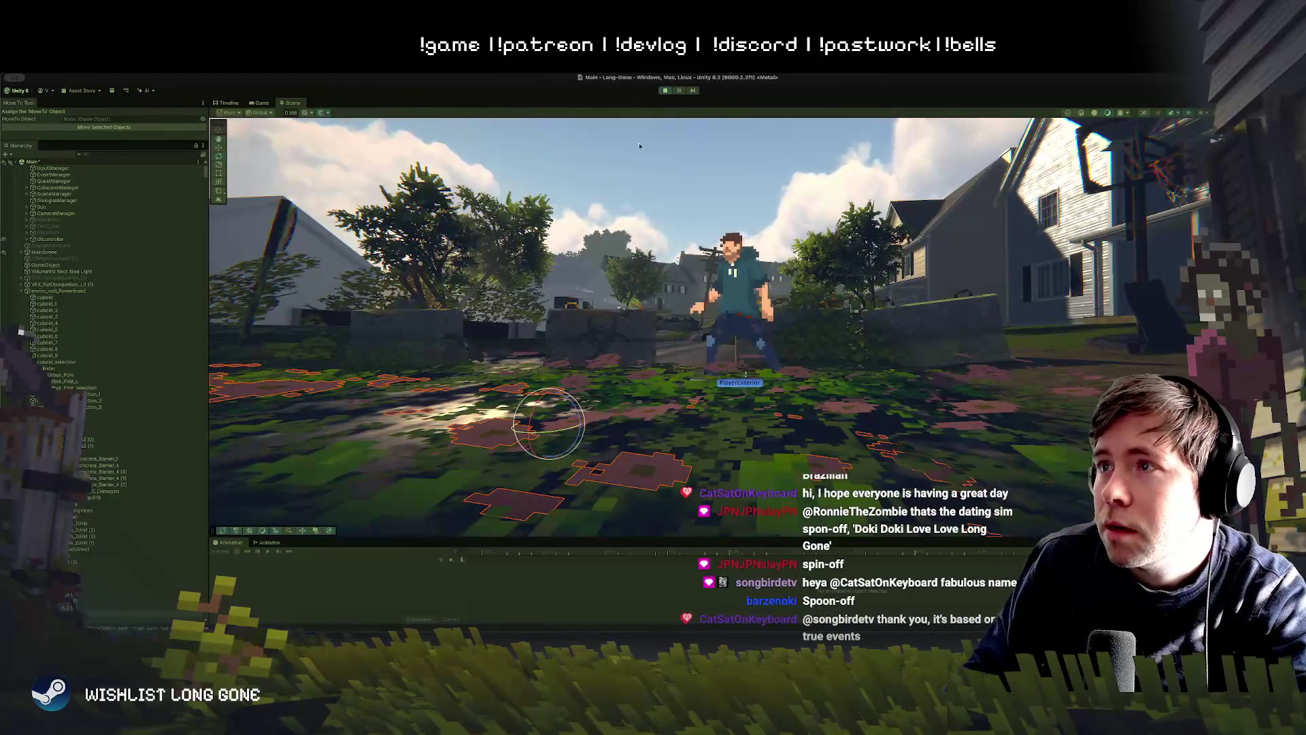
Step: Start Play mode and fly the Scene camera down close over the pink flower patches
left_click(664, 91)
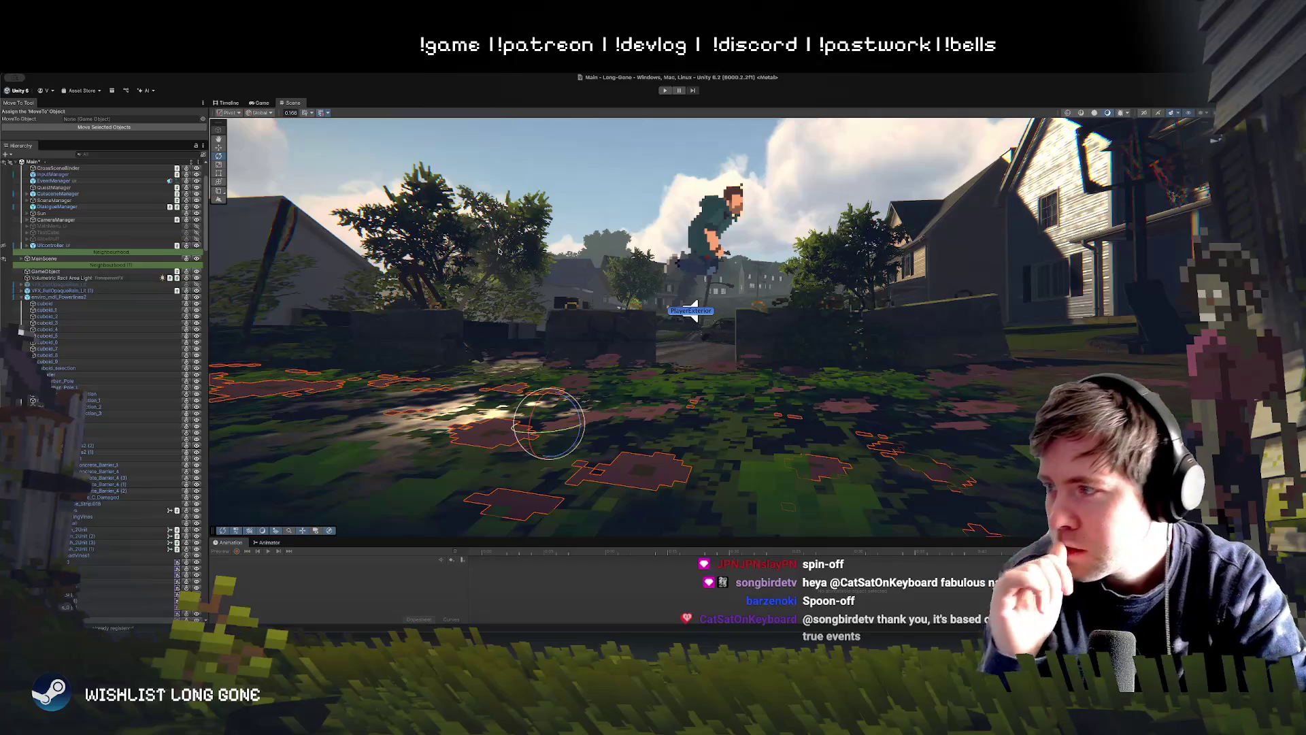
mouse_move(506, 267)
left_mouse_down()
mouse_move(647, 382)
mouse_move(620, 364)
left_mouse_up()
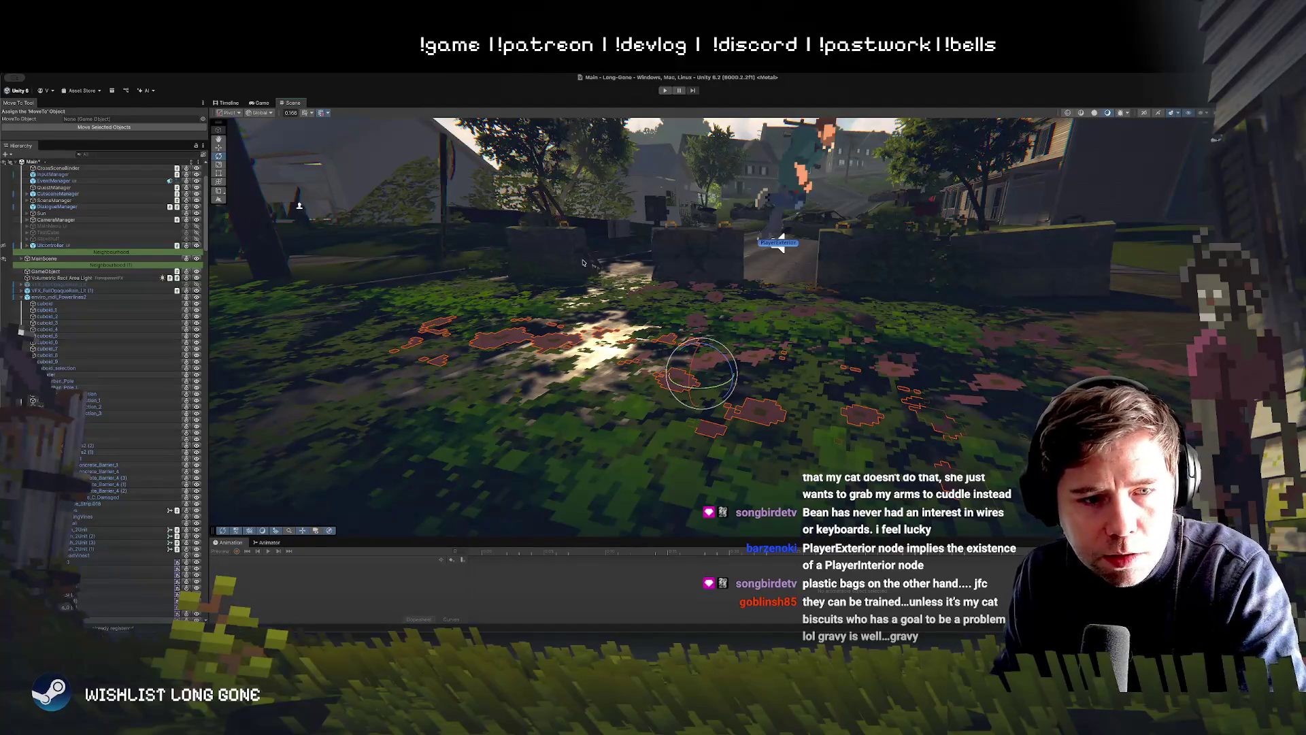
scroll(105, 533, "down", 10)
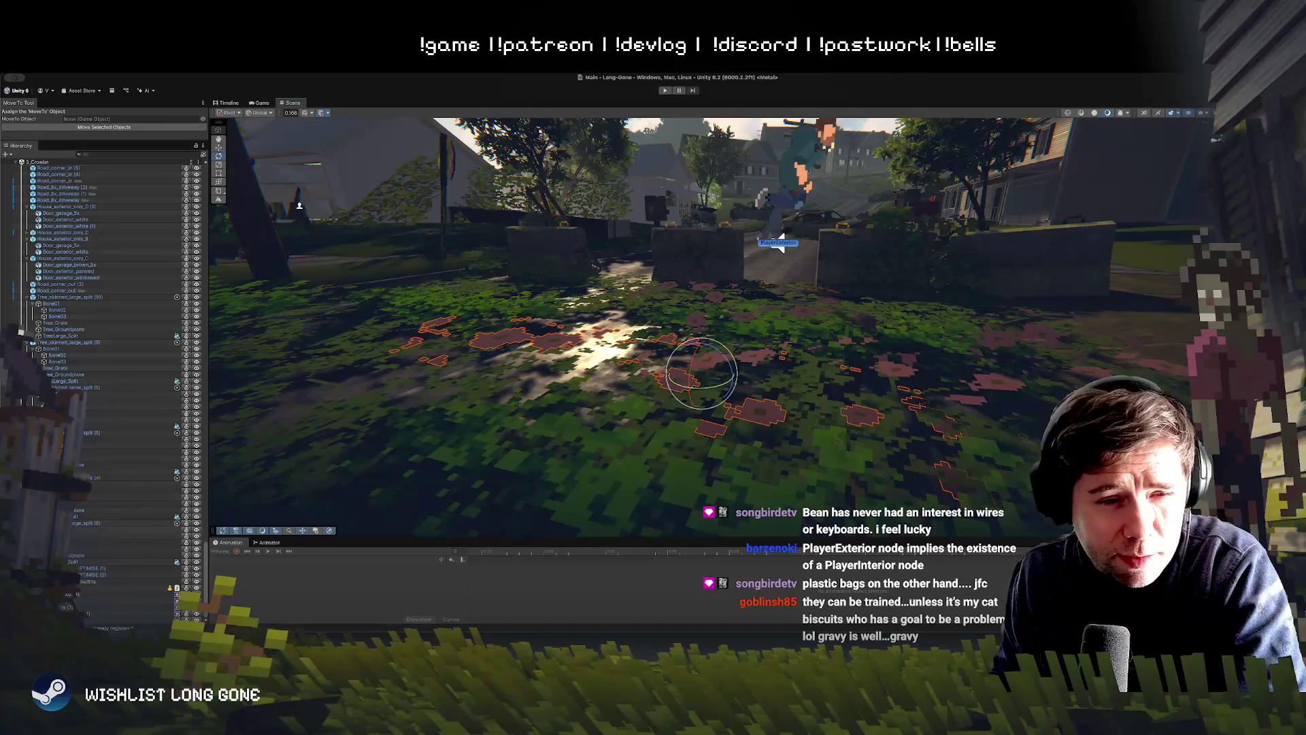
Step: Collapse the children of envirio_mdl_Powerlines2 and select another object in the Hierarchy
scroll(22, 332, "down", 10)
scroll(21, 332, "up", 15)
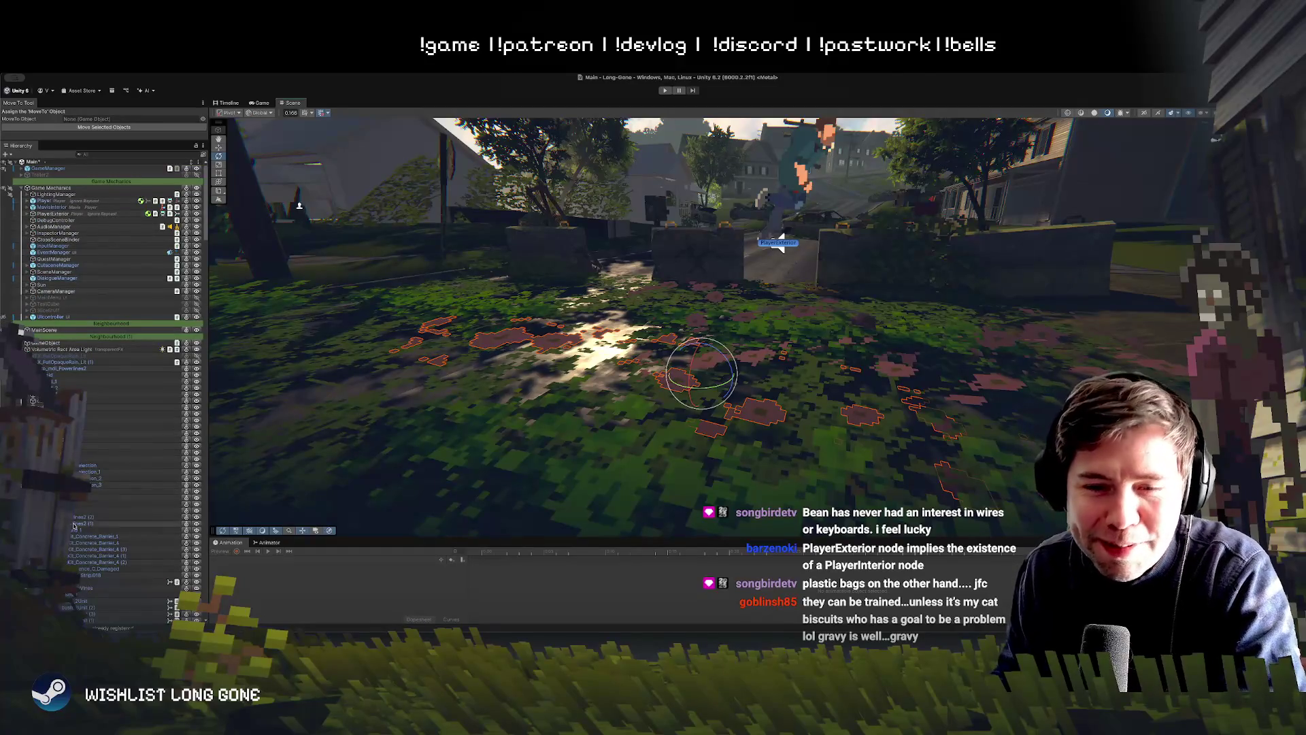
scroll(20, 331, "down", 1)
left_click(28, 349)
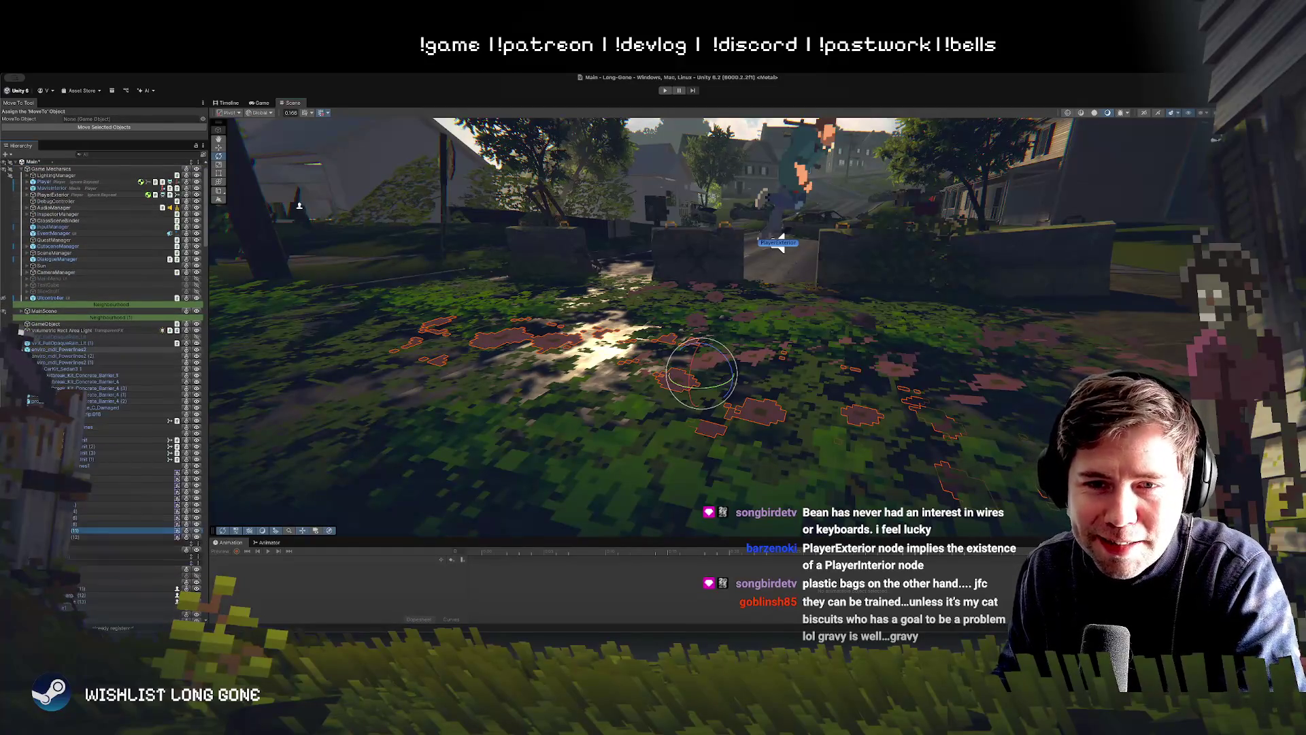
scroll(20, 331, "down", 8)
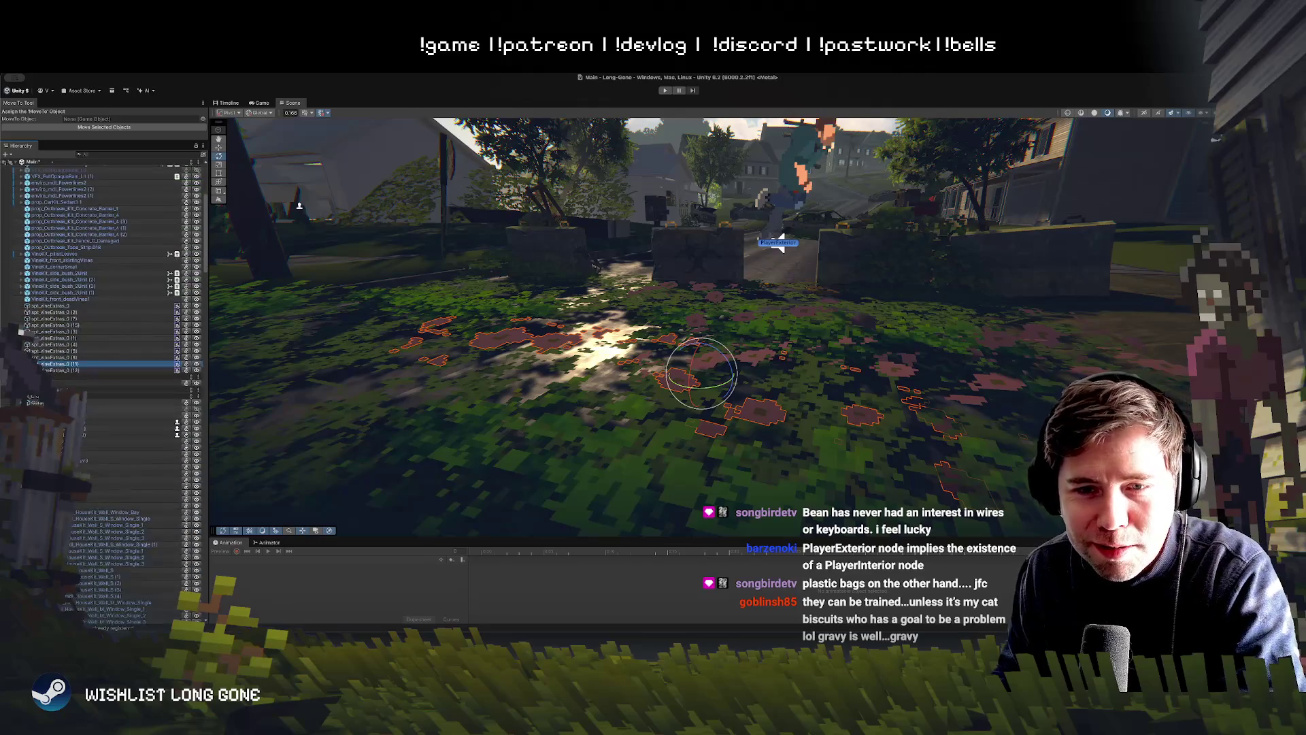
left_click(119, 409)
left_click(195, 412)
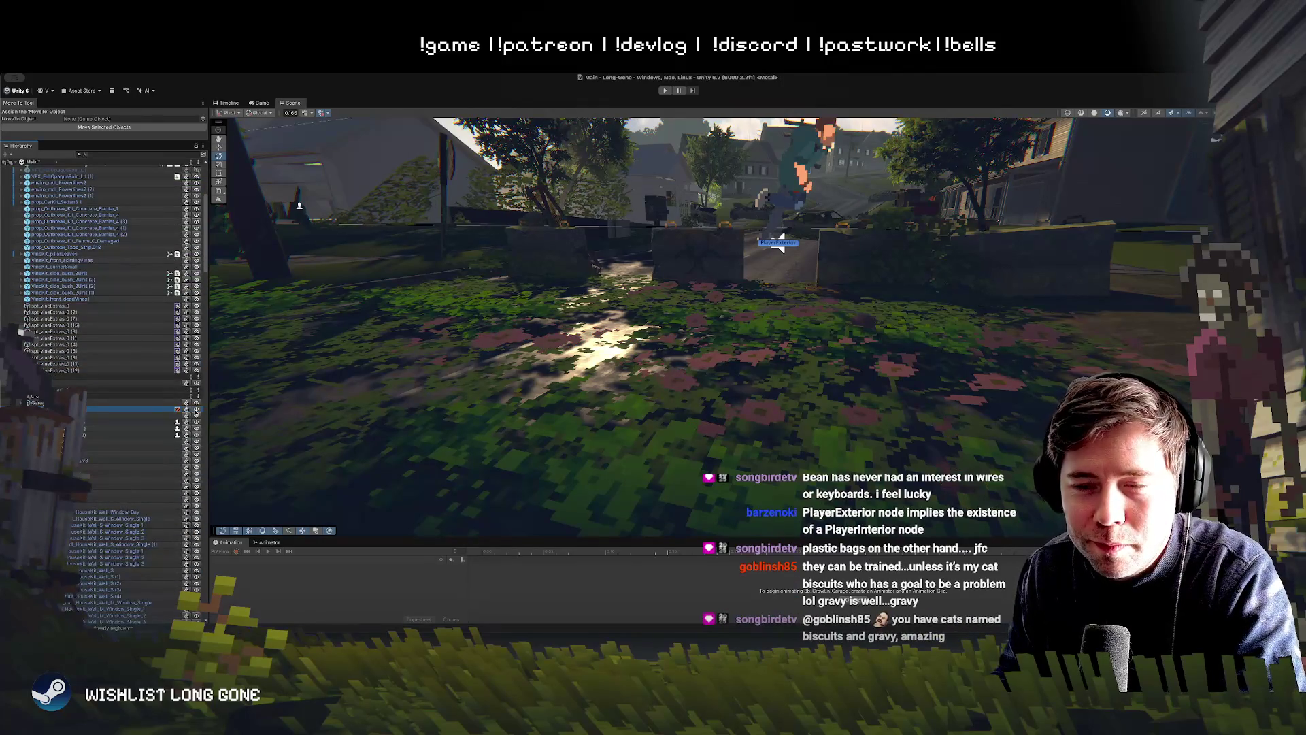
Step: Select GameManager in the Hierarchy and enter Play mode
scroll(136, 286, "up", 10)
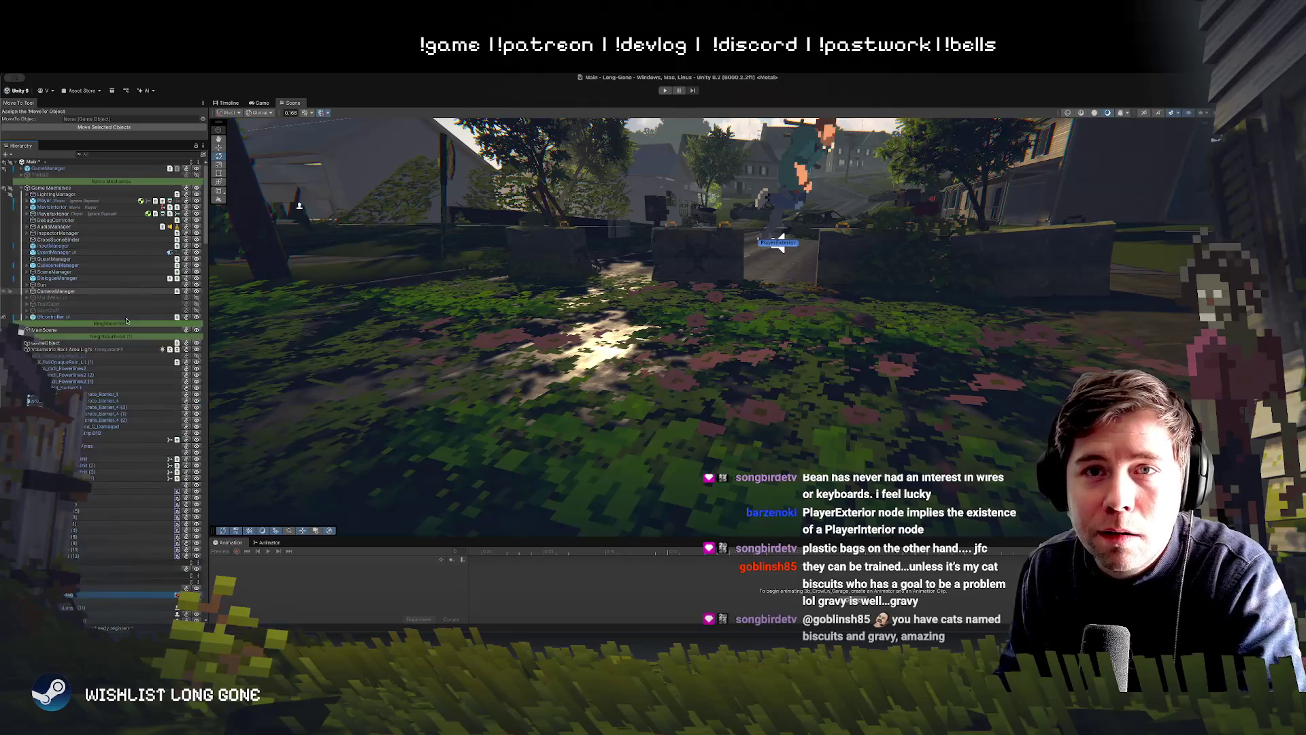
left_click(48, 168)
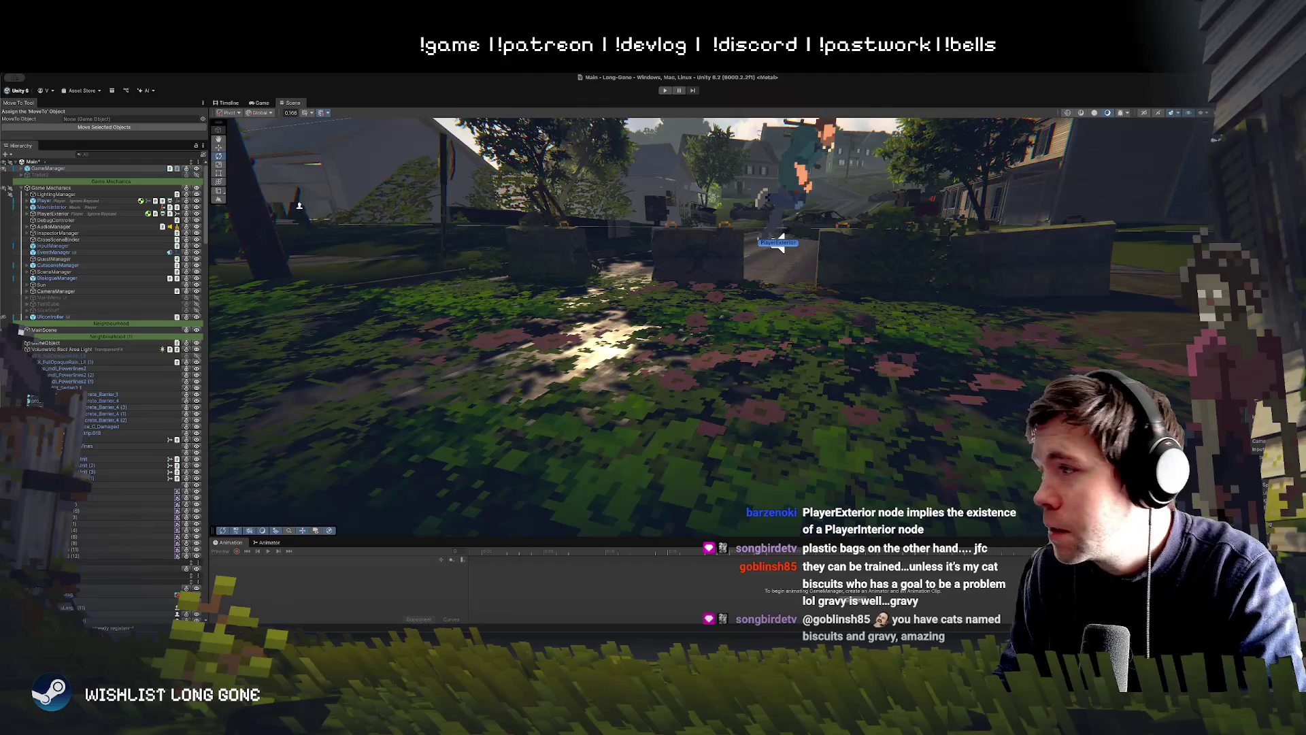
left_click(665, 90)
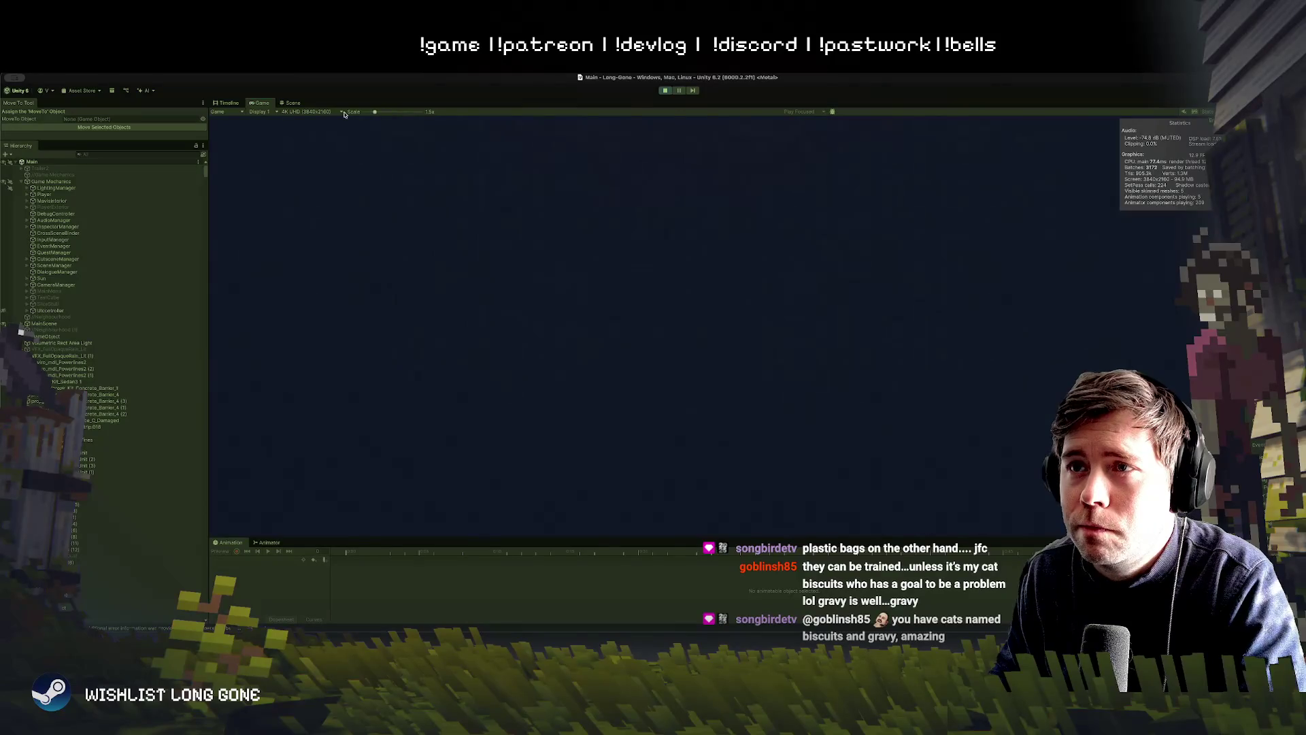
Step: Set the Game view Scale to its minimum, check the Scene view, then return to the Game view
left_click_drag(388, 113, 360, 112)
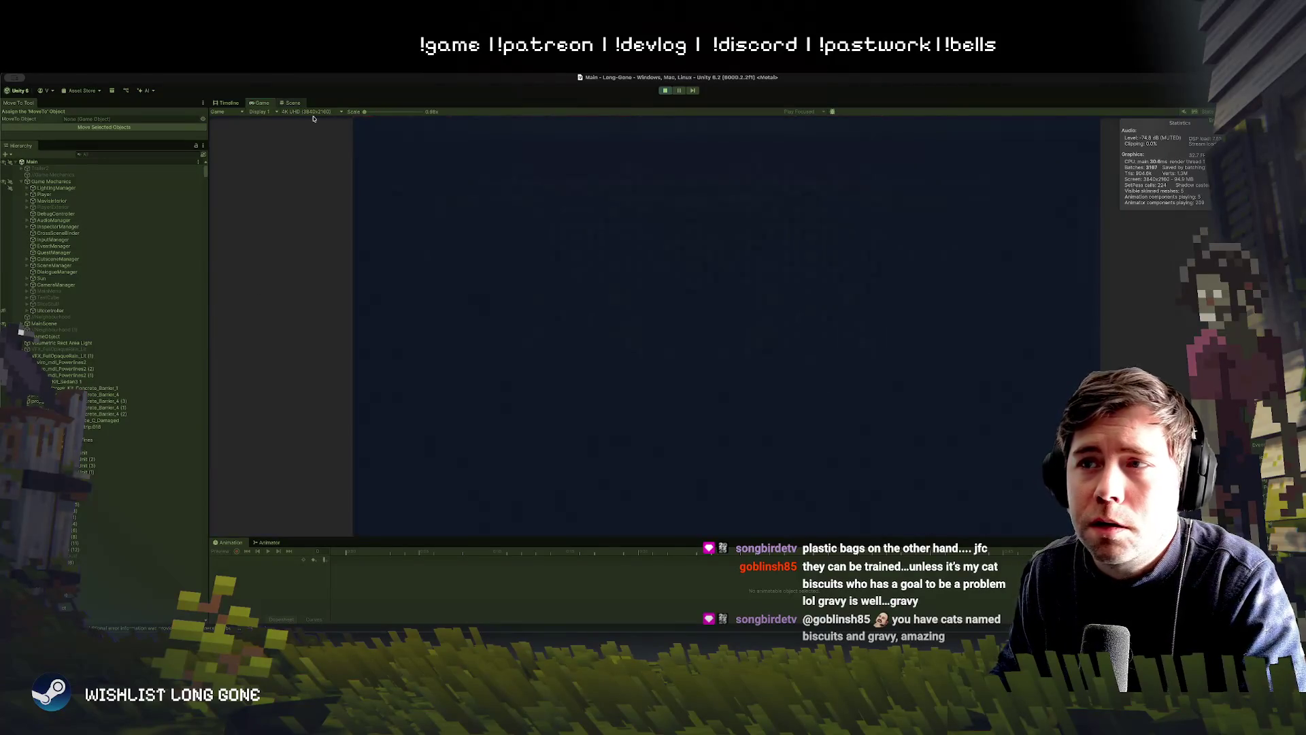
left_click(292, 102)
left_click(1044, 192)
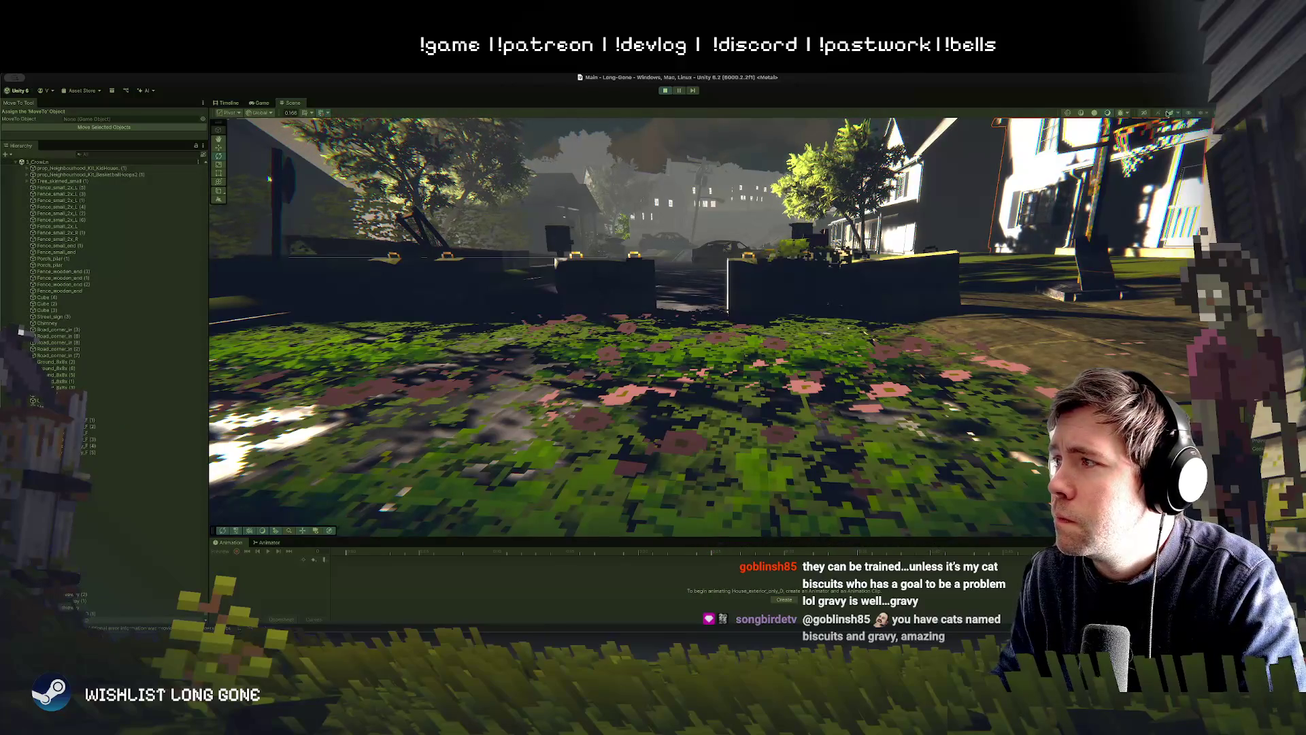
key("ctrl+2")
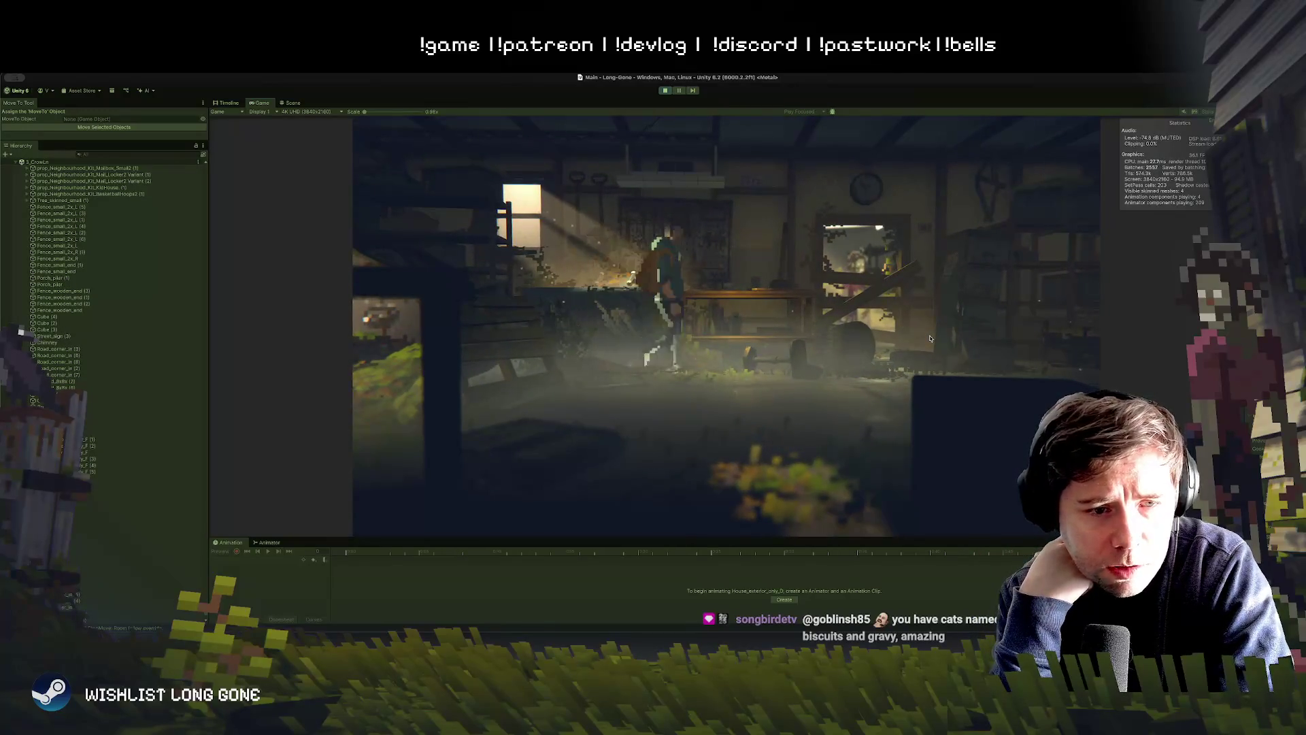
Step: Open the inventory, cycle to Rusted Pistol and Super De-Rust-O, and inspect the bottle
key("Tab")
key("Left")
key("Right")
key("Right")
key("Right")
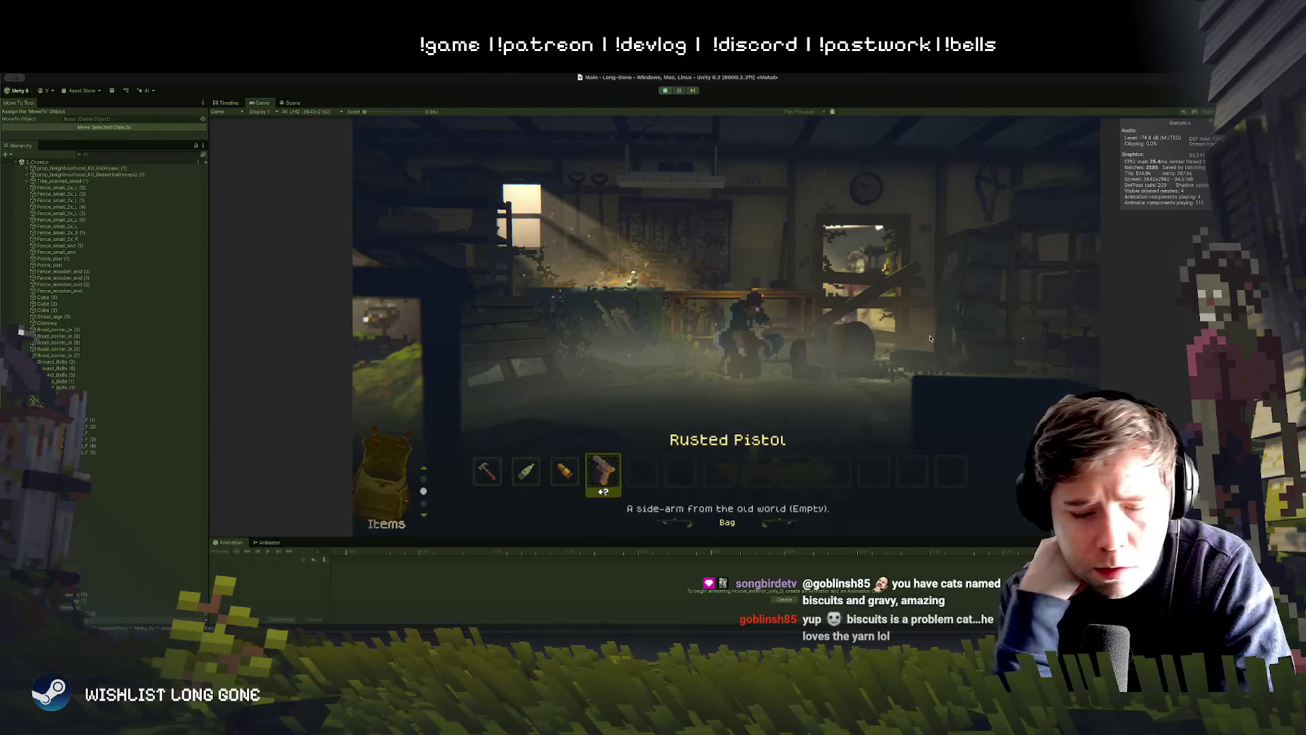
key("Left")
key("Left")
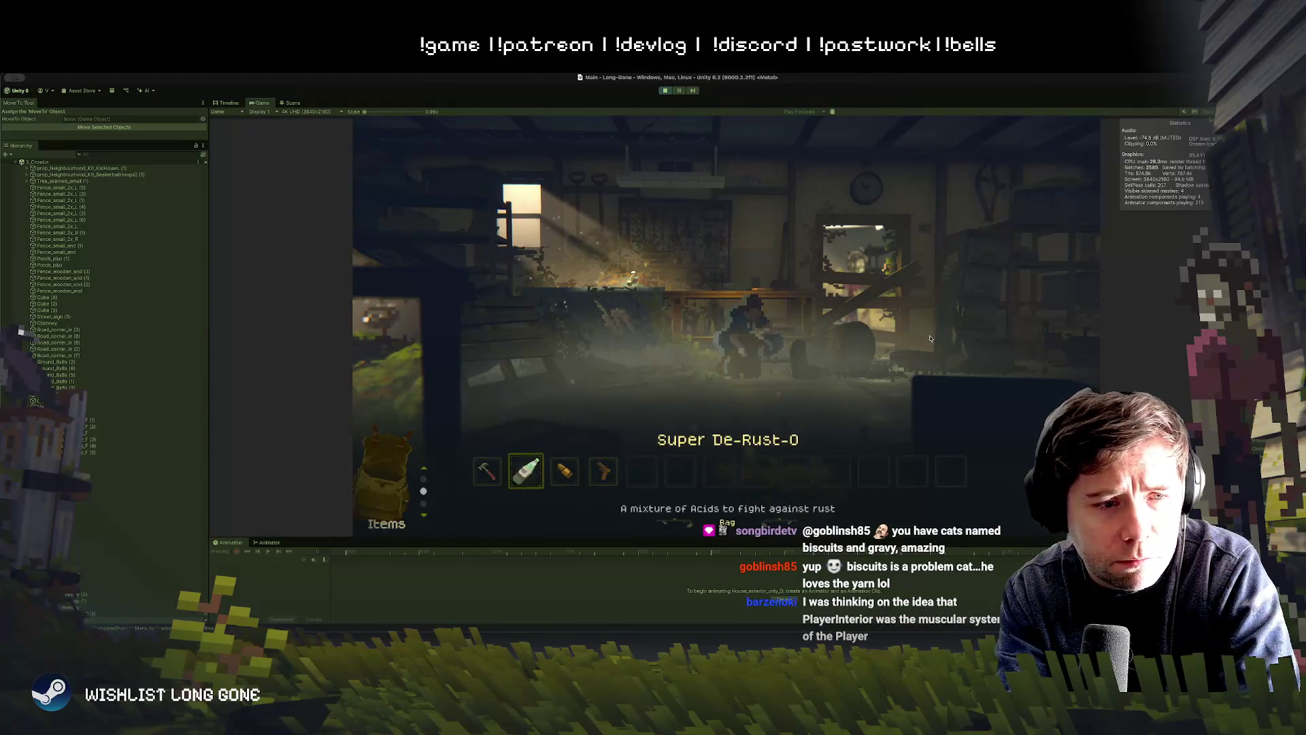
key("Return")
key("Return")
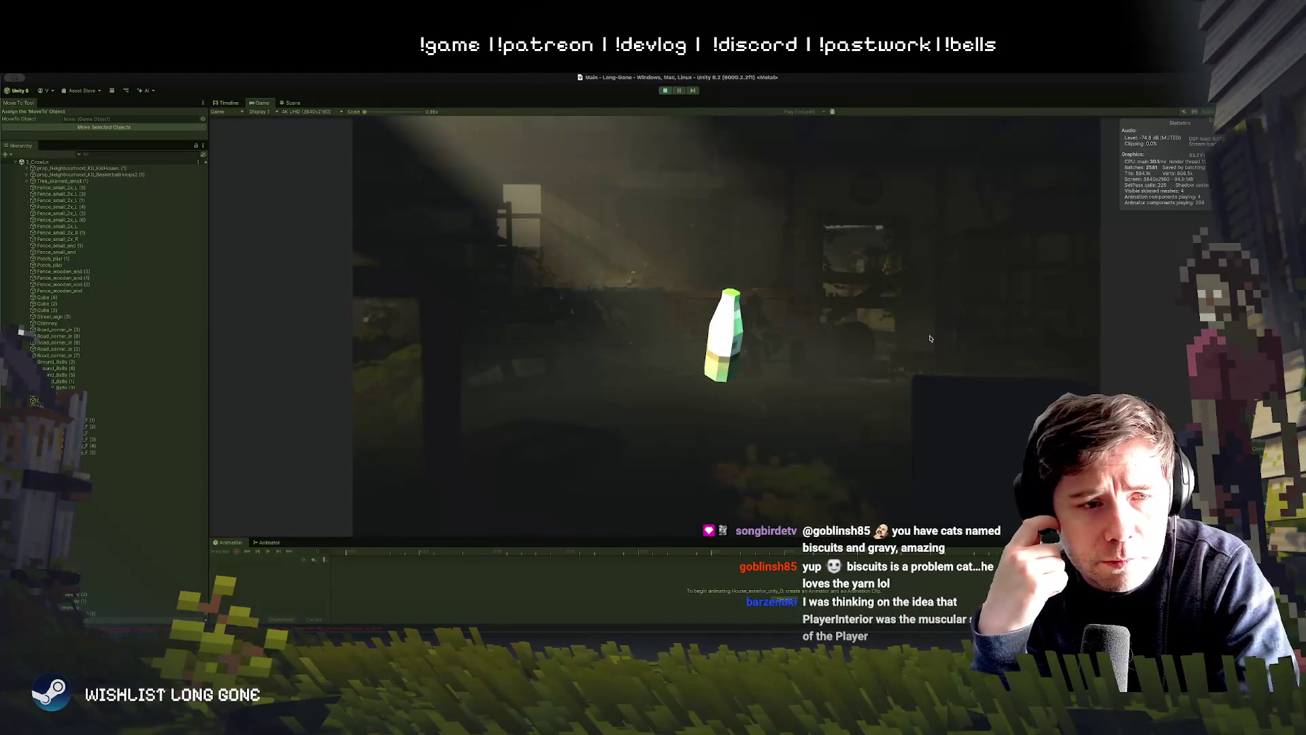
key("Left")
key("Left")
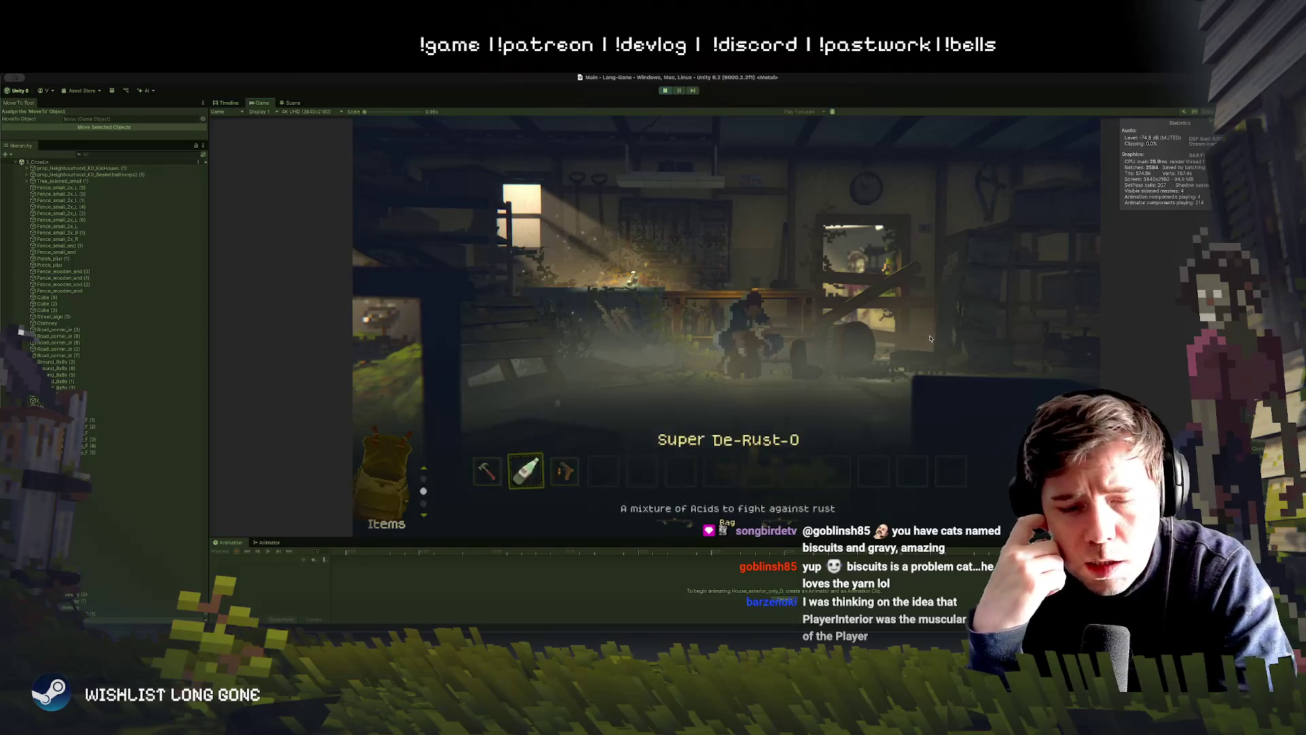
key("Escape")
Step: Walk the character out of the garage, along the street, and into the front yard
key("Left")
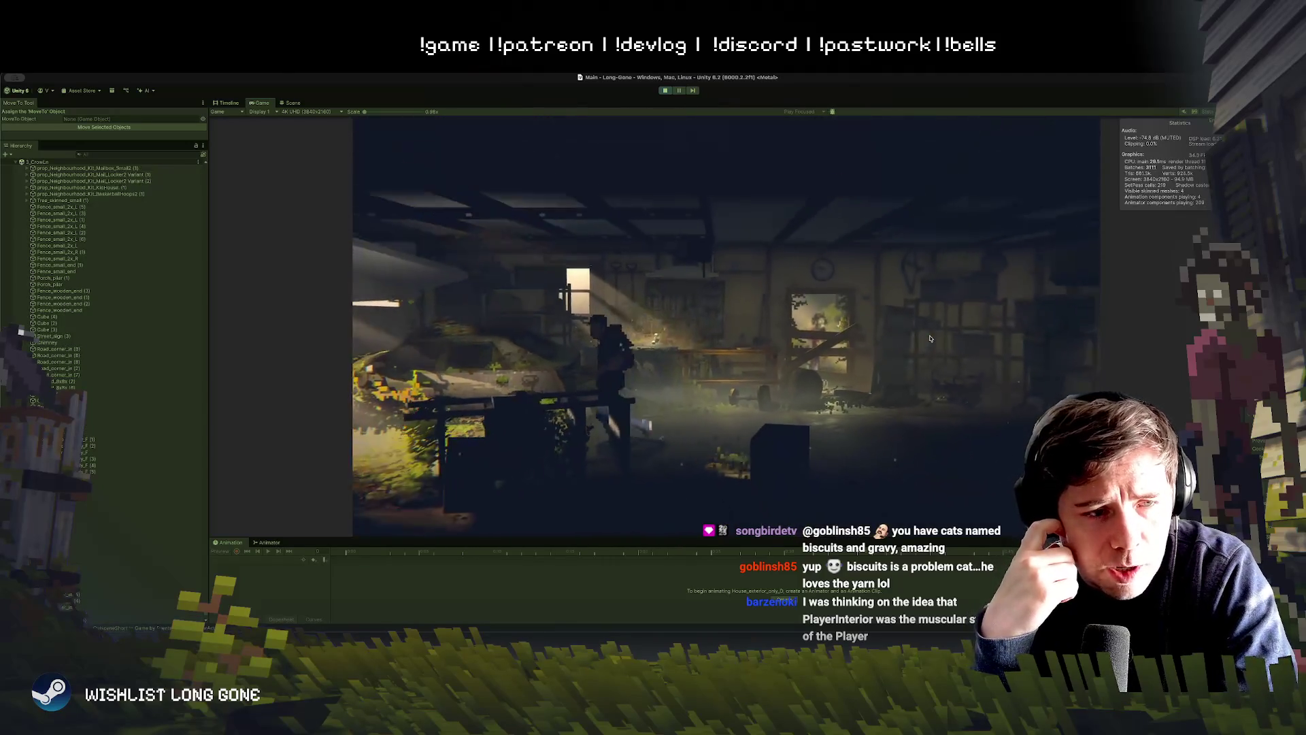
key("Left")
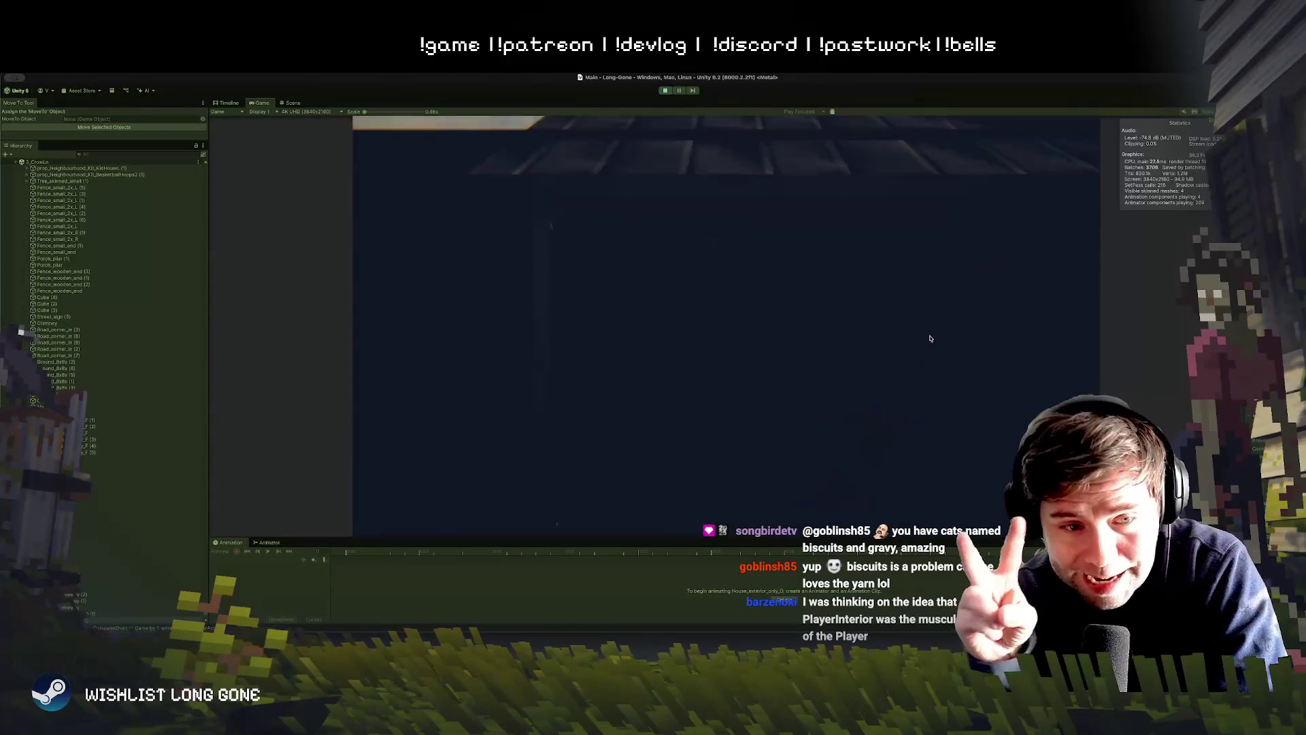
key("Left")
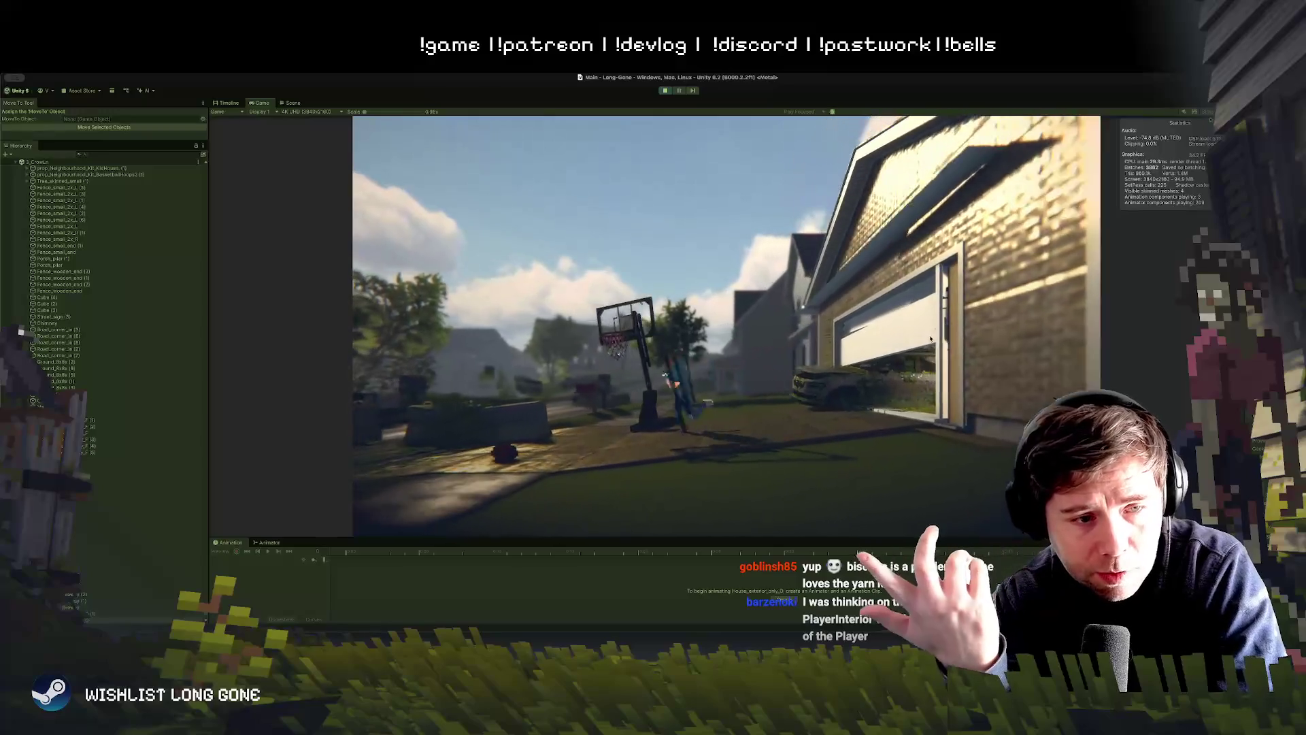
key("Right")
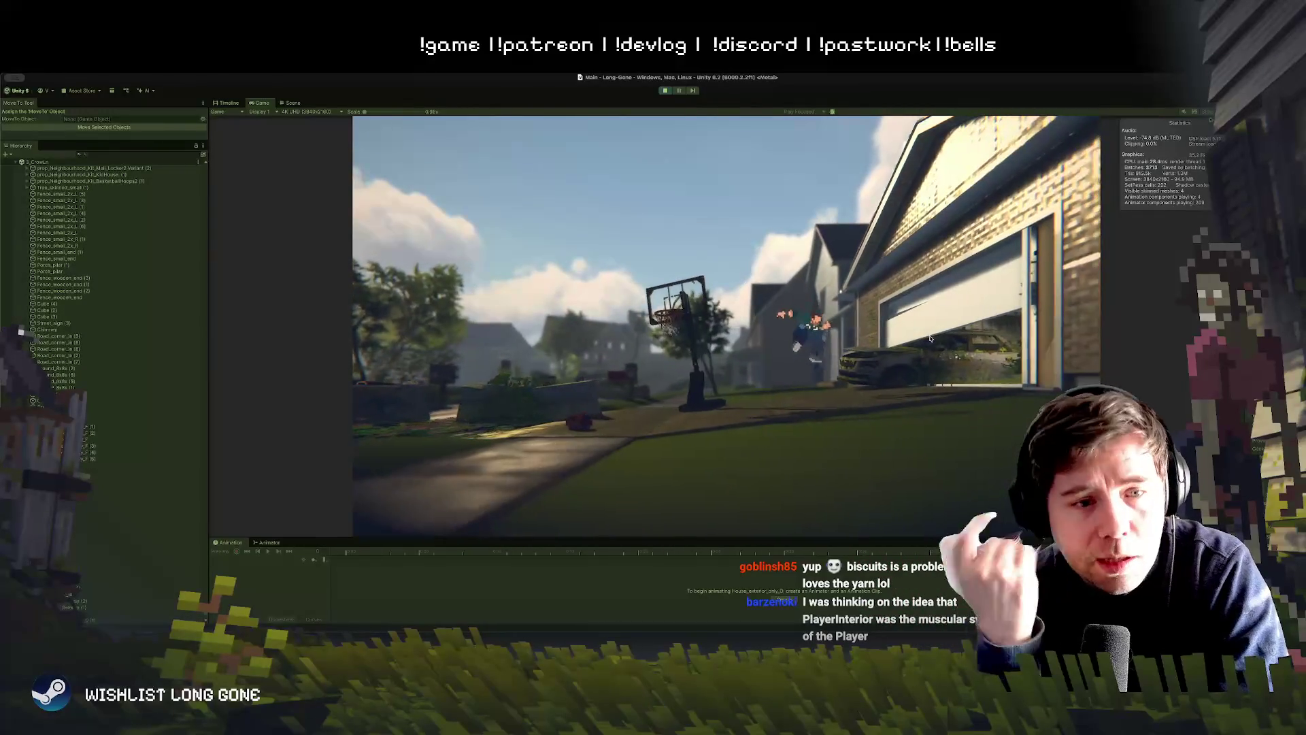
key("Left")
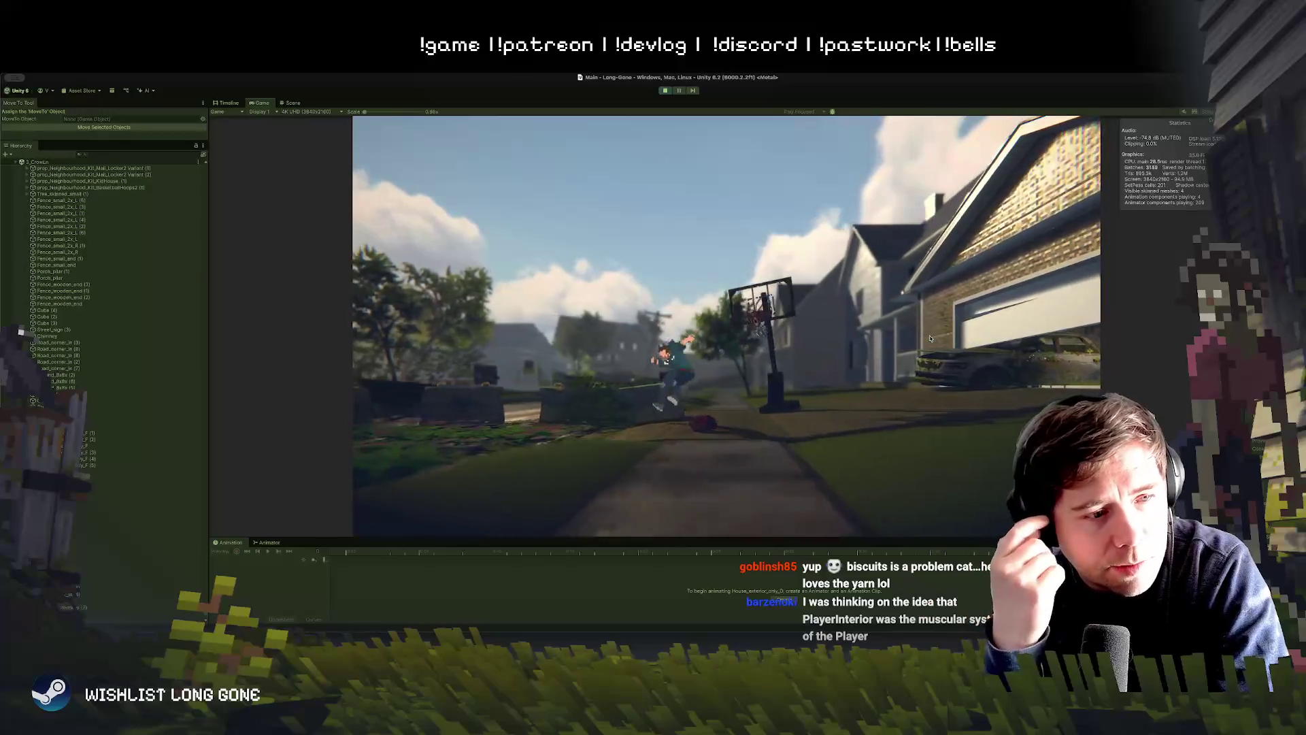
key("Left")
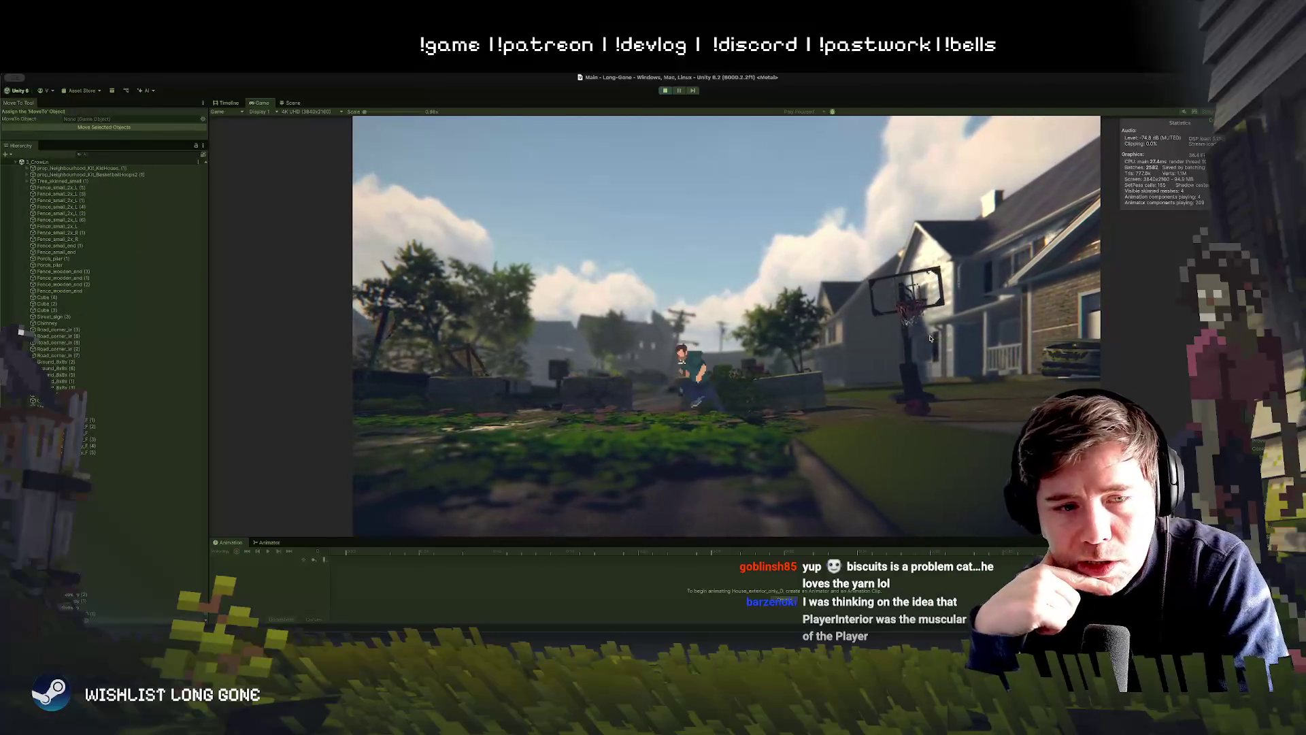
key("Left")
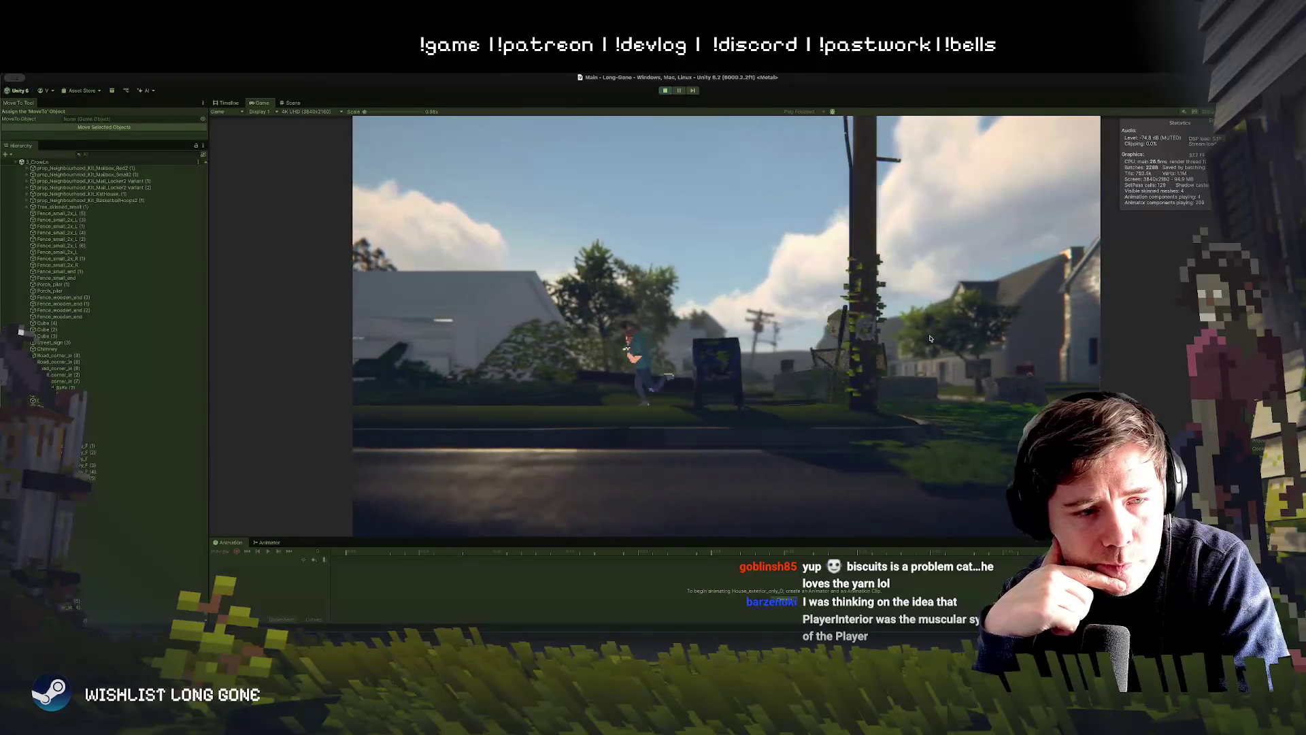
key("Left")
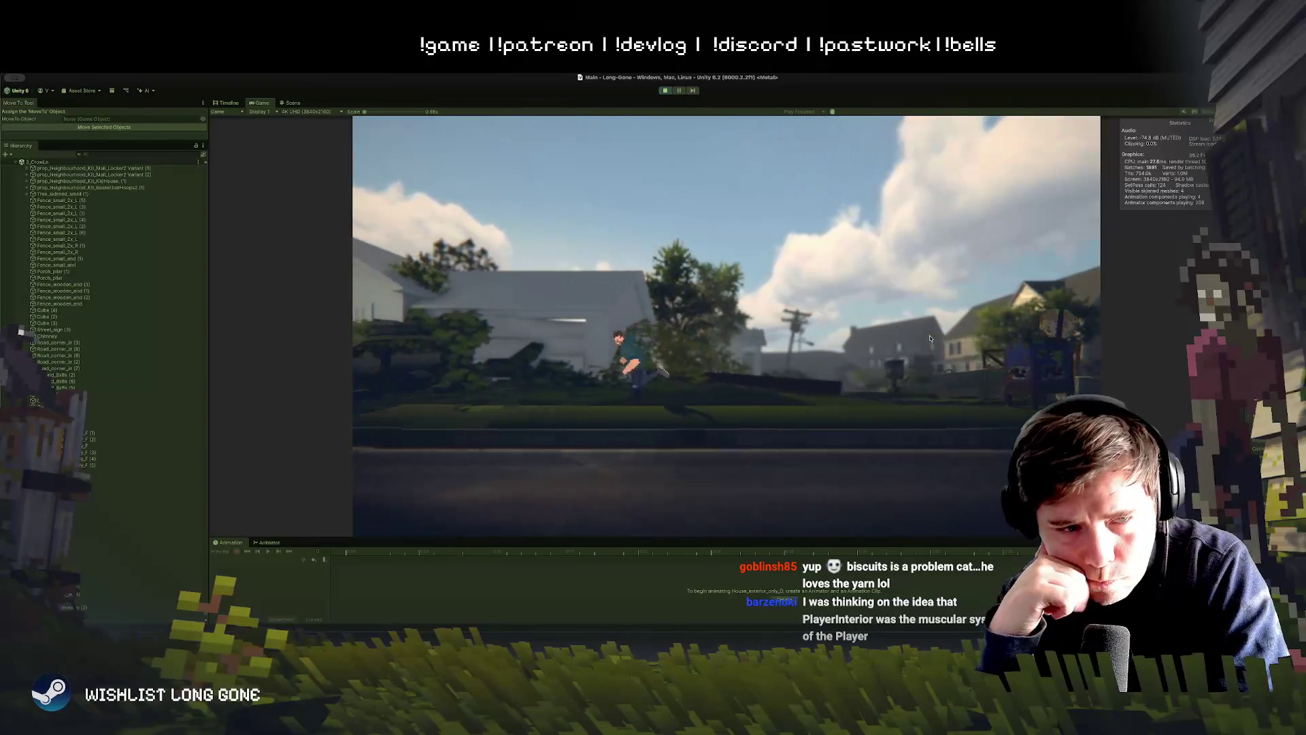
key("Right")
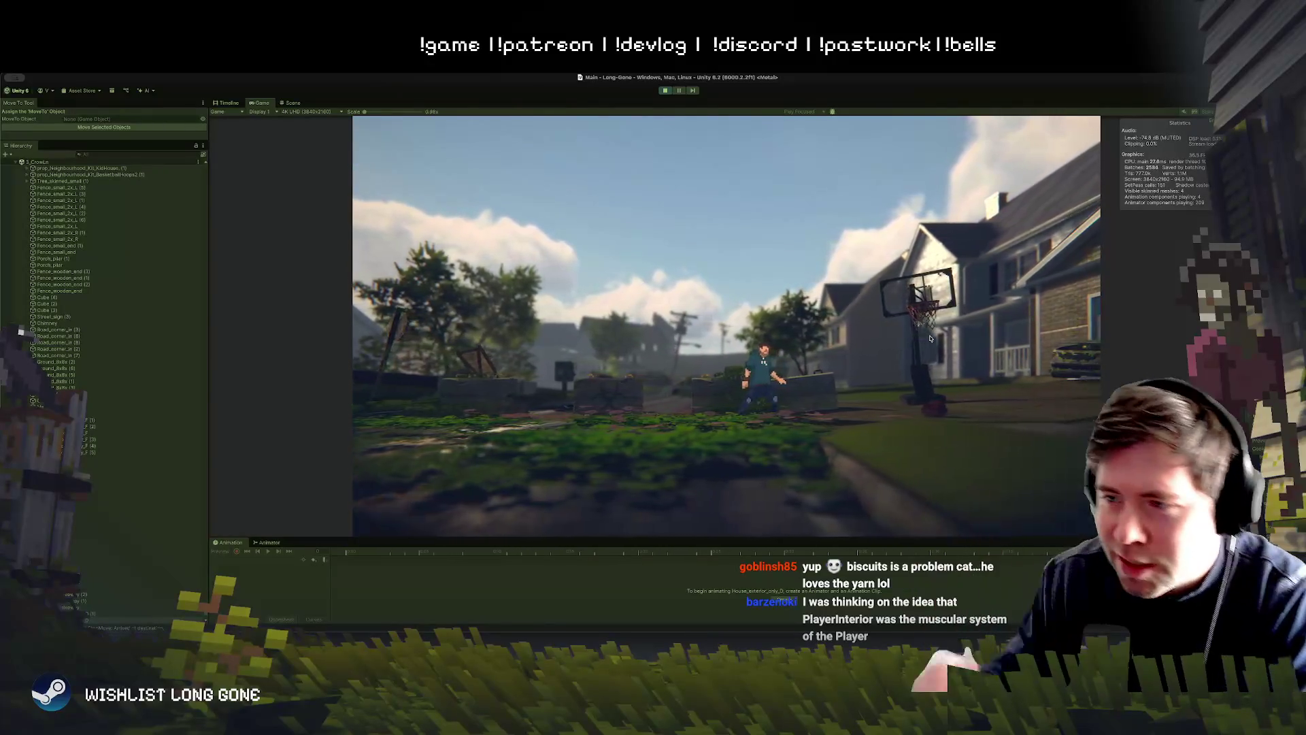
Step: Stop Play mode and rotate the front-yard bush patch so its vines spread right
left_click(666, 91)
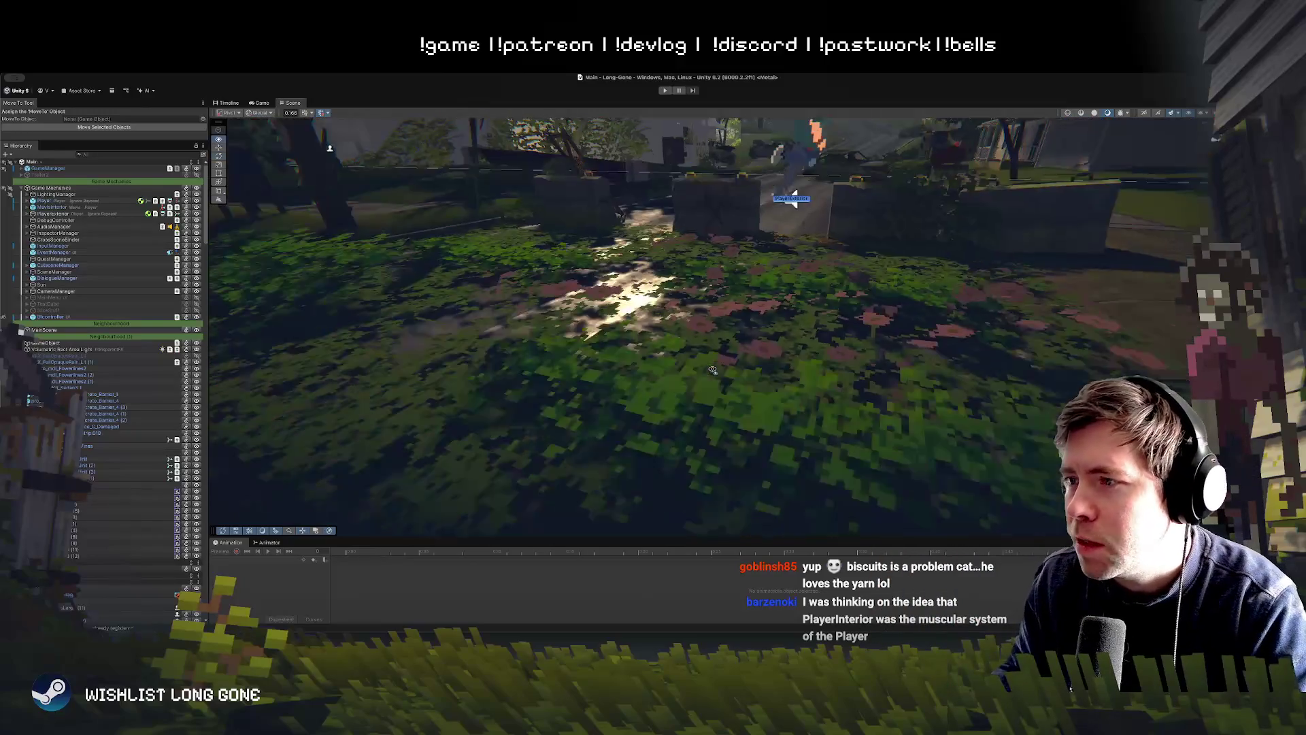
mouse_move(726, 251)
left_mouse_down()
mouse_move(735, 364)
mouse_move(609, 340)
mouse_move(619, 305)
mouse_move(633, 364)
mouse_move(899, 406)
left_mouse_up()
left_click(735, 364)
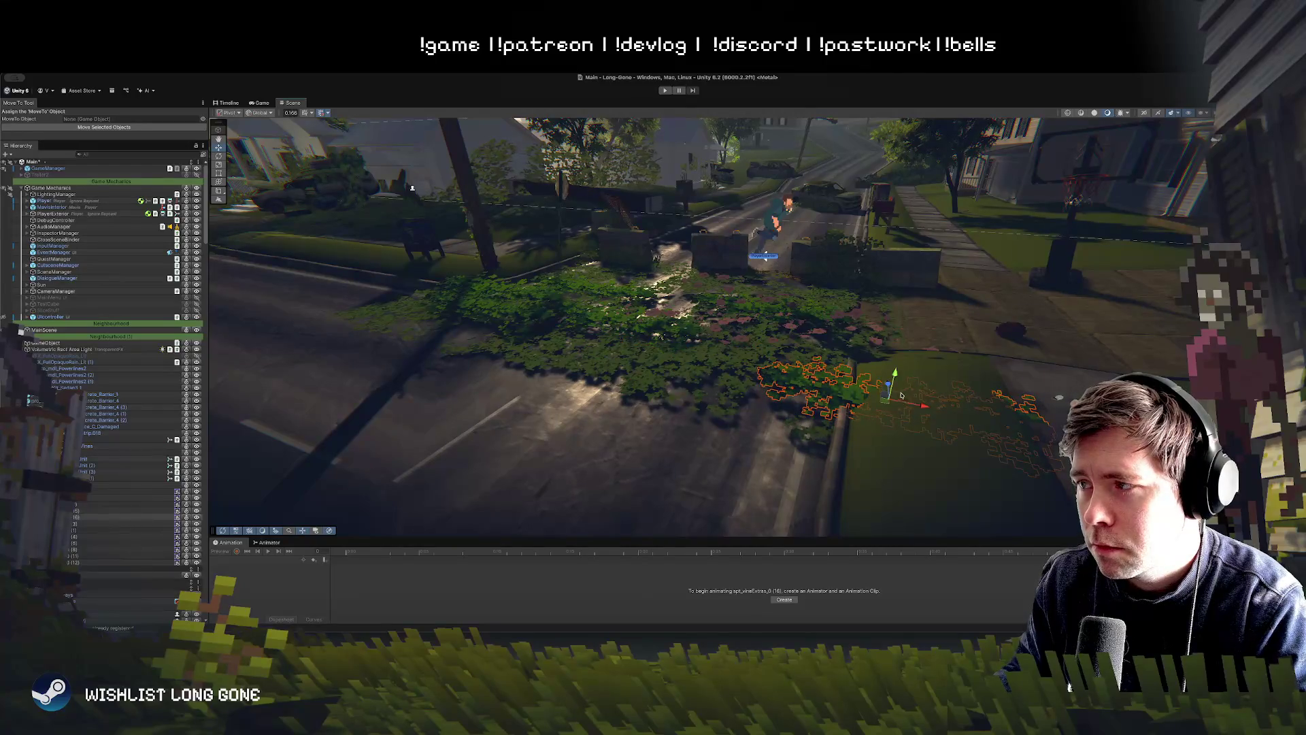
key("e")
mouse_move(886, 374)
left_mouse_down()
mouse_move(897, 359)
mouse_move(878, 376)
left_mouse_up()
key("w")
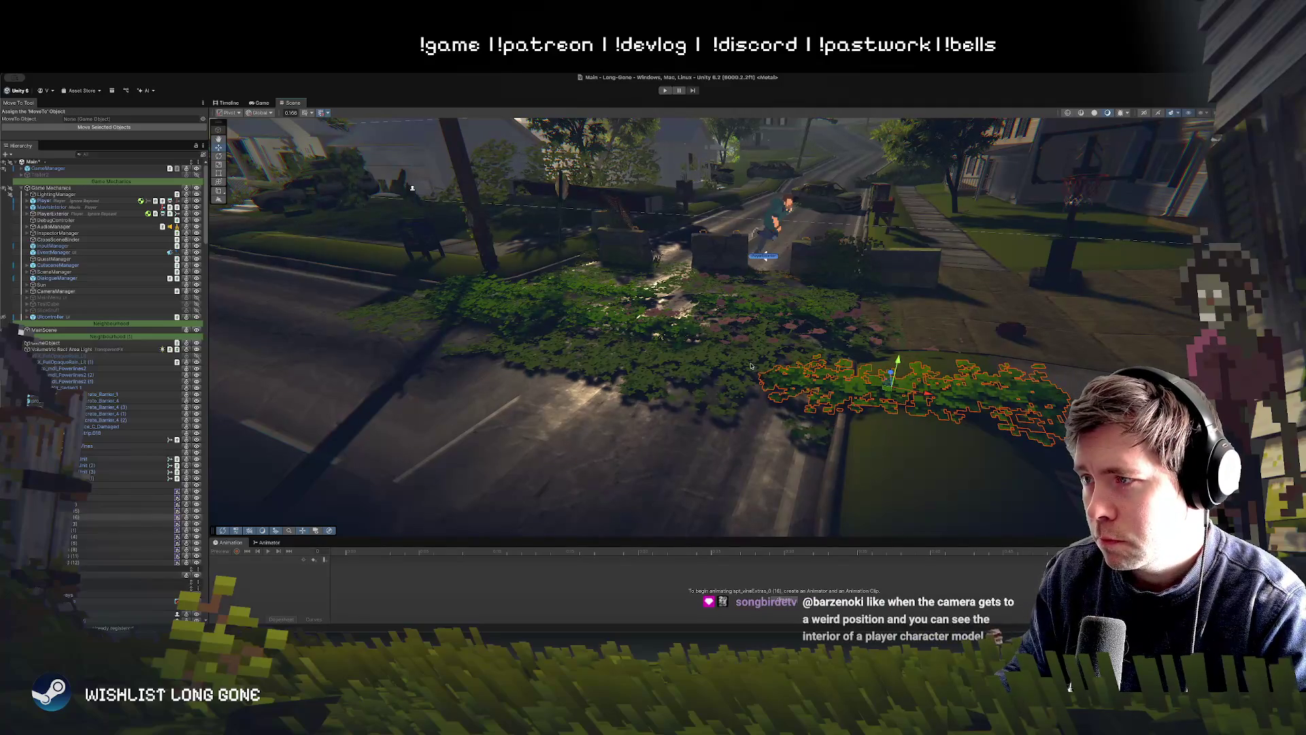
Step: Duplicate the large vine patch, move the copy down-left onto the lawn, and select it
left_click(751, 365)
key("ctrl+d")
mouse_move(800, 325)
left_mouse_down()
mouse_move(694, 381)
mouse_move(630, 456)
mouse_move(747, 333)
mouse_move(770, 361)
mouse_move(777, 345)
mouse_move(775, 467)
left_mouse_up()
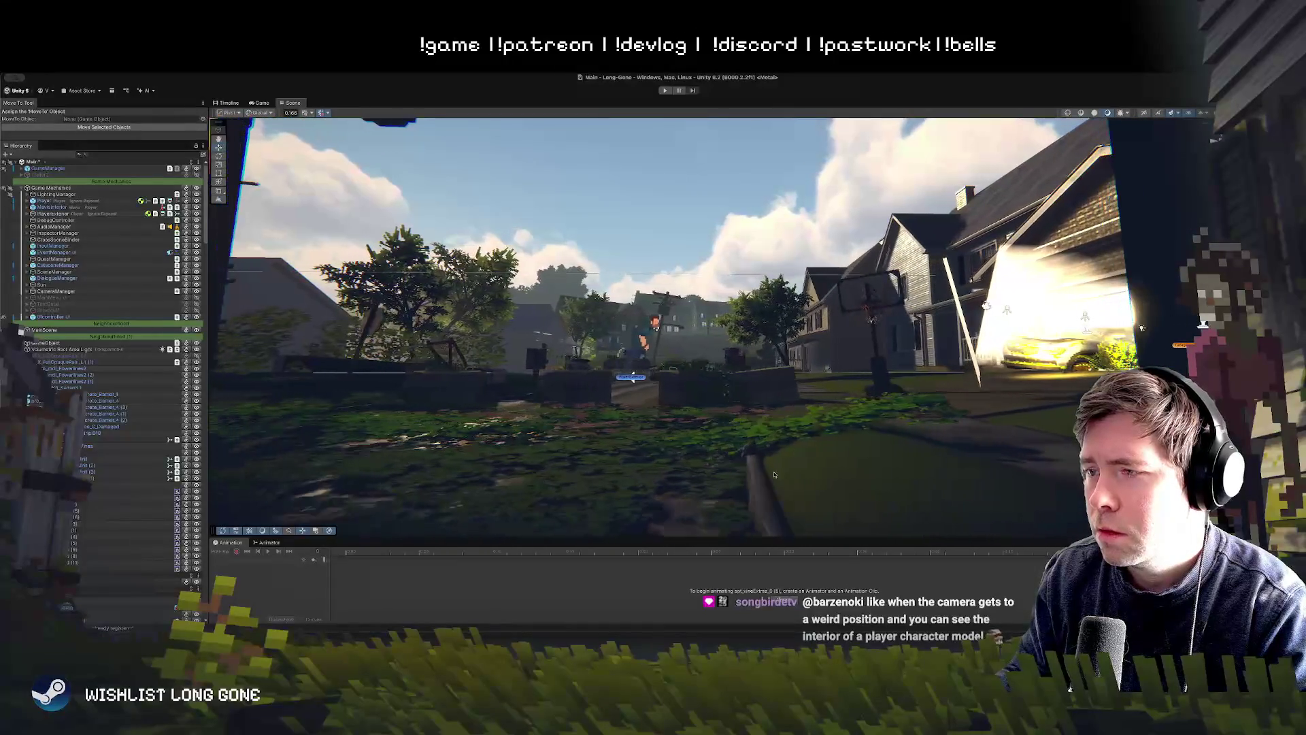
left_click(791, 427)
mouse_move(791, 422)
left_mouse_down()
mouse_move(749, 425)
mouse_move(983, 401)
left_mouse_up()
key("super+d")
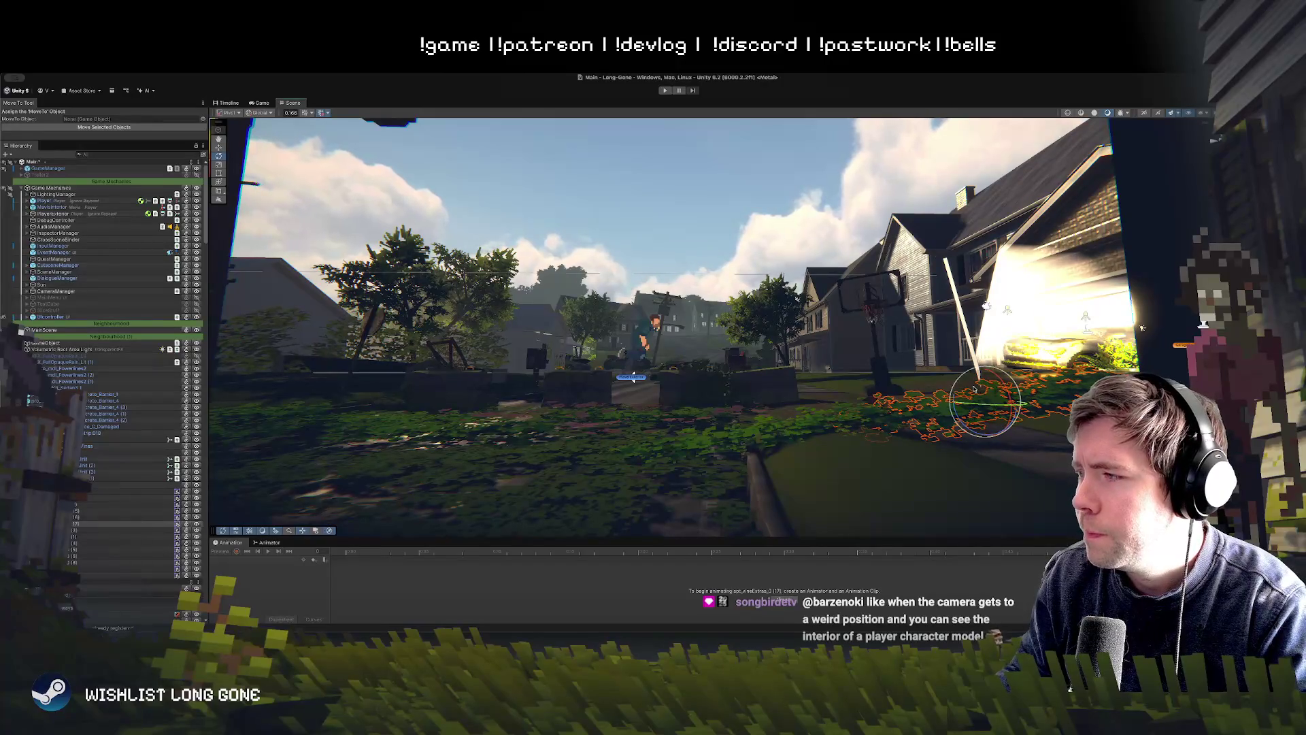
mouse_move(971, 373)
left_mouse_down()
mouse_move(987, 411)
mouse_move(1008, 392)
mouse_move(988, 383)
mouse_move(1001, 387)
left_mouse_up()
left_click_drag(650, 183, 722, 320)
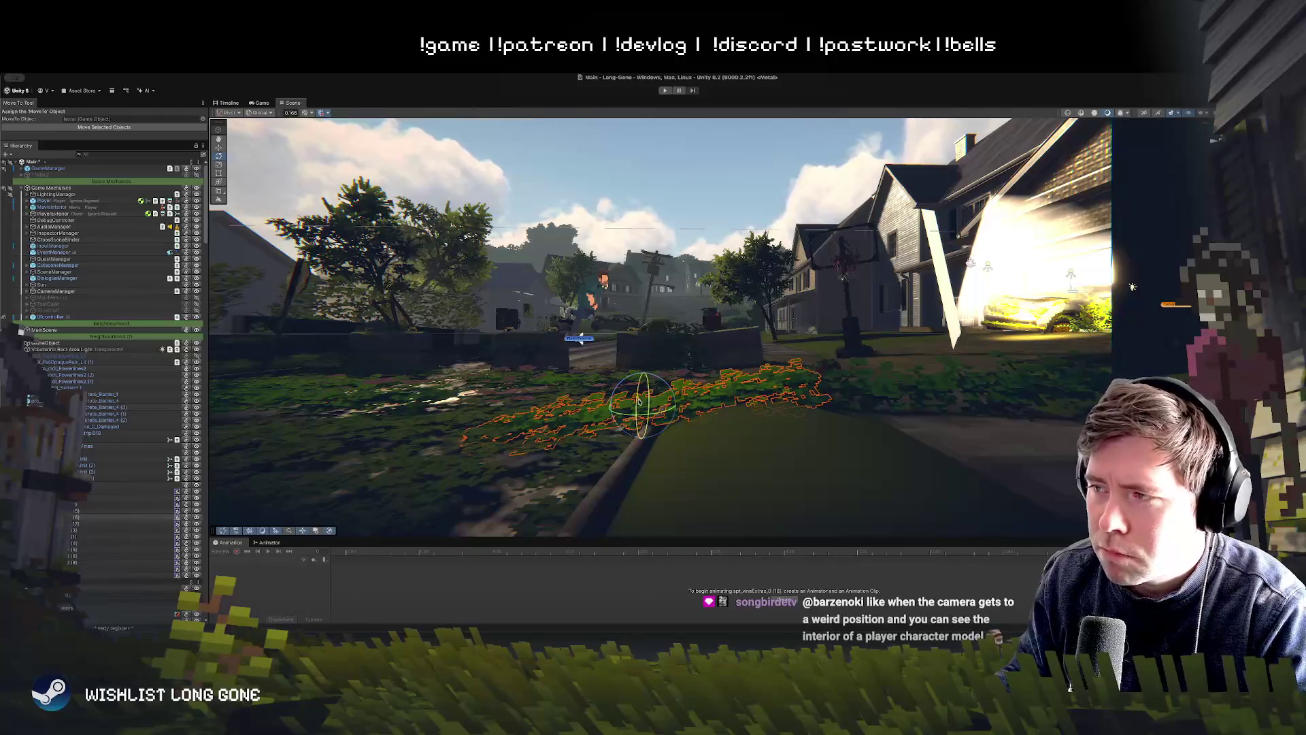
mouse_move(657, 227)
left_mouse_down()
mouse_move(939, 374)
mouse_move(679, 409)
mouse_move(675, 310)
left_mouse_up()
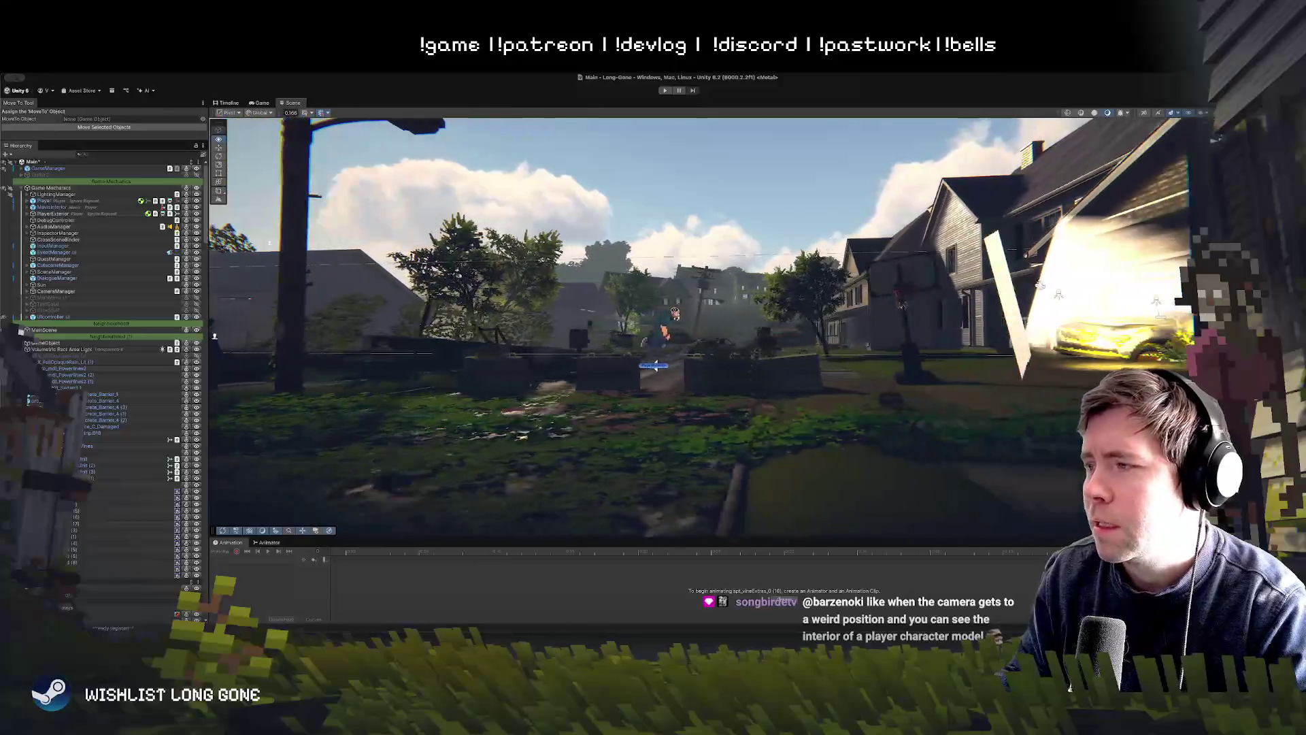
key("d")
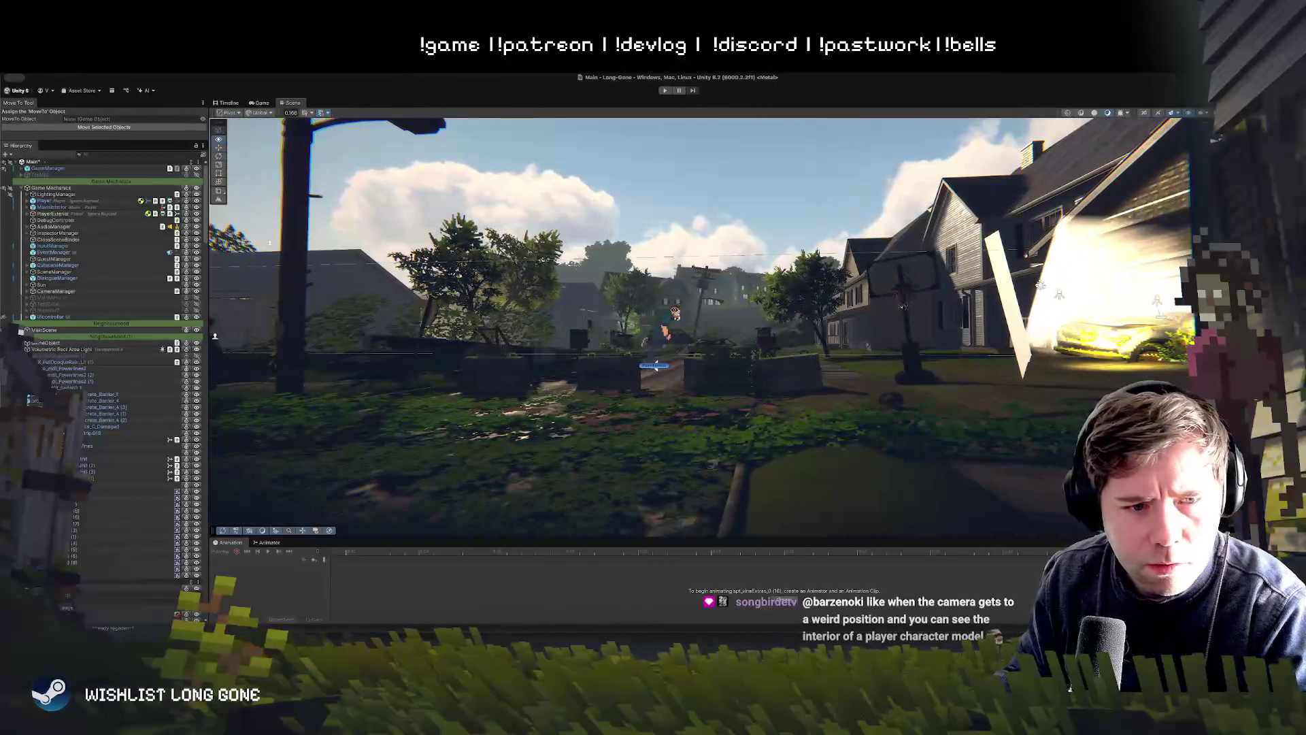
key("d")
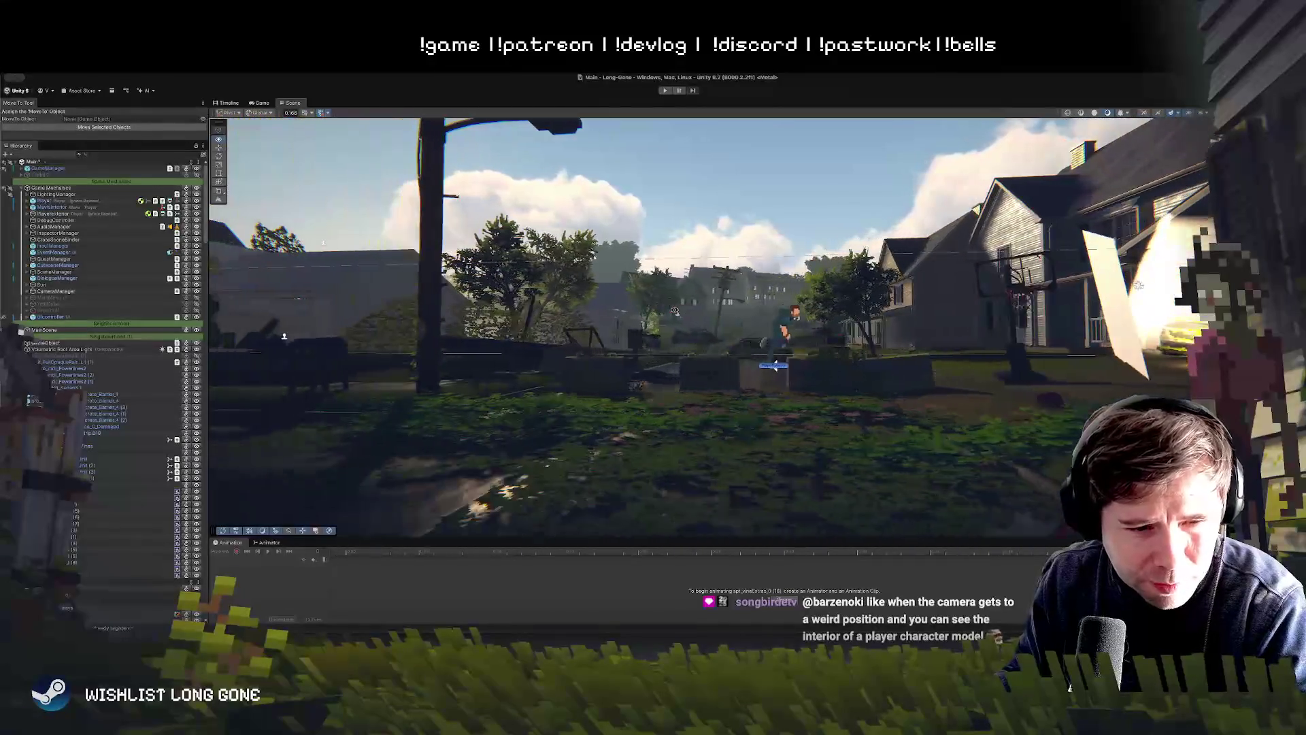
key("d")
key("a")
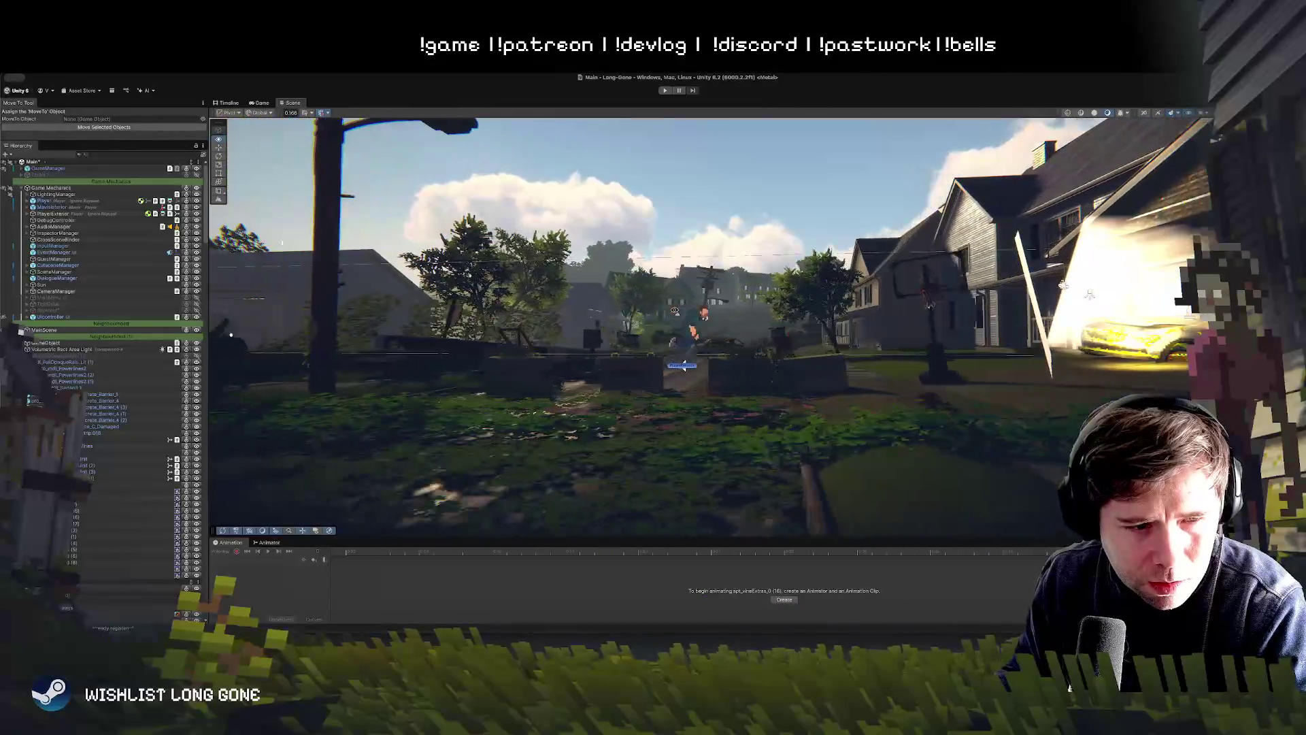
key("a")
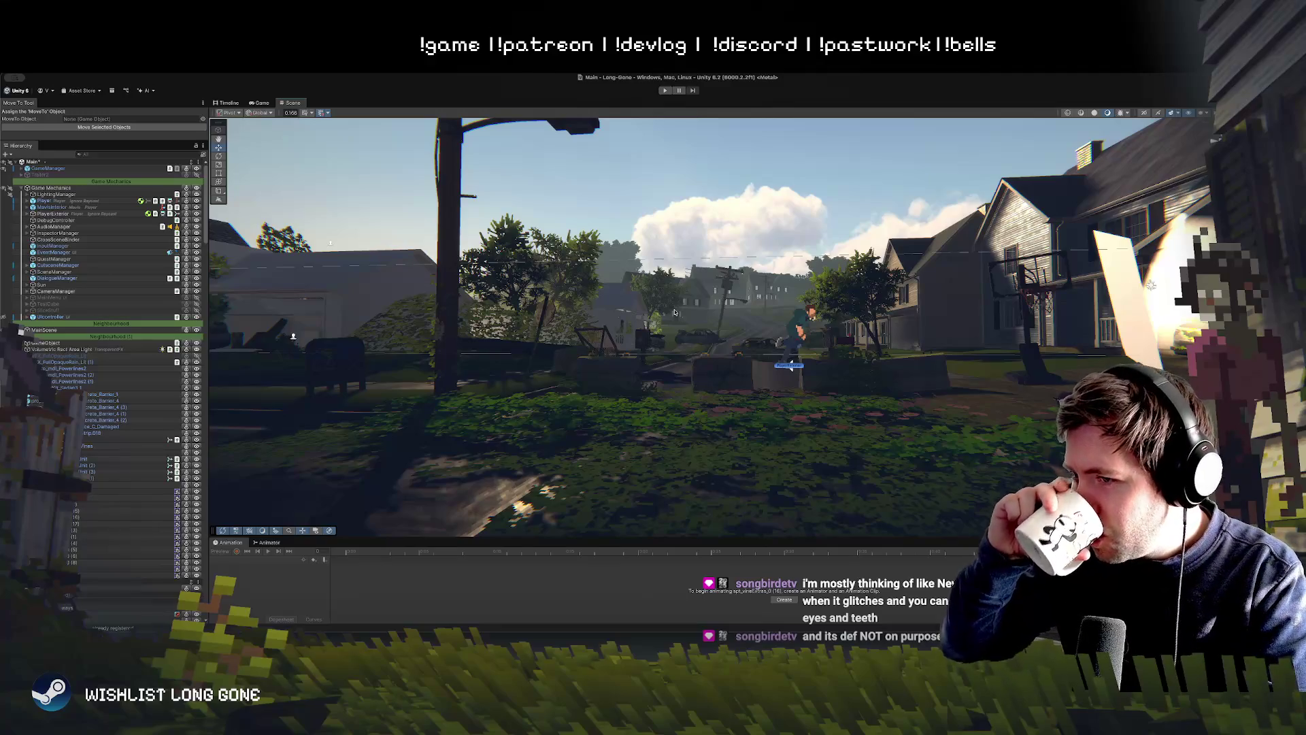
Step: Select the front-yard bush patches with the Rotate tool and view the yard from above
mouse_move(664, 360)
left_mouse_down()
mouse_move(824, 403)
mouse_move(831, 373)
left_mouse_up()
left_click(831, 373)
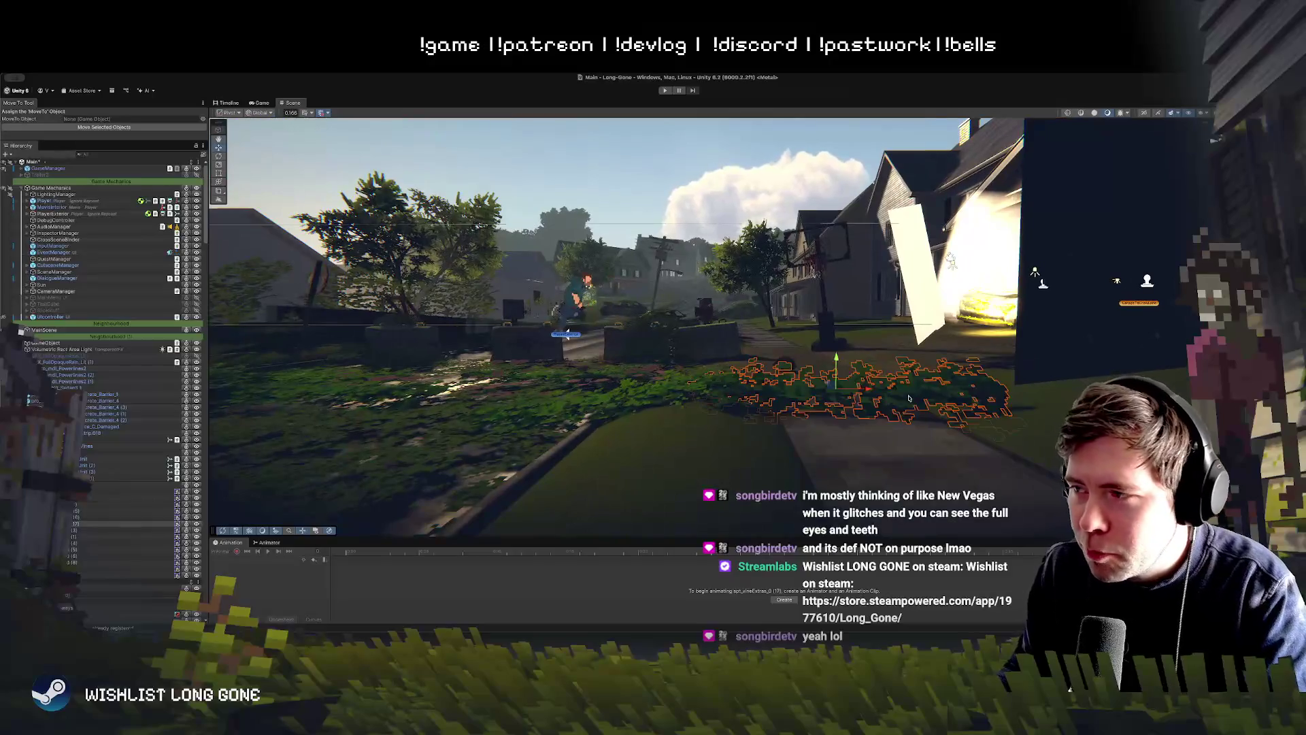
left_click(832, 374)
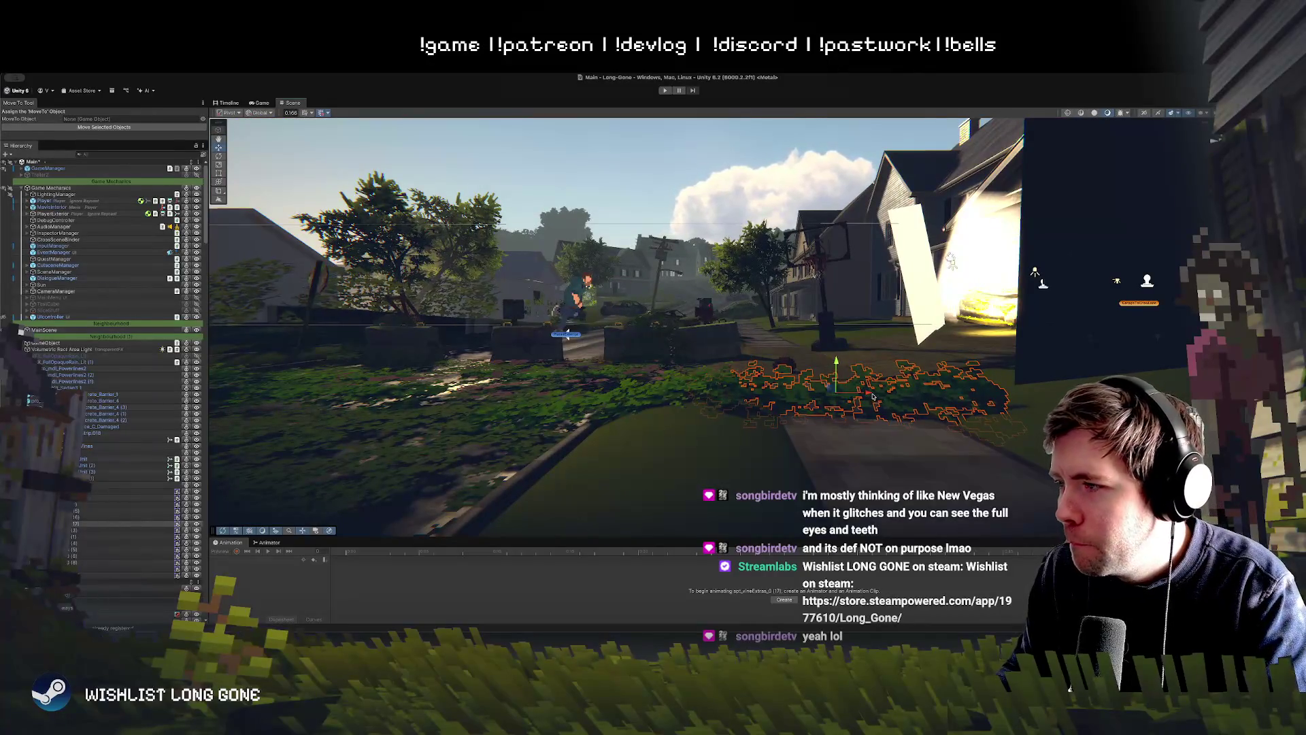
key("e")
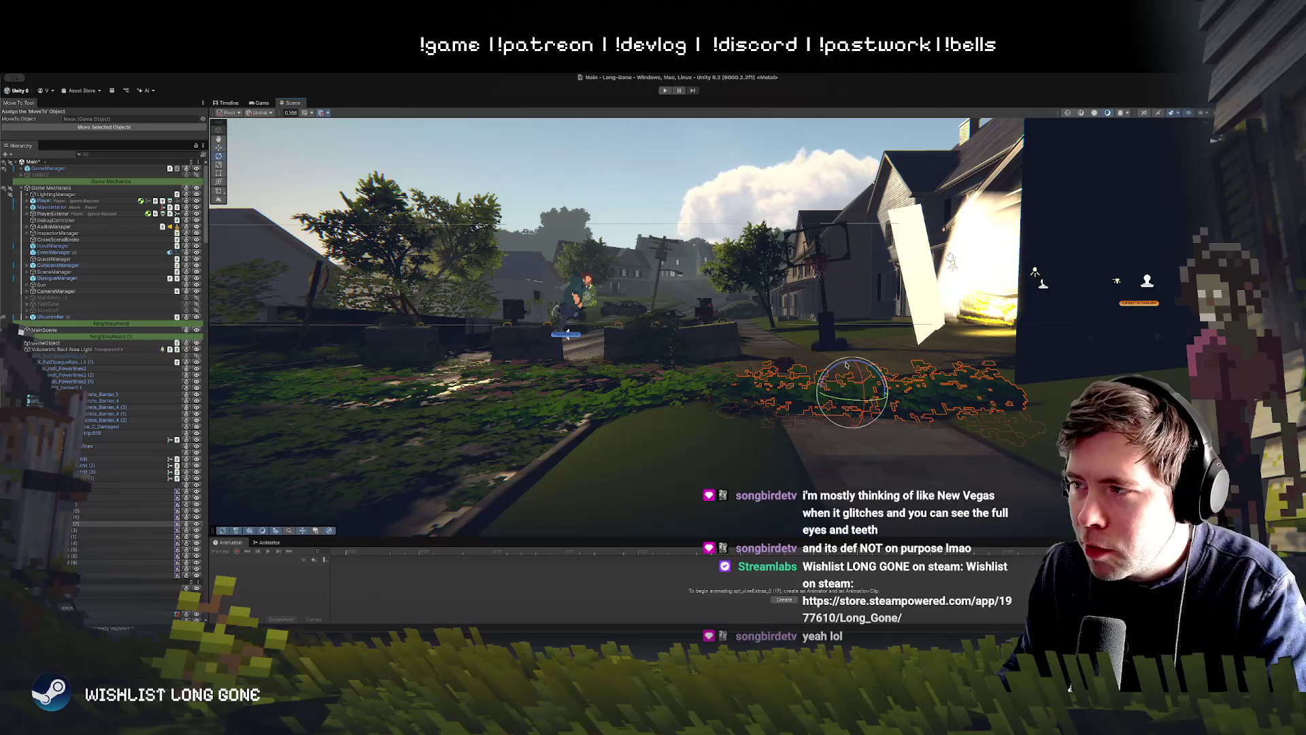
left_click(687, 386)
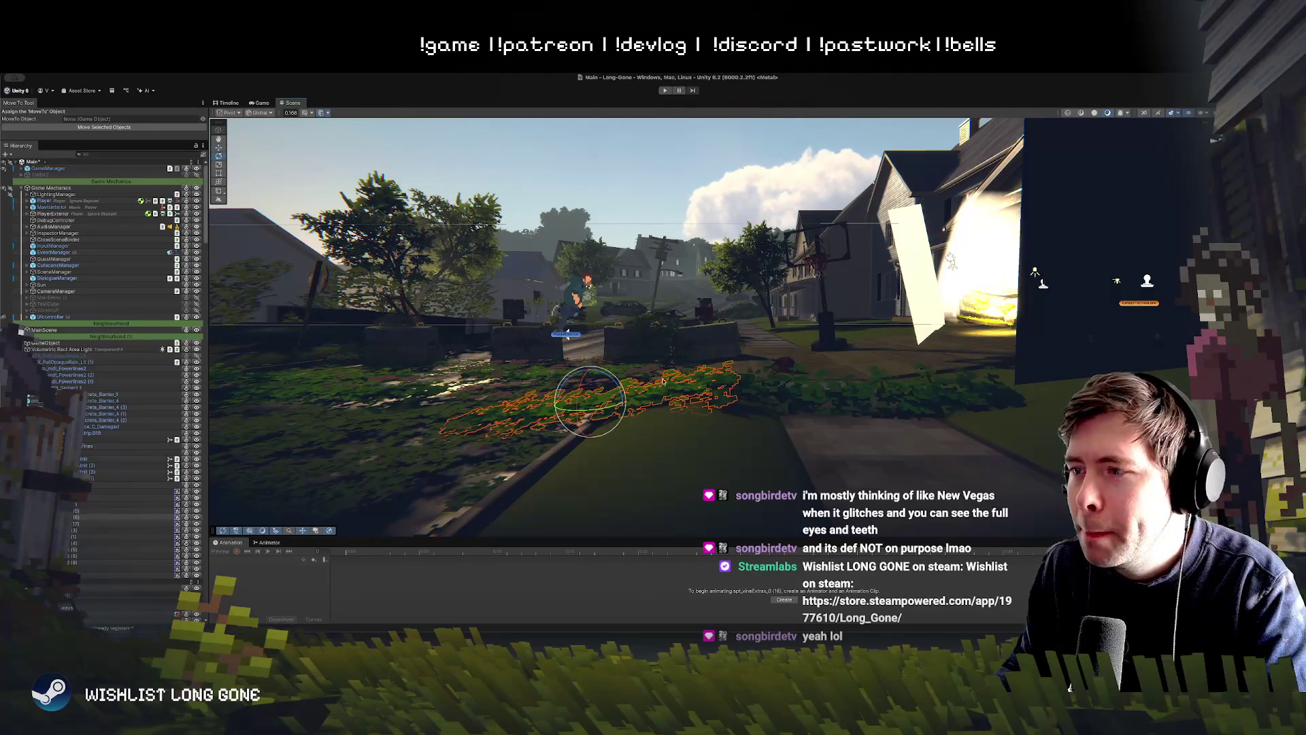
left_click_drag(687, 386, 680, 296)
left_click_drag(741, 340, 660, 365)
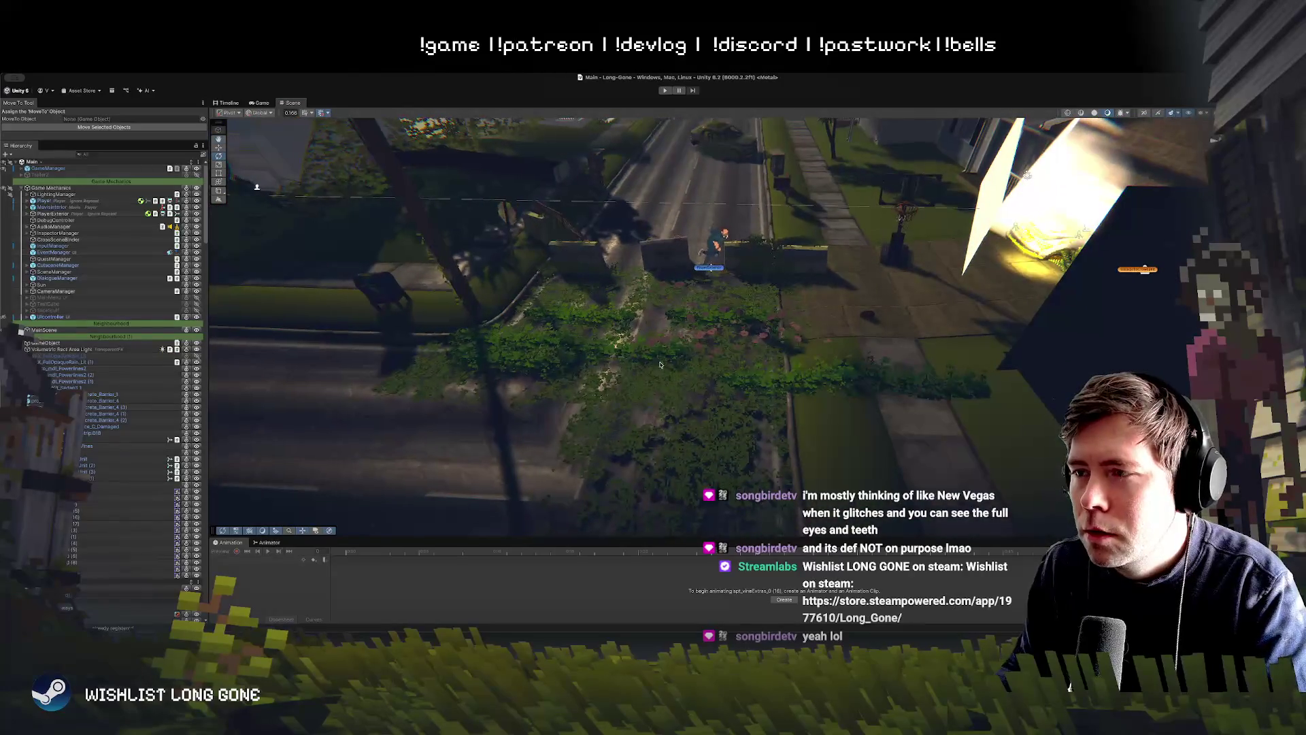
Step: Duplicate the lawn vine patch and place the copy lower on the lawn
left_click(660, 358)
key("w")
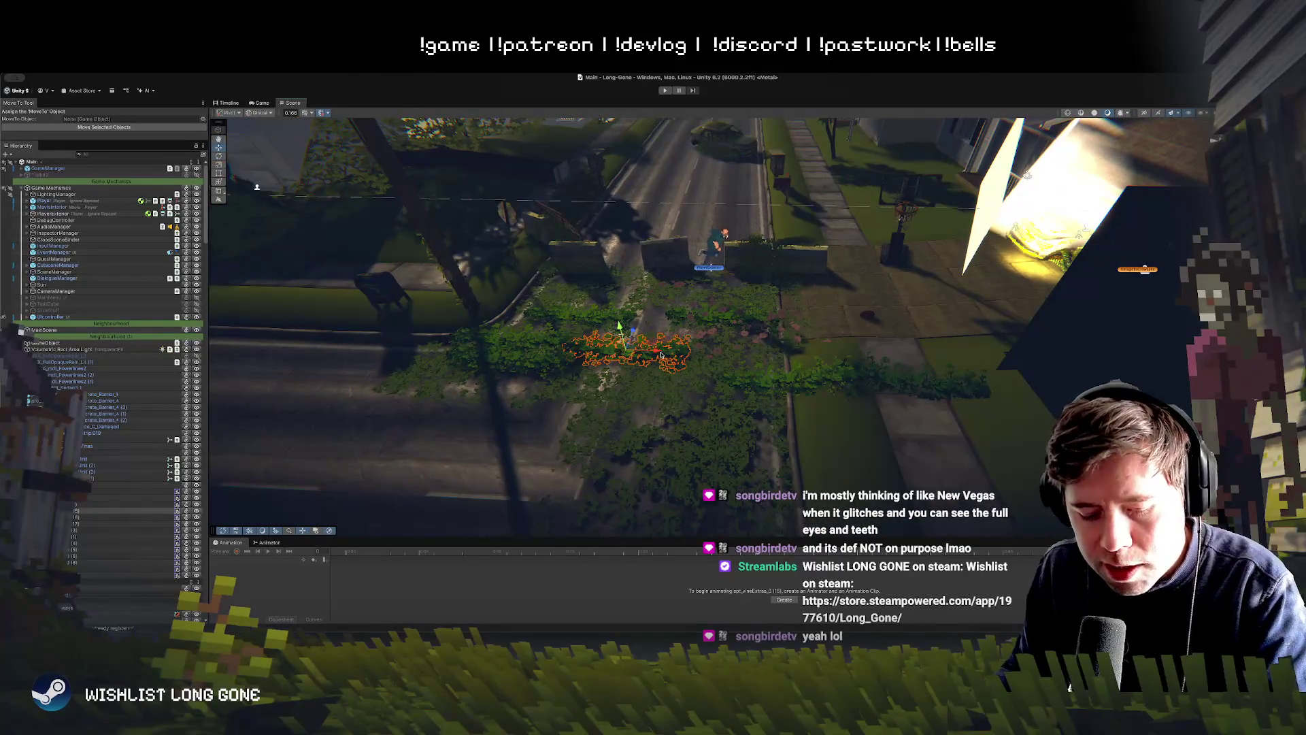
key("ctrl+d")
mouse_move(660, 355)
left_mouse_down()
mouse_move(678, 440)
mouse_move(703, 184)
mouse_move(701, 481)
mouse_move(723, 450)
mouse_move(701, 378)
left_mouse_up()
Step: Select a lawn flower patch, frame and orbit around it to check placement, then start Play mode
mouse_move(700, 159)
left_mouse_down()
mouse_move(680, 162)
mouse_move(639, 304)
left_mouse_up()
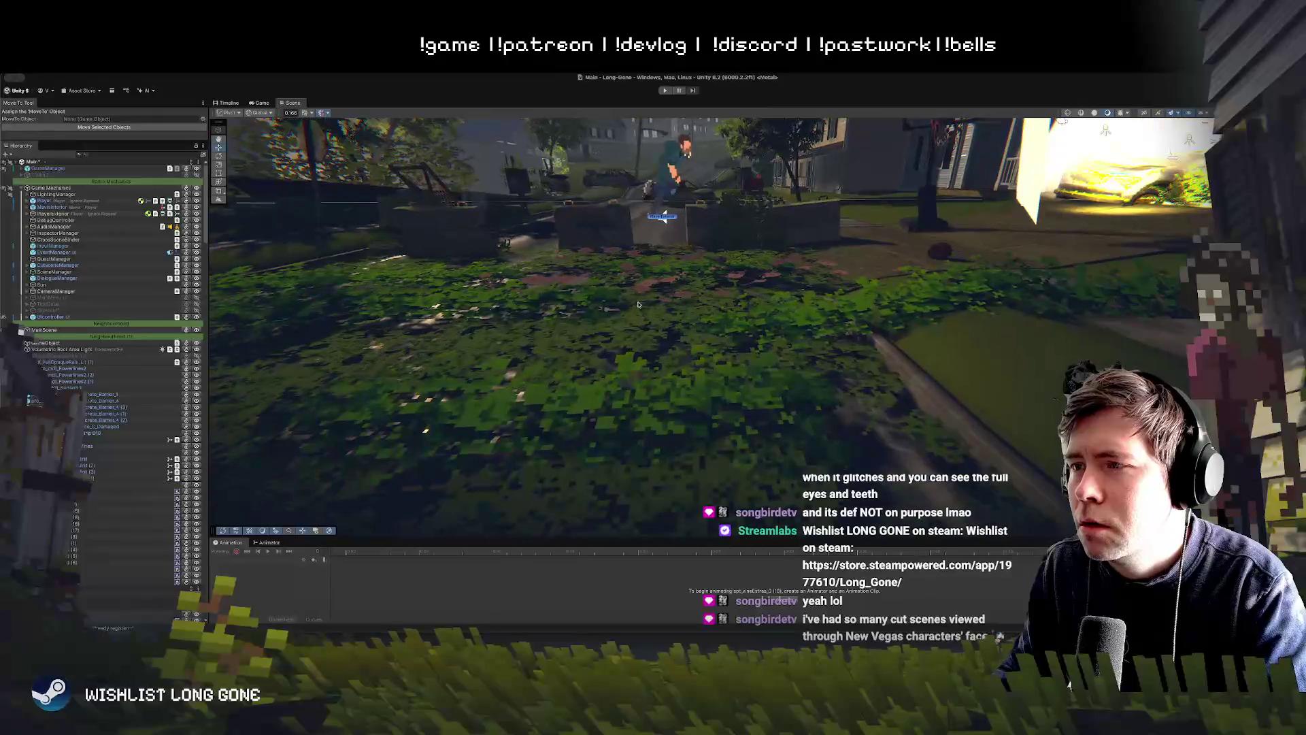
left_click(743, 271)
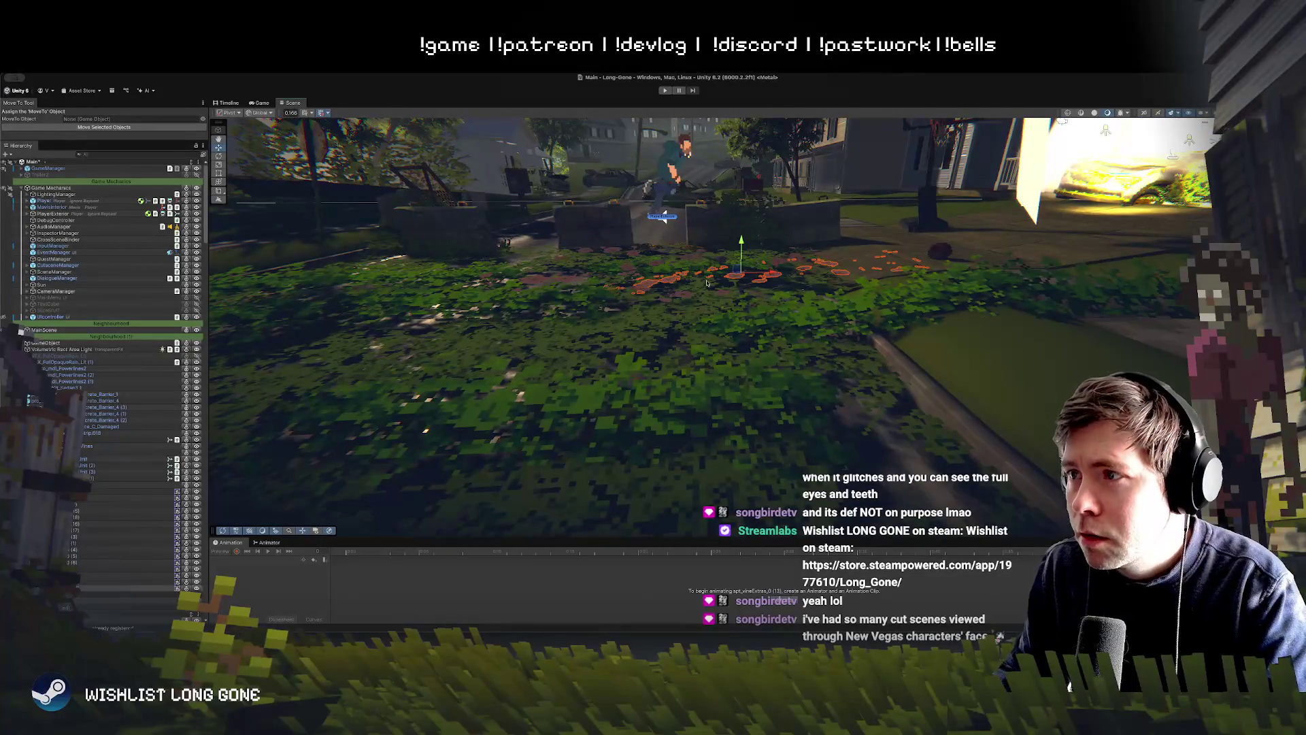
left_click_drag(743, 271, 728, 447)
key("e")
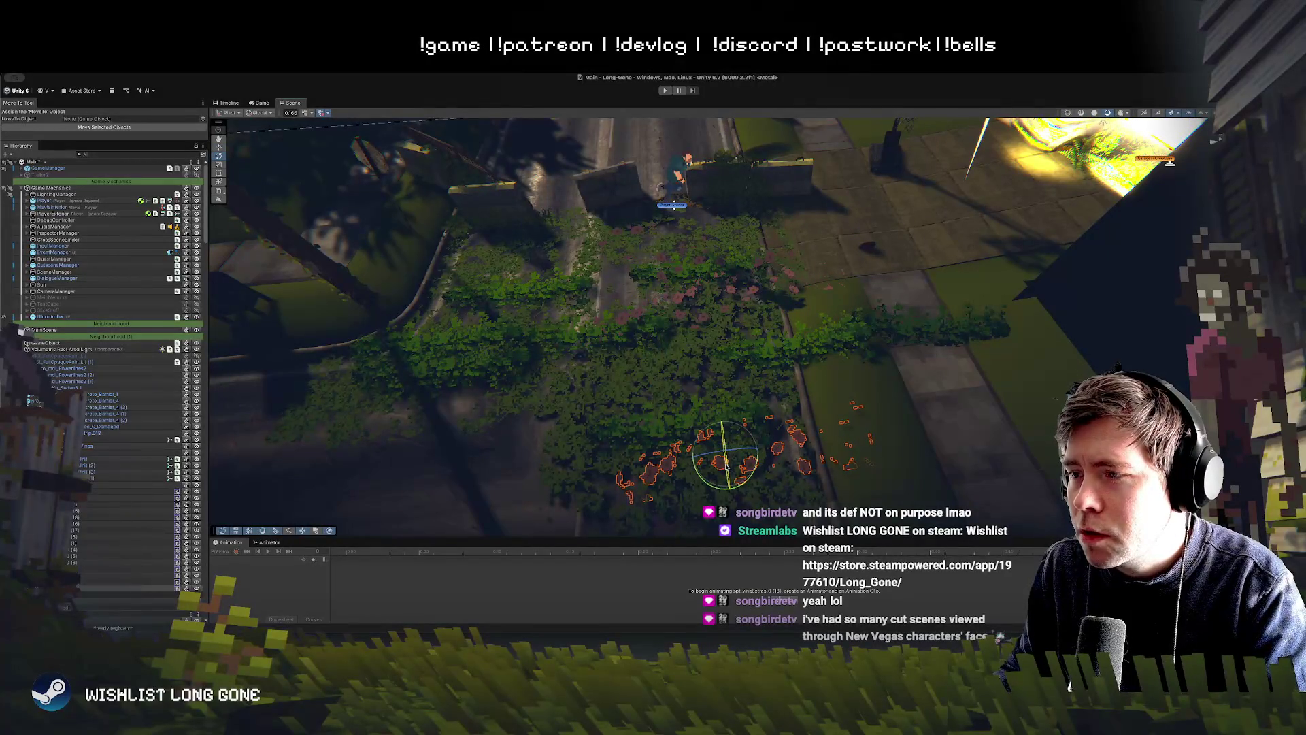
key("f")
mouse_move(760, 488)
left_mouse_down()
mouse_move(648, 337)
mouse_move(786, 324)
left_mouse_up()
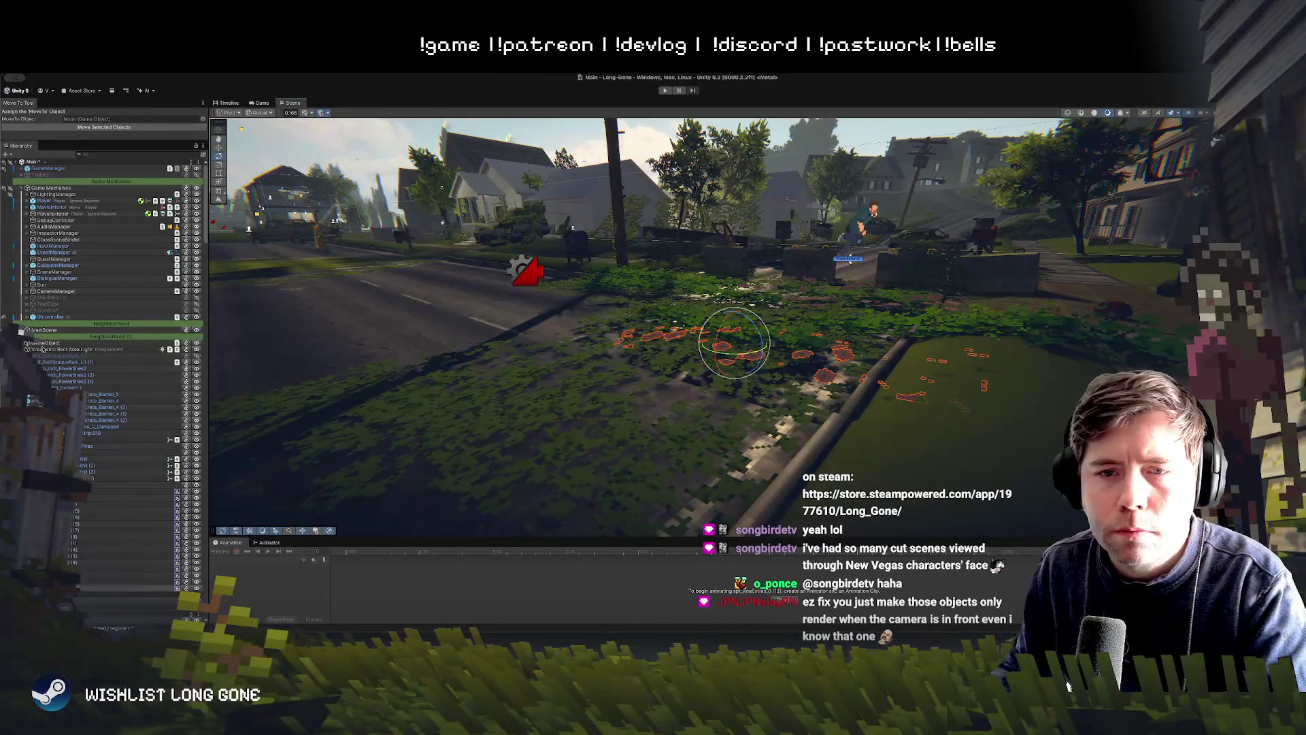
left_click_drag(850, 310, 830, 294)
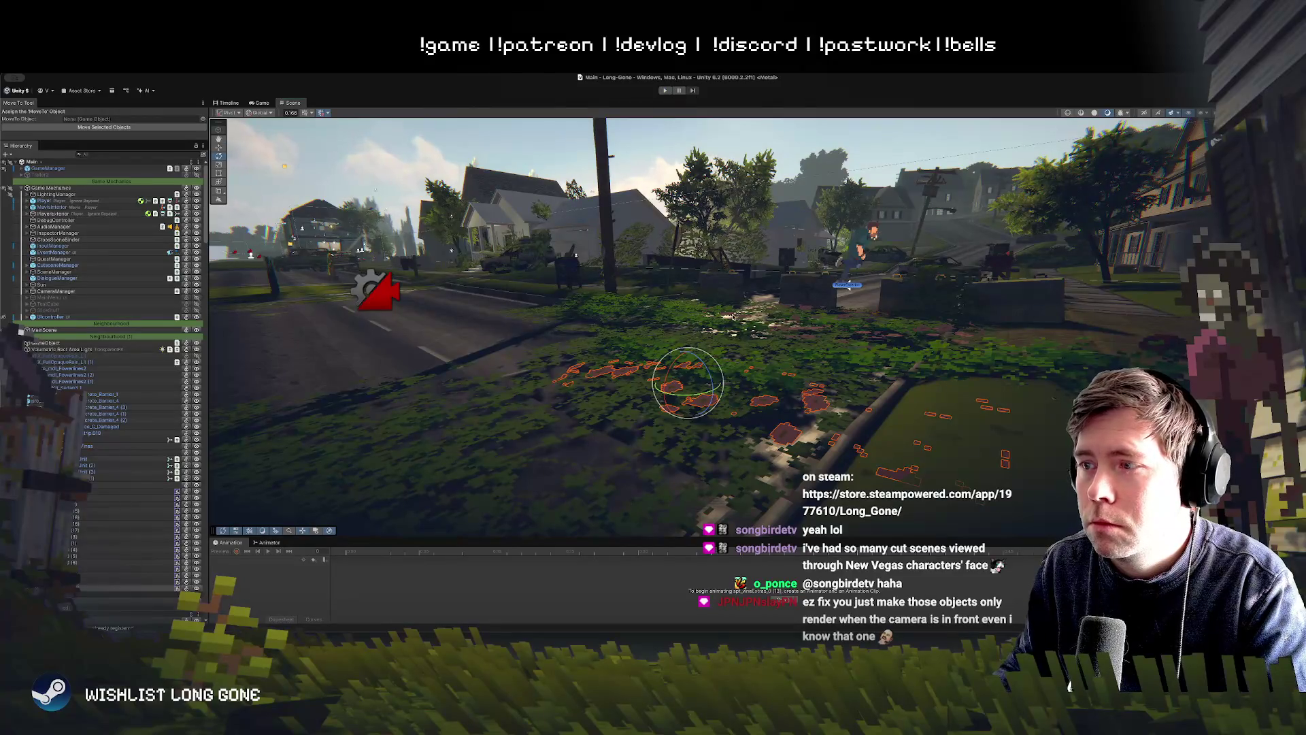
left_click(665, 90)
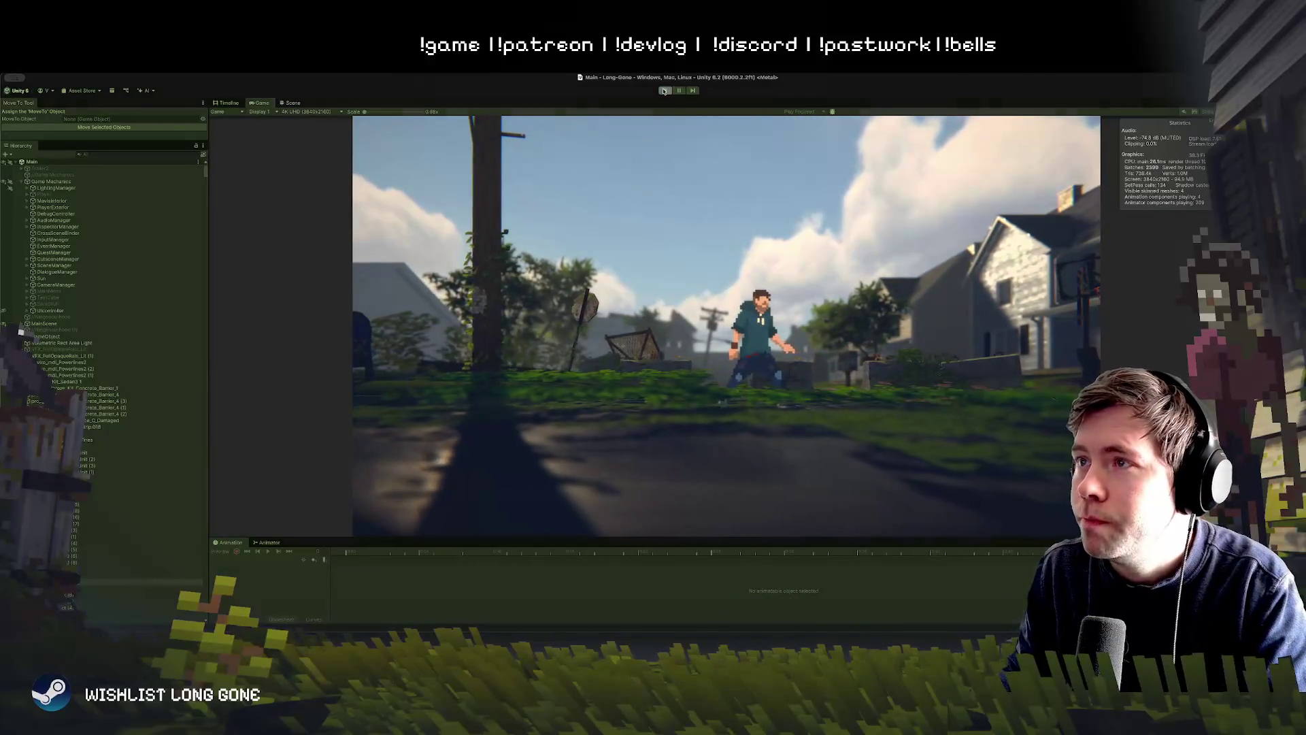
Step: Stop Play mode, select GameManager in the Hierarchy, and start Play mode again
left_click(664, 91)
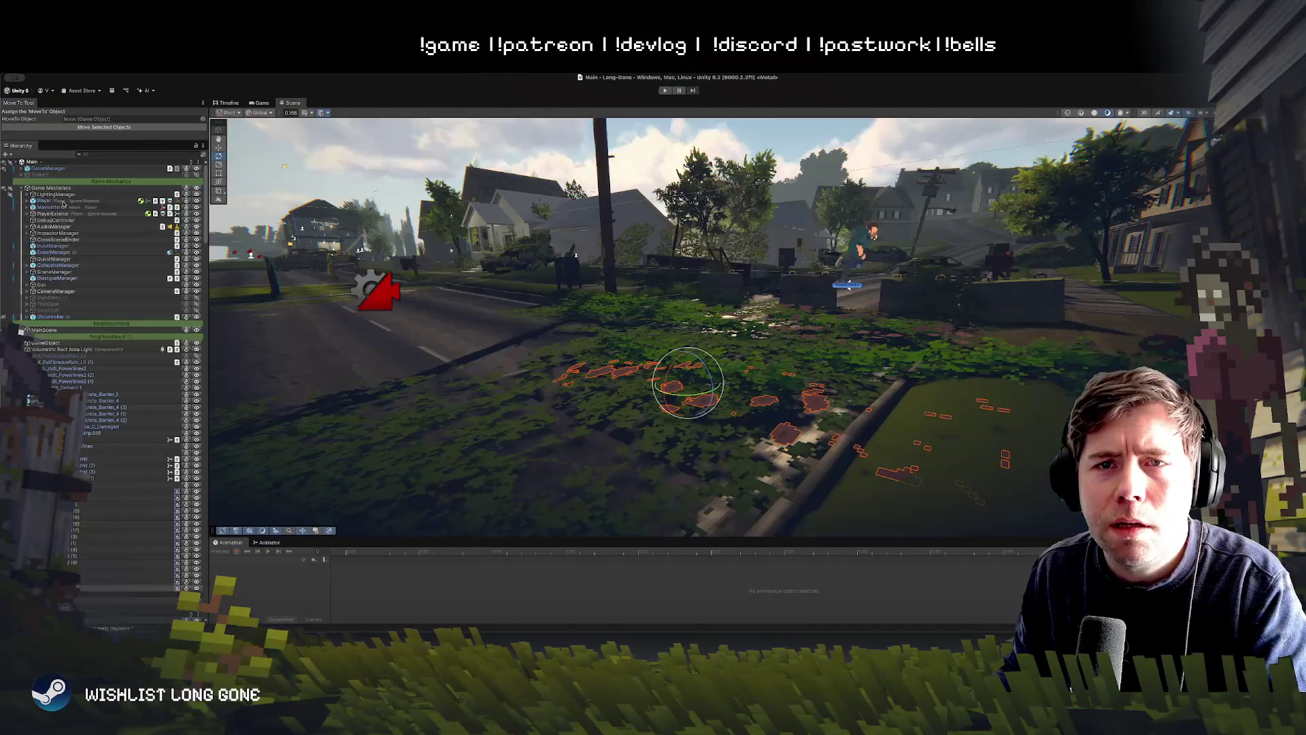
left_click(48, 168)
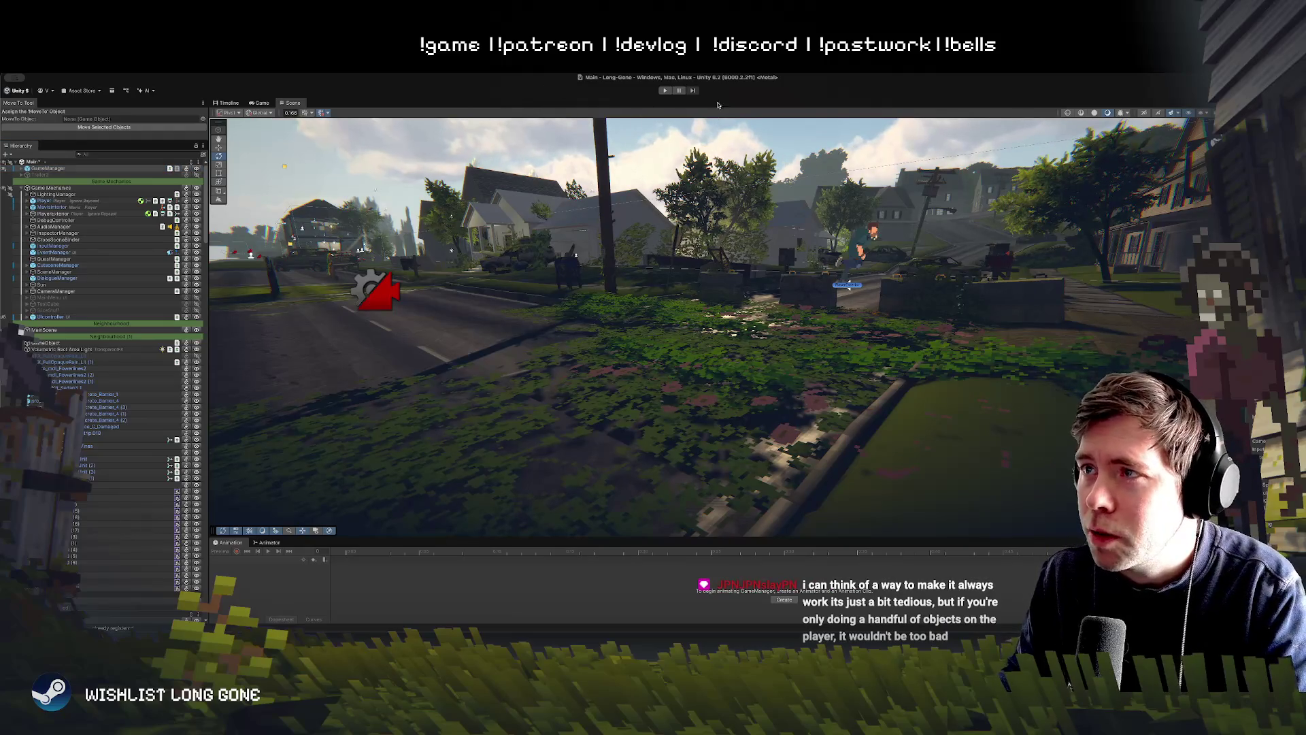
left_click(665, 90)
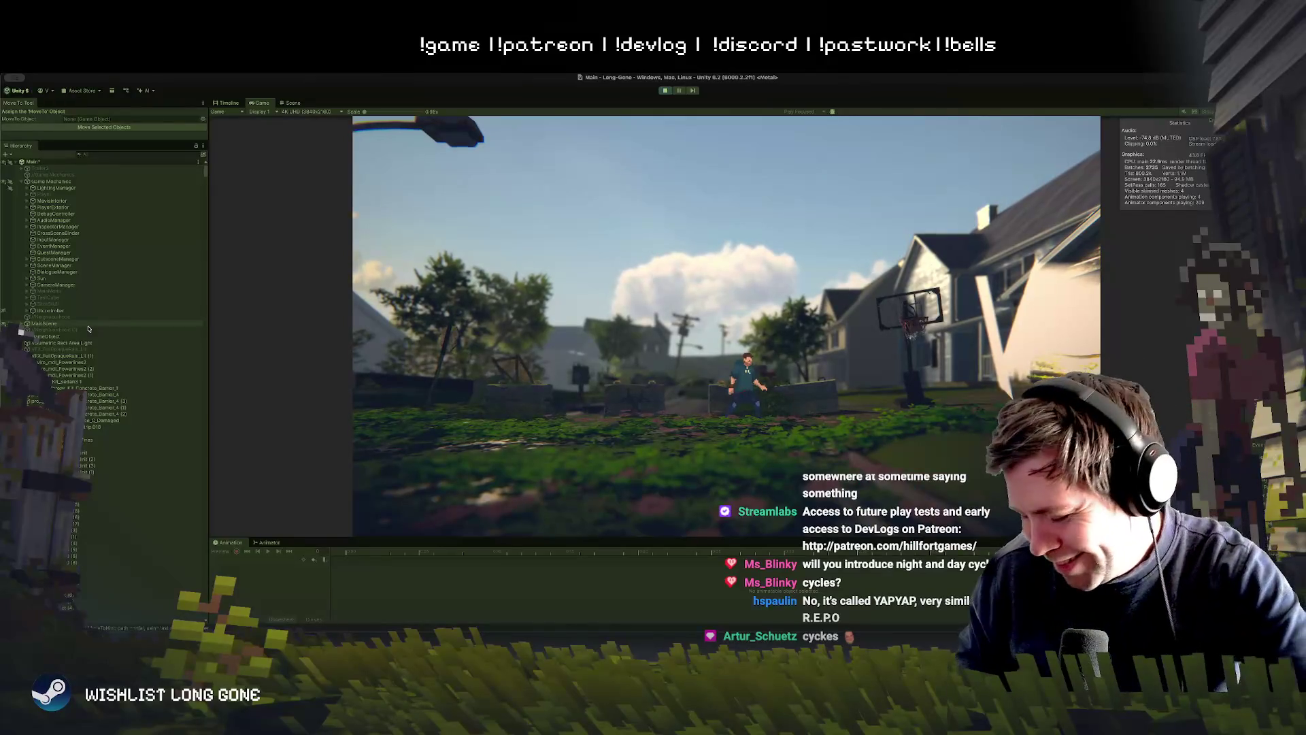
Step: Walk the character left and then right across the yard in the Game view
left_click(745, 400)
key("a")
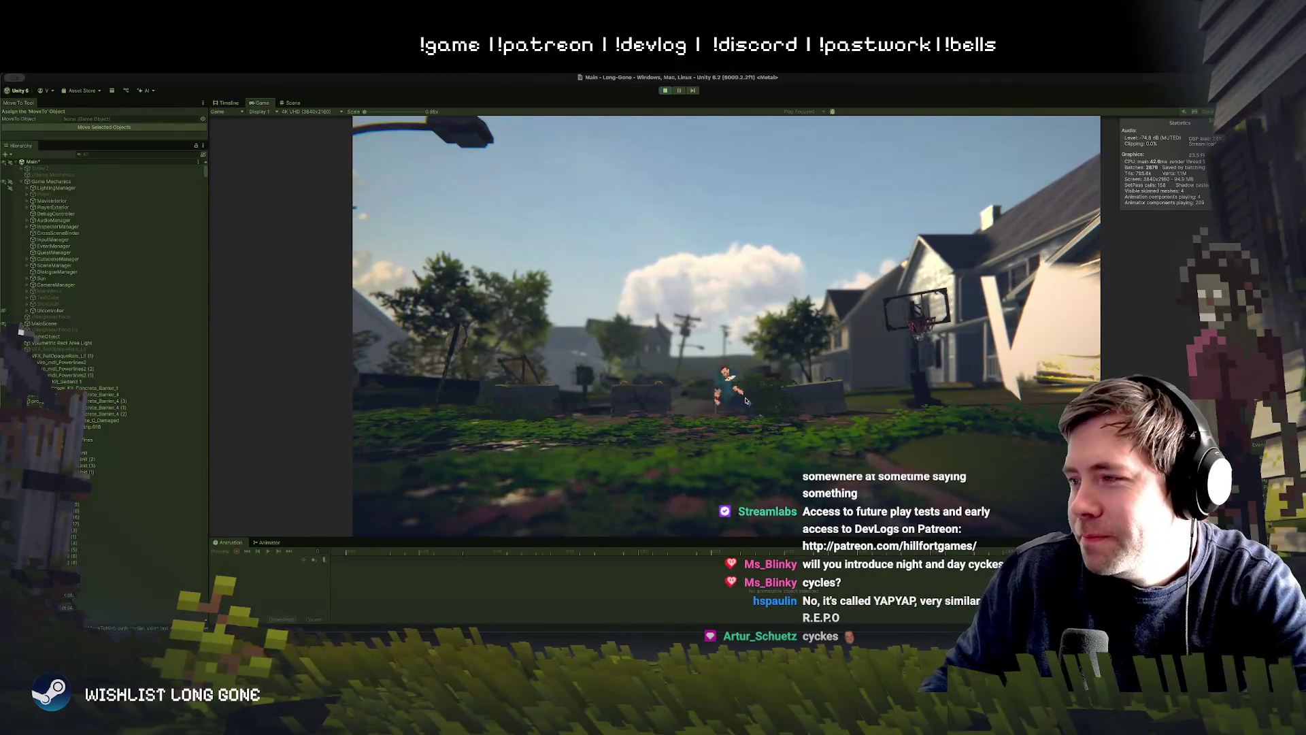
key("d")
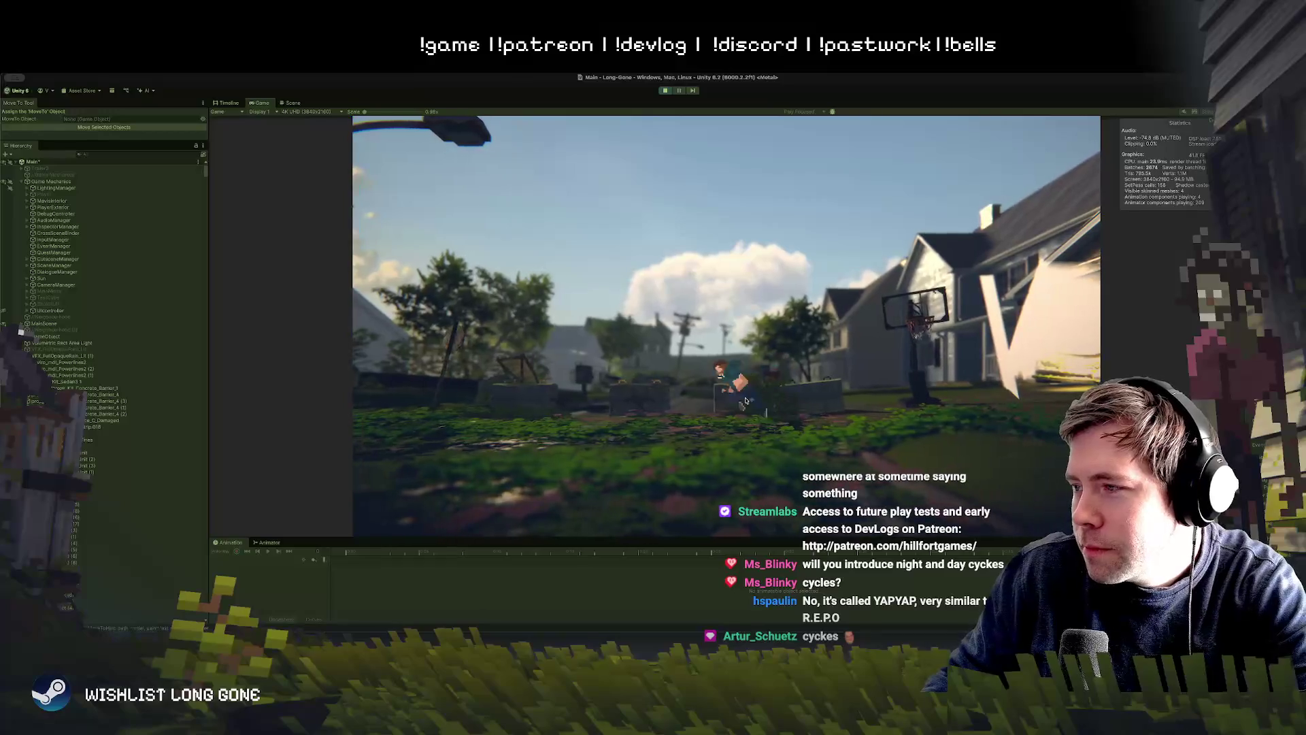
key("d")
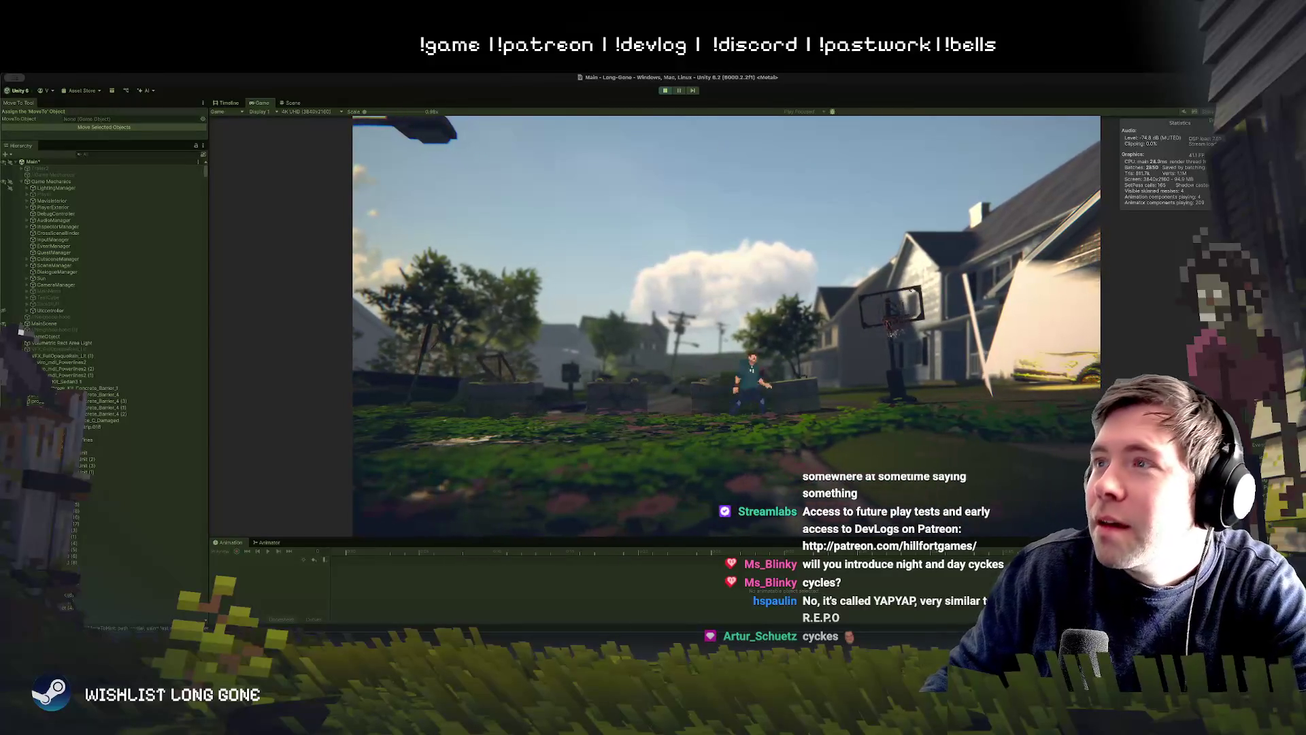
Step: Stop Play mode, swing the Scene view down the street, and select the flower-bed patch
left_click(673, 93)
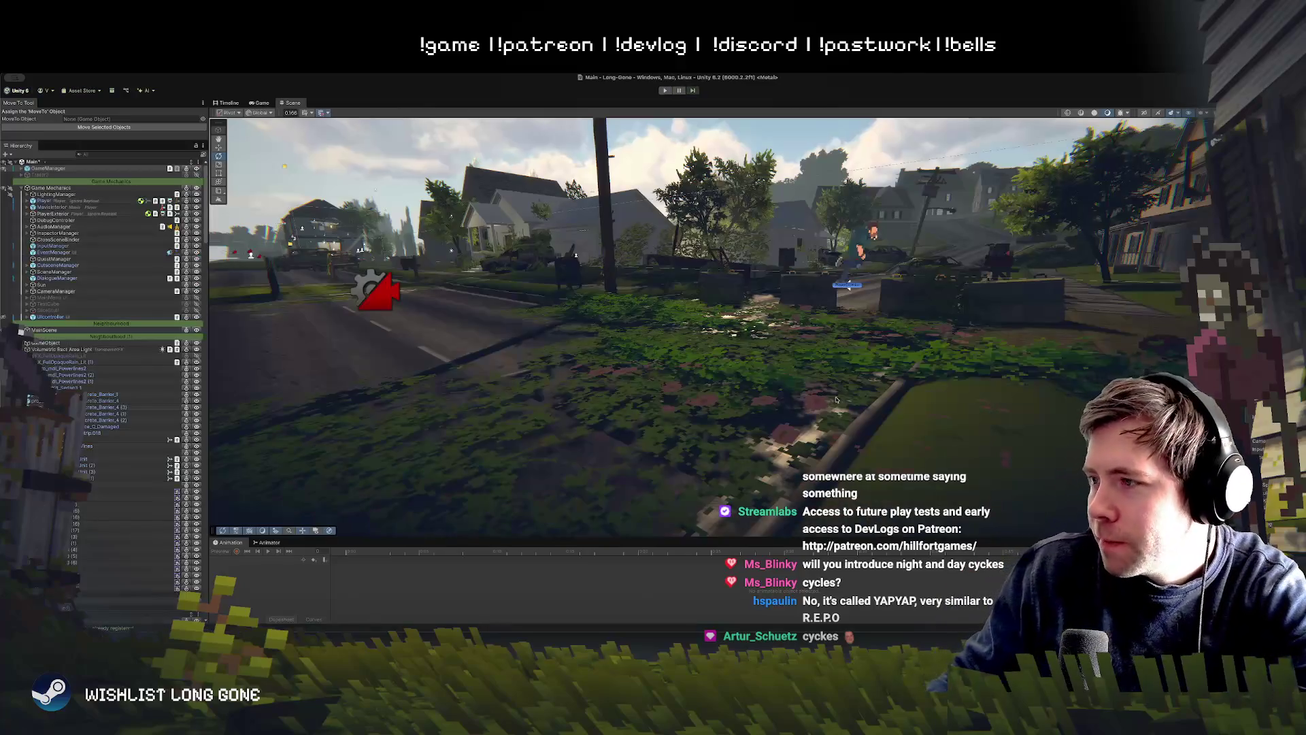
mouse_move(794, 318)
left_mouse_down()
mouse_move(902, 418)
mouse_move(749, 426)
mouse_move(933, 423)
mouse_move(645, 386)
left_mouse_up()
left_click(645, 386)
Step: Frame the selected patch, switch to the Move tool, and reselect the vine patch from above
key("f")
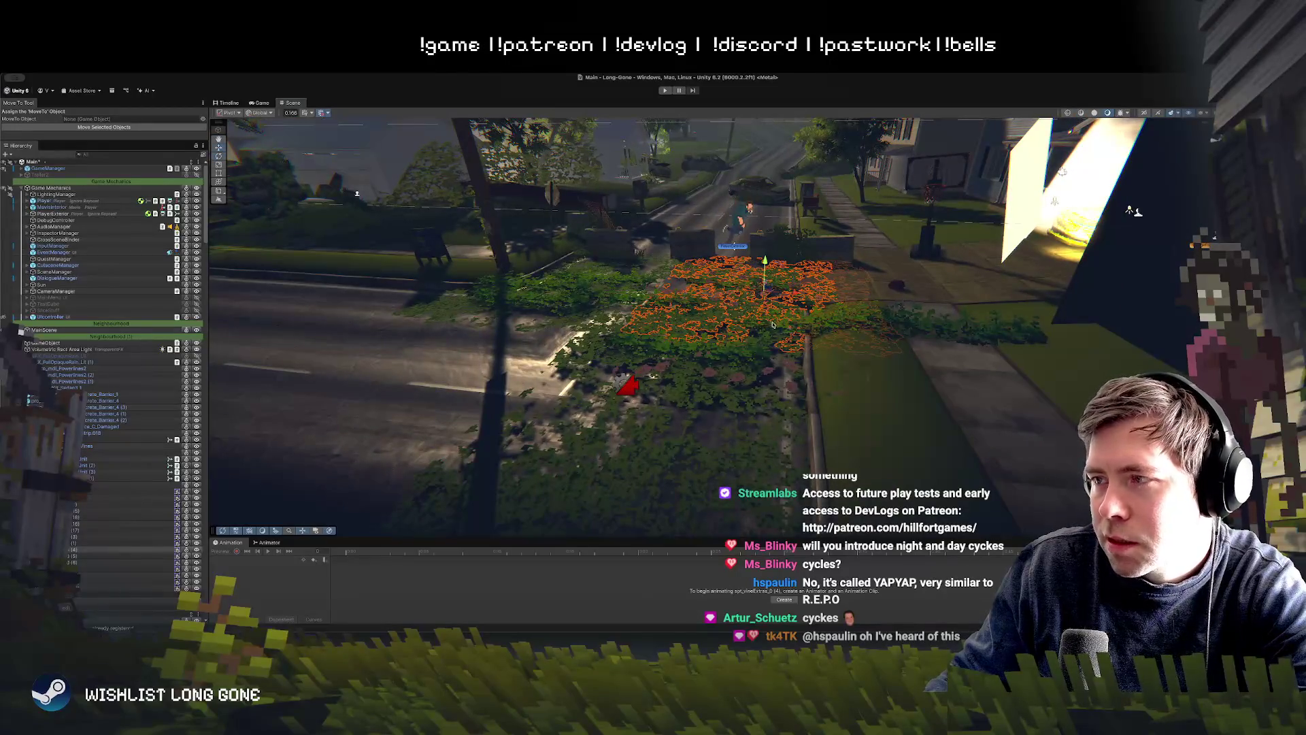
key("w")
left_click_drag(741, 282, 717, 479)
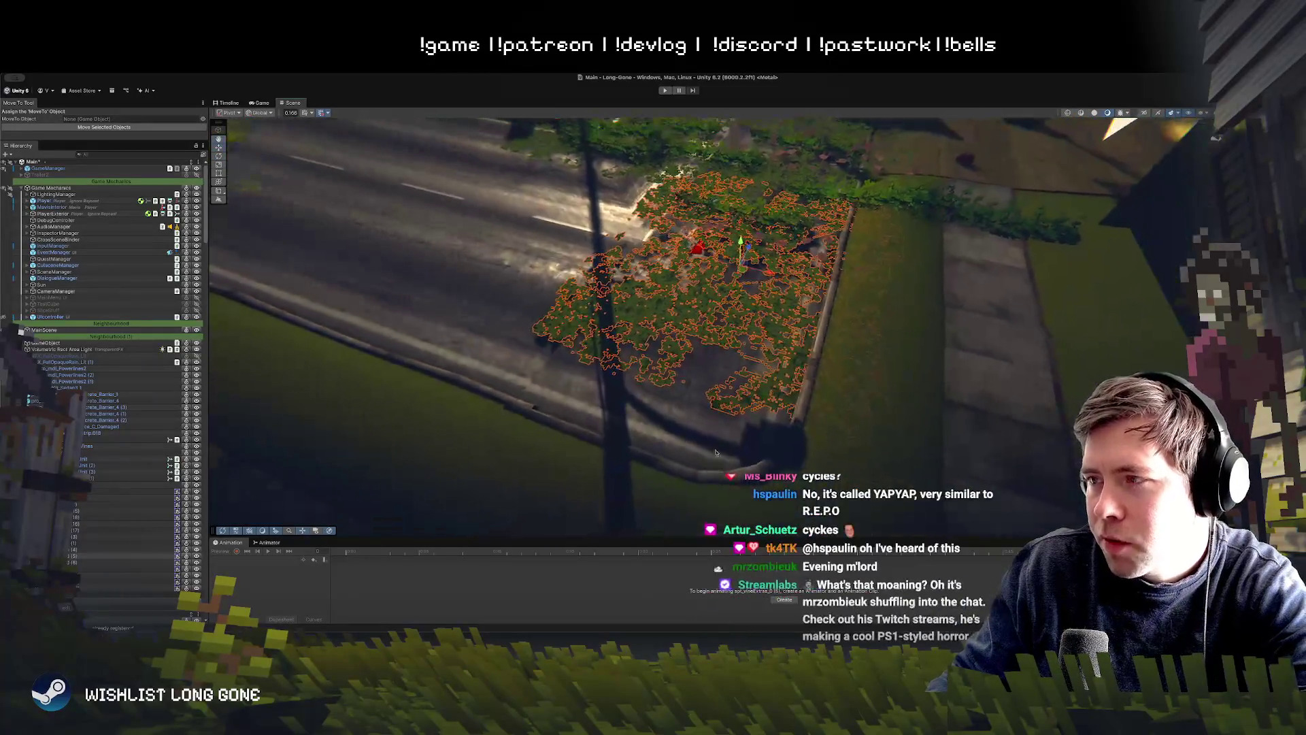
left_click(709, 354)
left_click(708, 353)
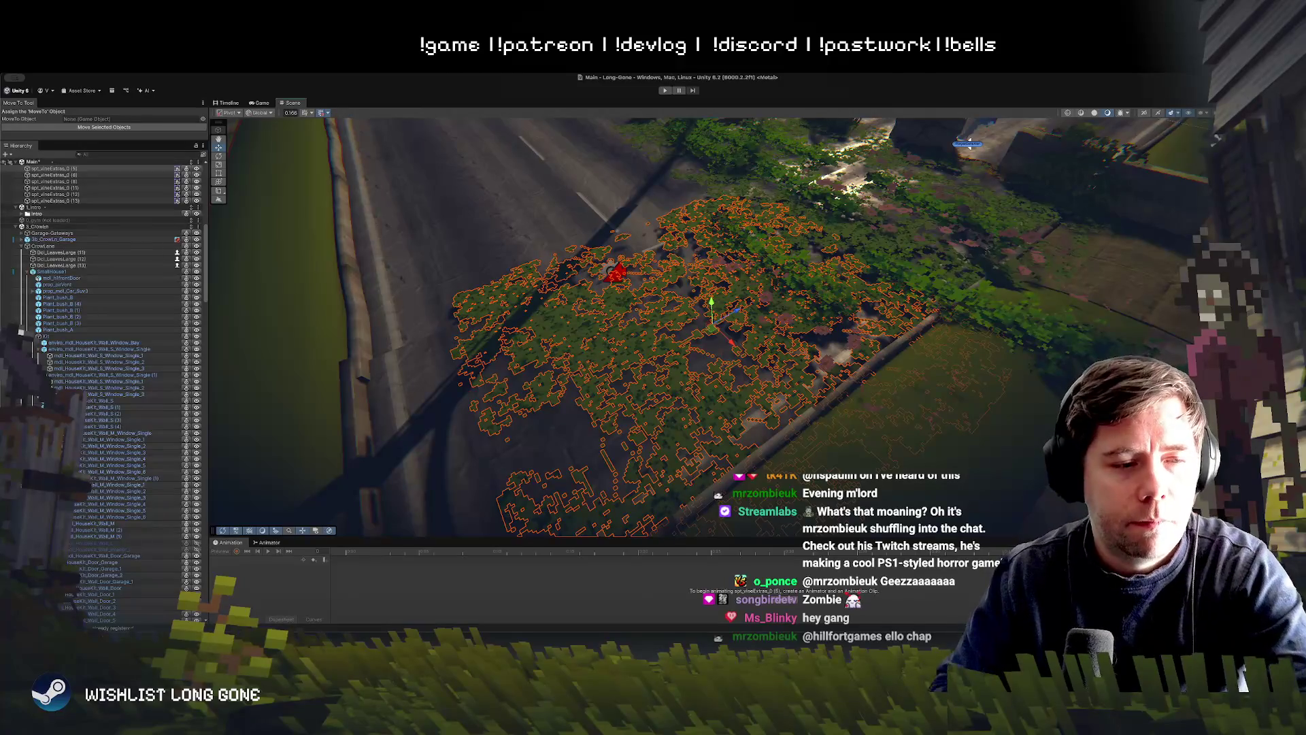
Step: Lift the lawn's vine decals upward along Y, then undo the move
left_click_drag(517, 286, 520, 239)
mouse_move(768, 290)
left_mouse_down()
mouse_move(885, 310)
mouse_move(883, 249)
mouse_move(629, 289)
left_mouse_up()
key("s")
left_click(628, 290)
left_click(658, 271)
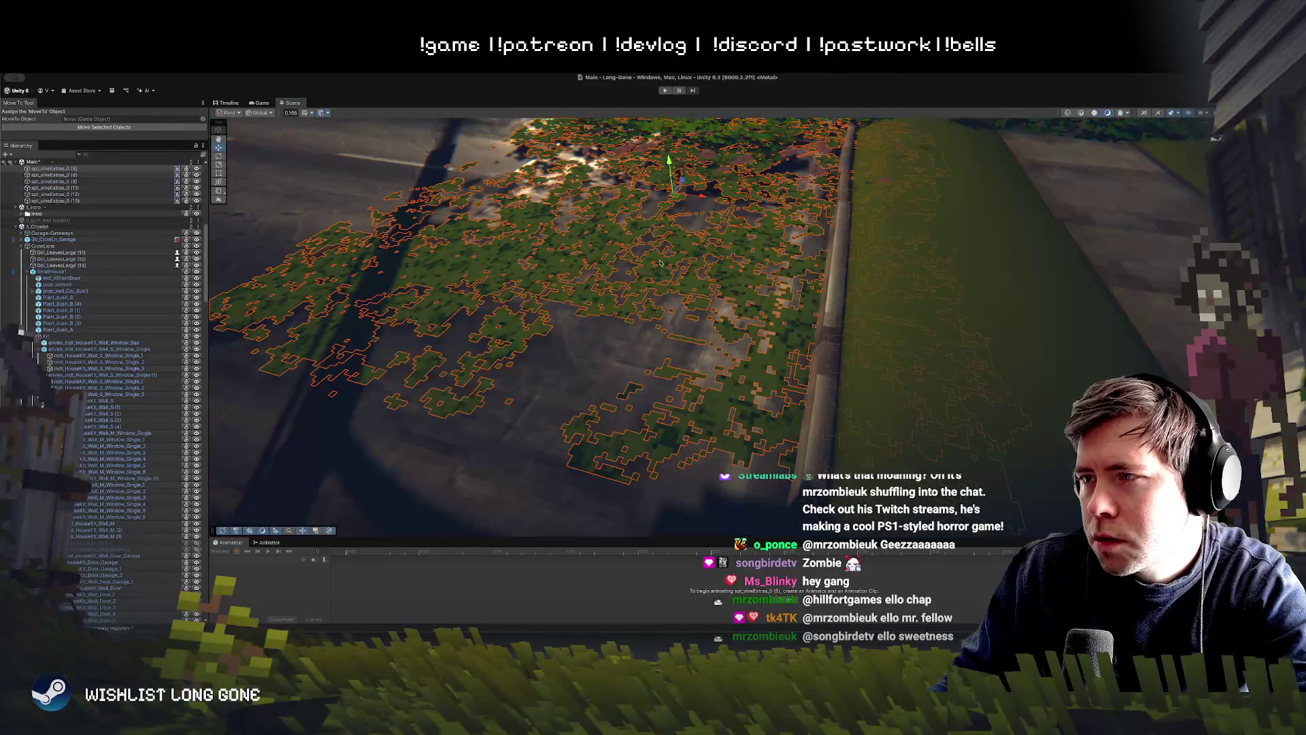
left_click_drag(675, 166, 668, 155)
key("ctrl+z")
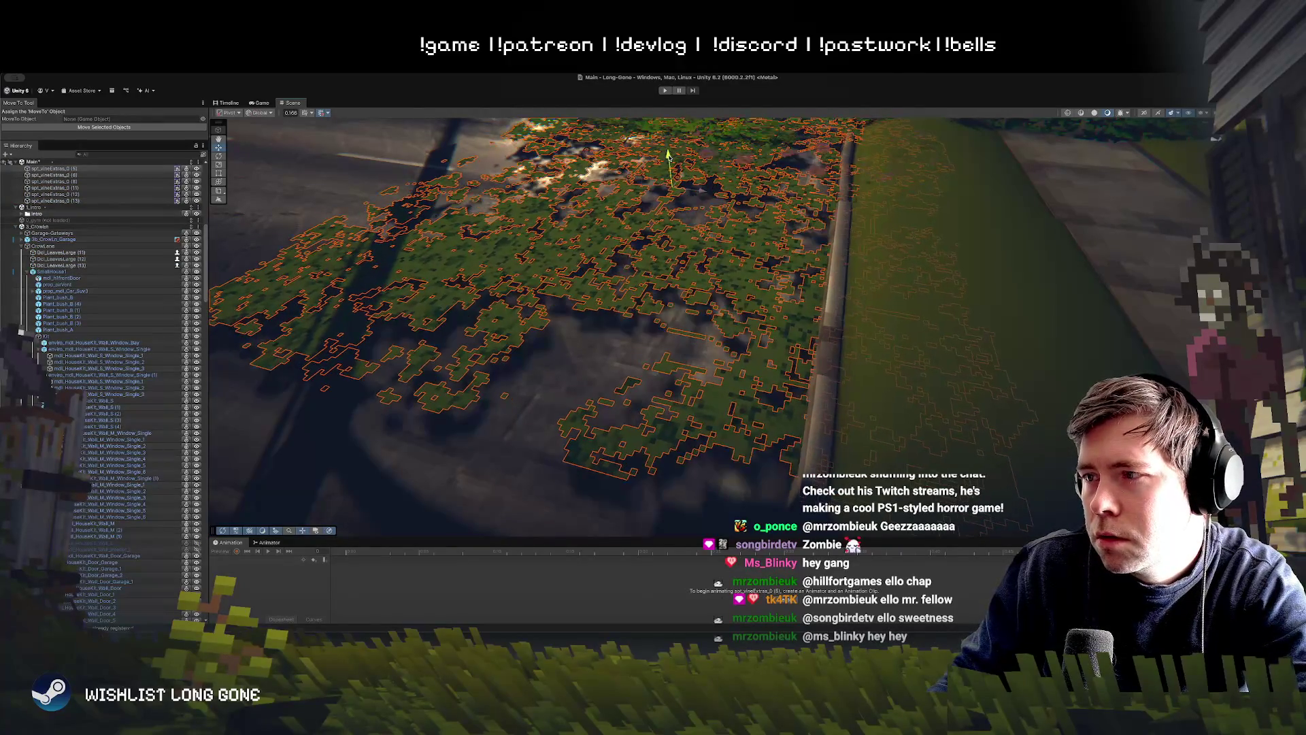
scroll(723, 218, "down", 5)
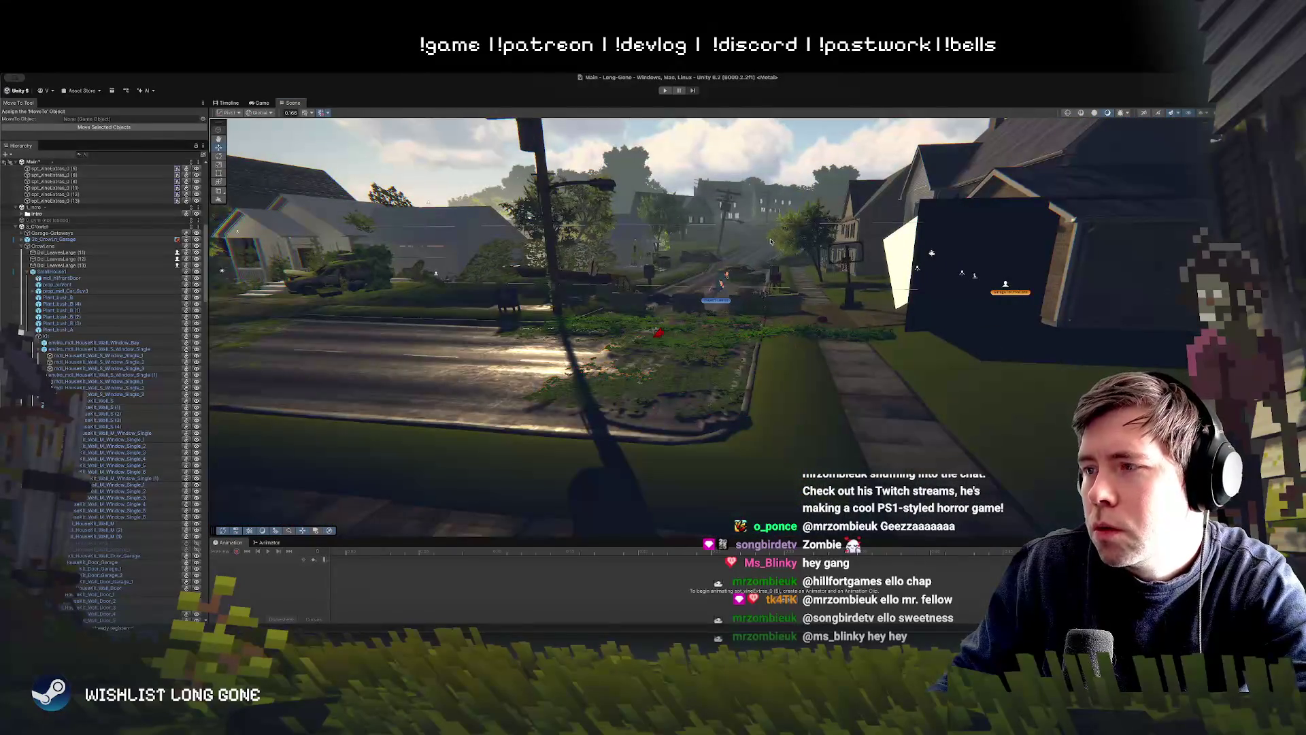
Step: Select the vine patch on the lawn and rotate it with the Rotate gizmo
scroll(723, 218, "up", 3)
mouse_move(771, 241)
left_mouse_down()
mouse_move(804, 212)
mouse_move(769, 263)
left_mouse_up()
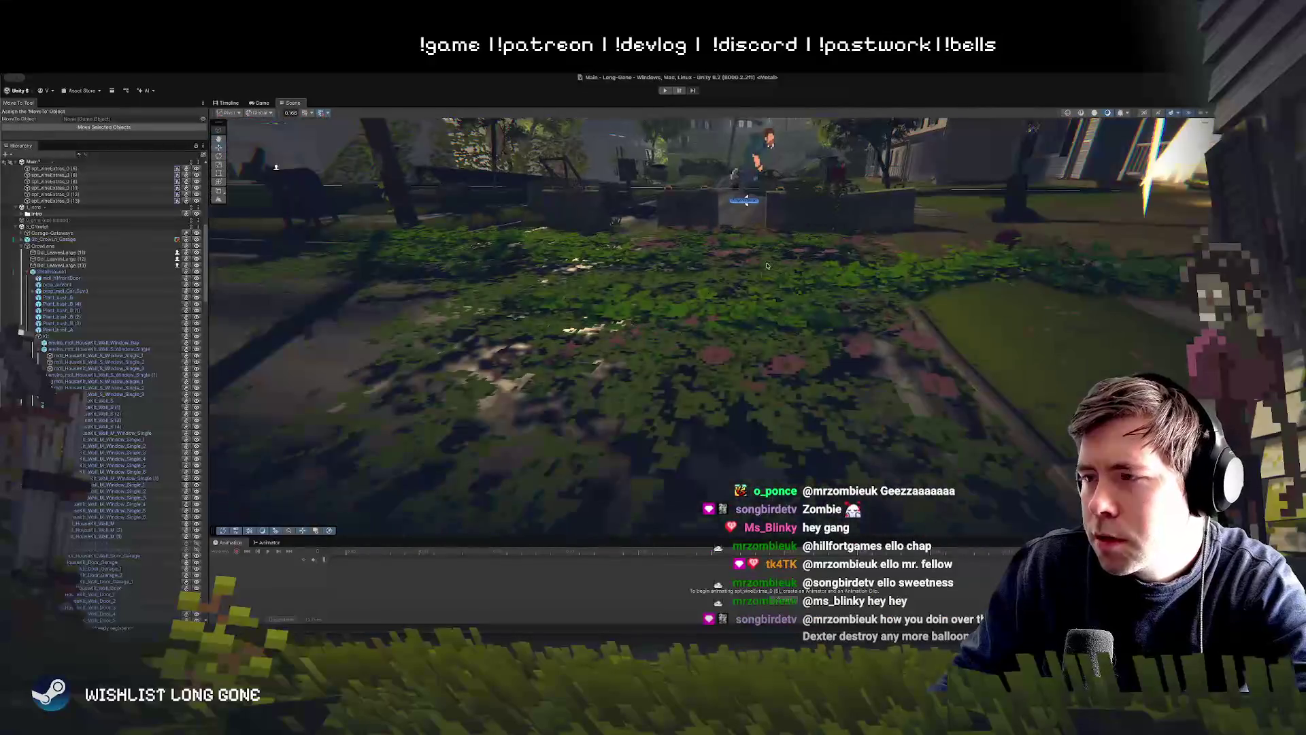
left_click(718, 356)
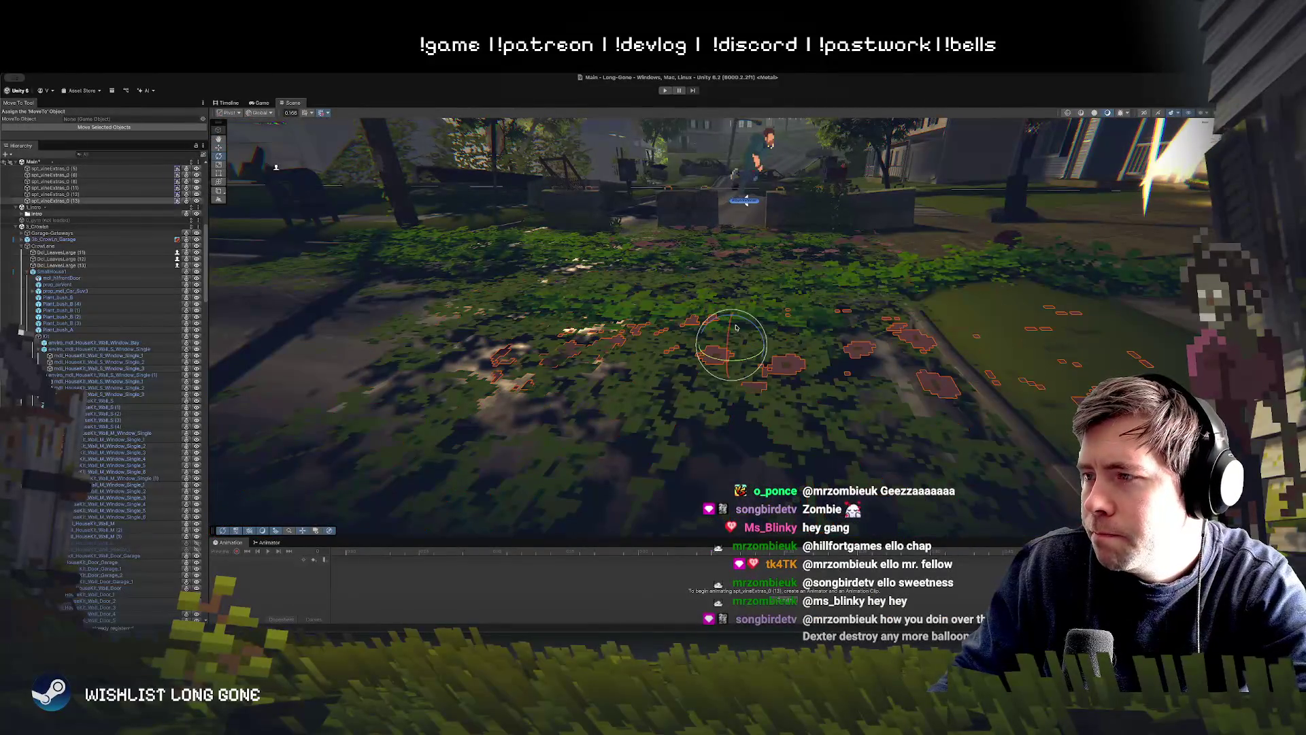
mouse_move(728, 330)
left_mouse_down()
mouse_move(777, 312)
mouse_move(1063, 296)
left_mouse_up()
Step: Fine-tune the vine patch's angle at street level and show its Inspector properties
left_click_drag(991, 262, 923, 249)
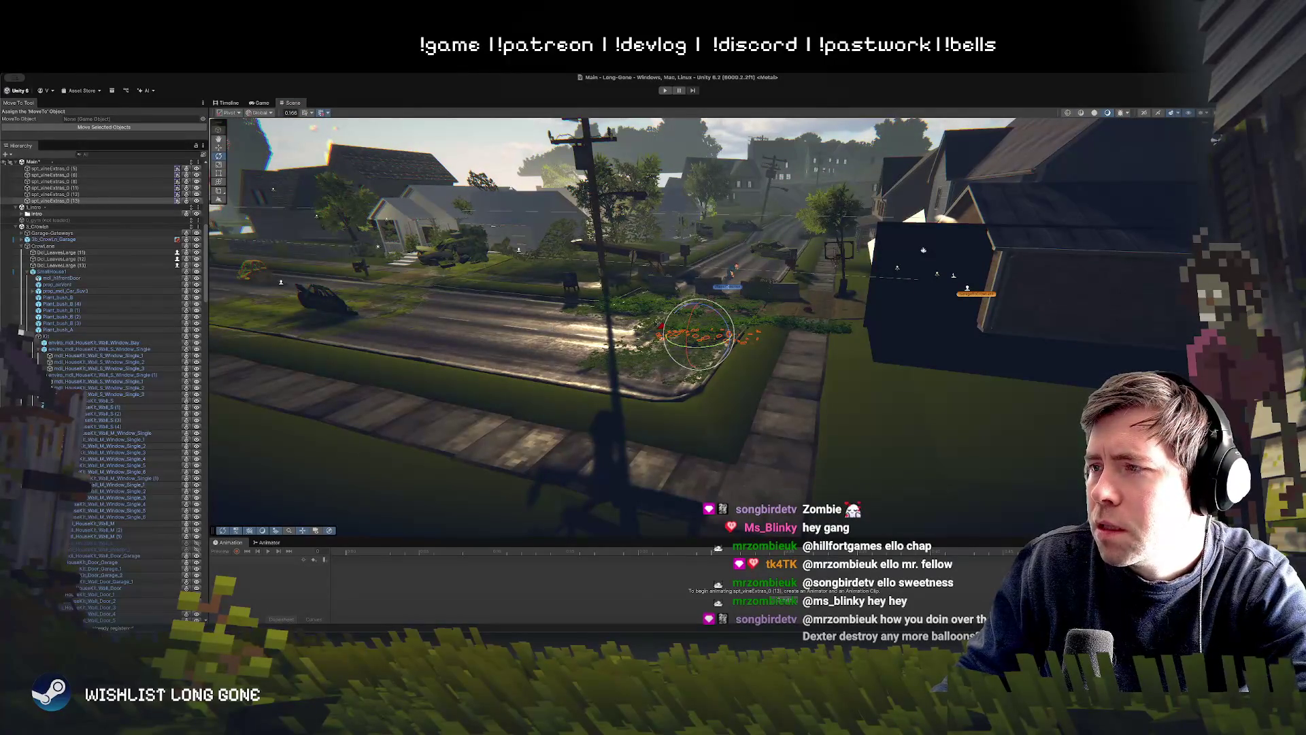
mouse_move(716, 274)
left_mouse_down()
mouse_move(733, 239)
mouse_move(742, 282)
mouse_move(755, 219)
left_mouse_up()
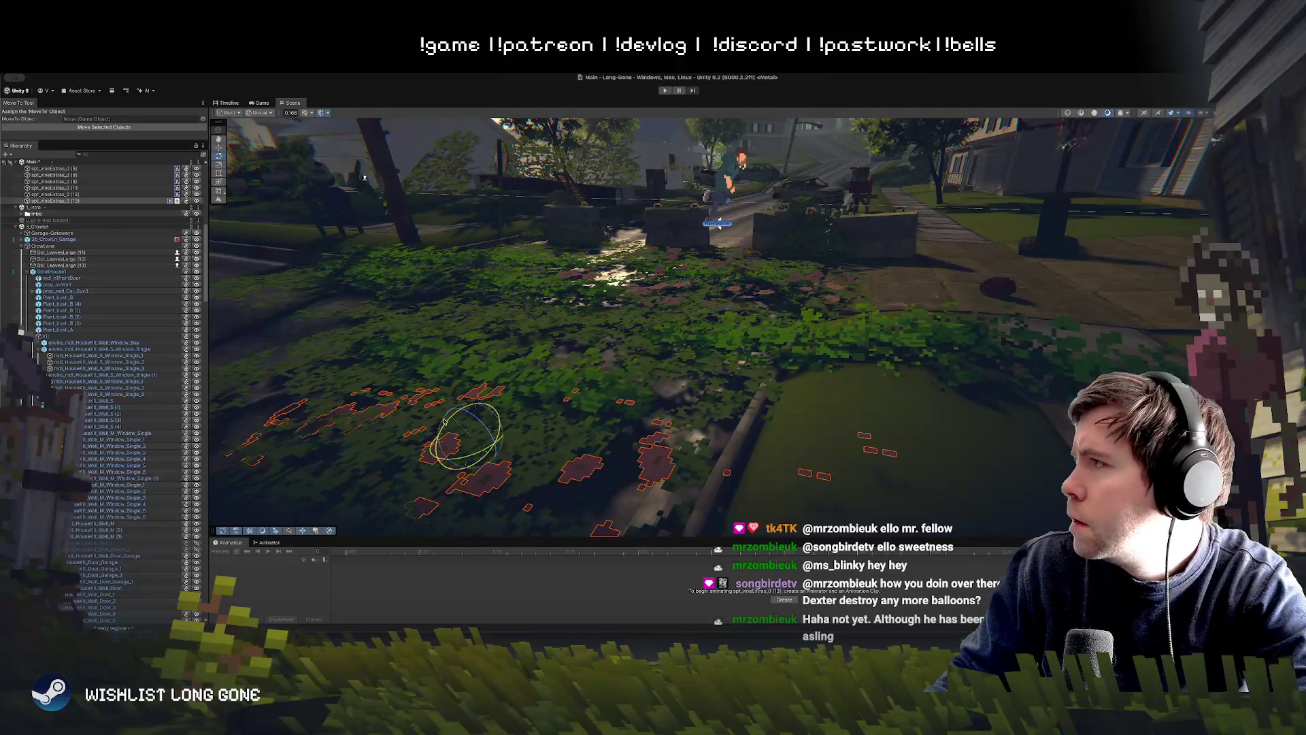
left_click_drag(448, 420, 443, 423)
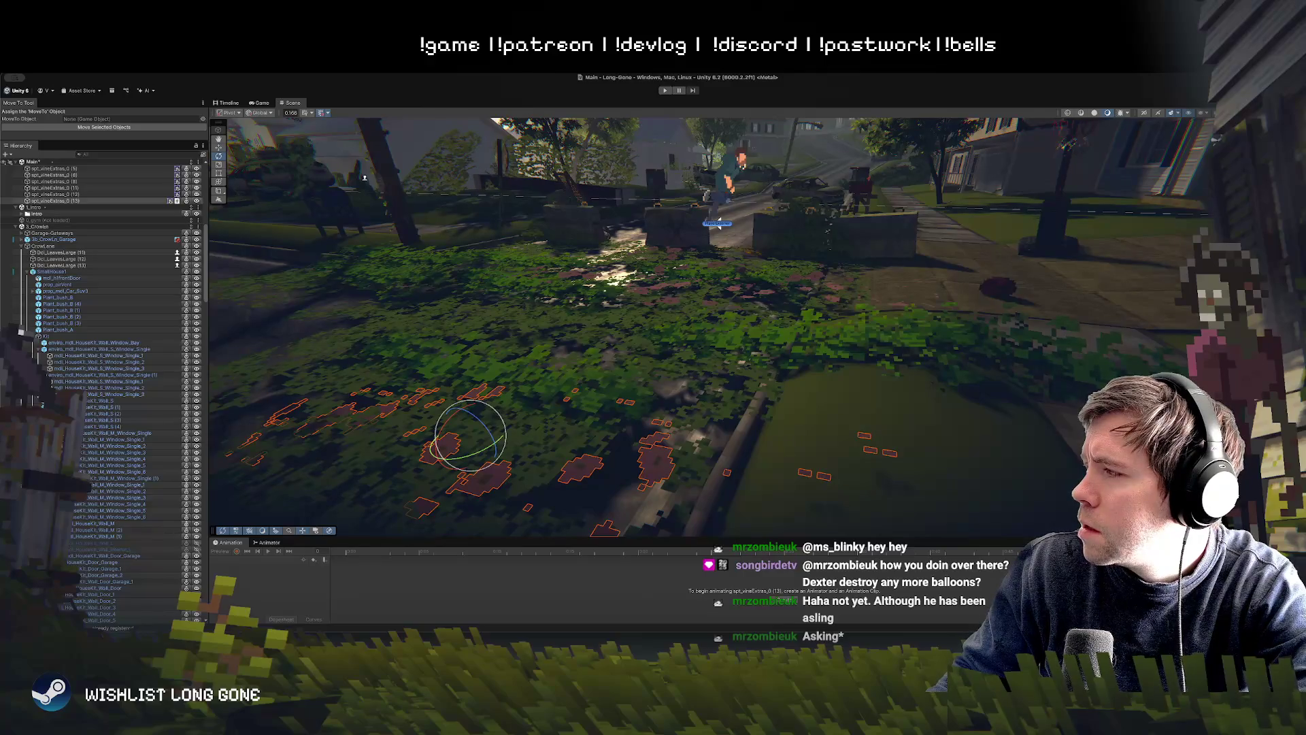
key("ctrl+3")
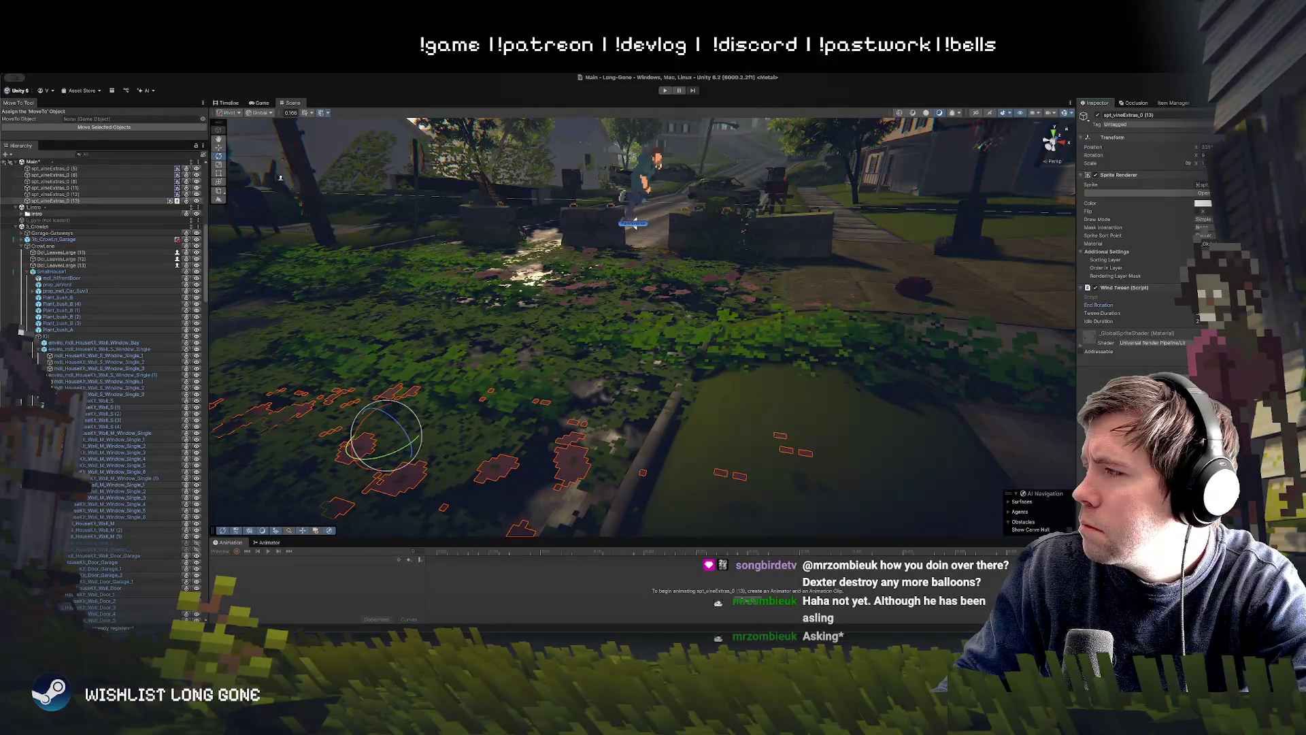
Step: Copy the Transform rotation as Euler angles and paste them into Wind Tween End Rotation
right_click(1094, 308)
right_click(1092, 158)
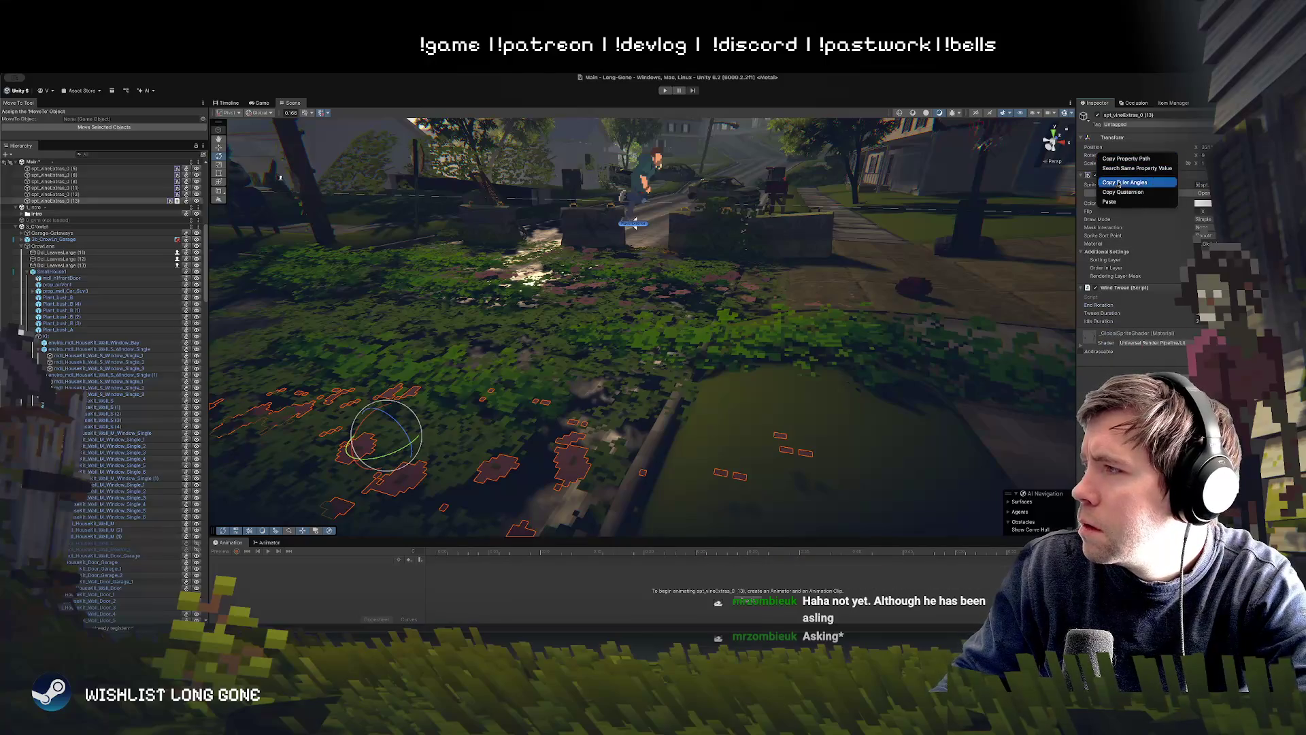
left_click(1124, 192)
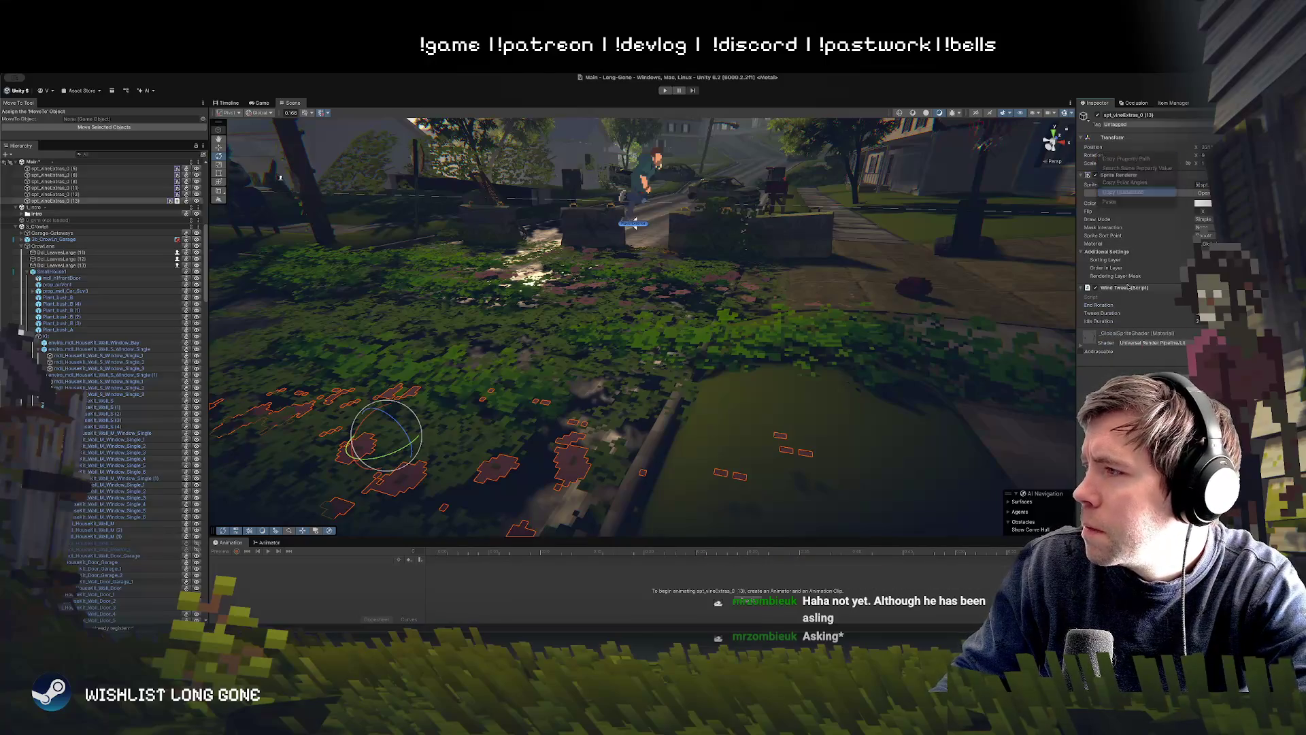
right_click(1097, 312)
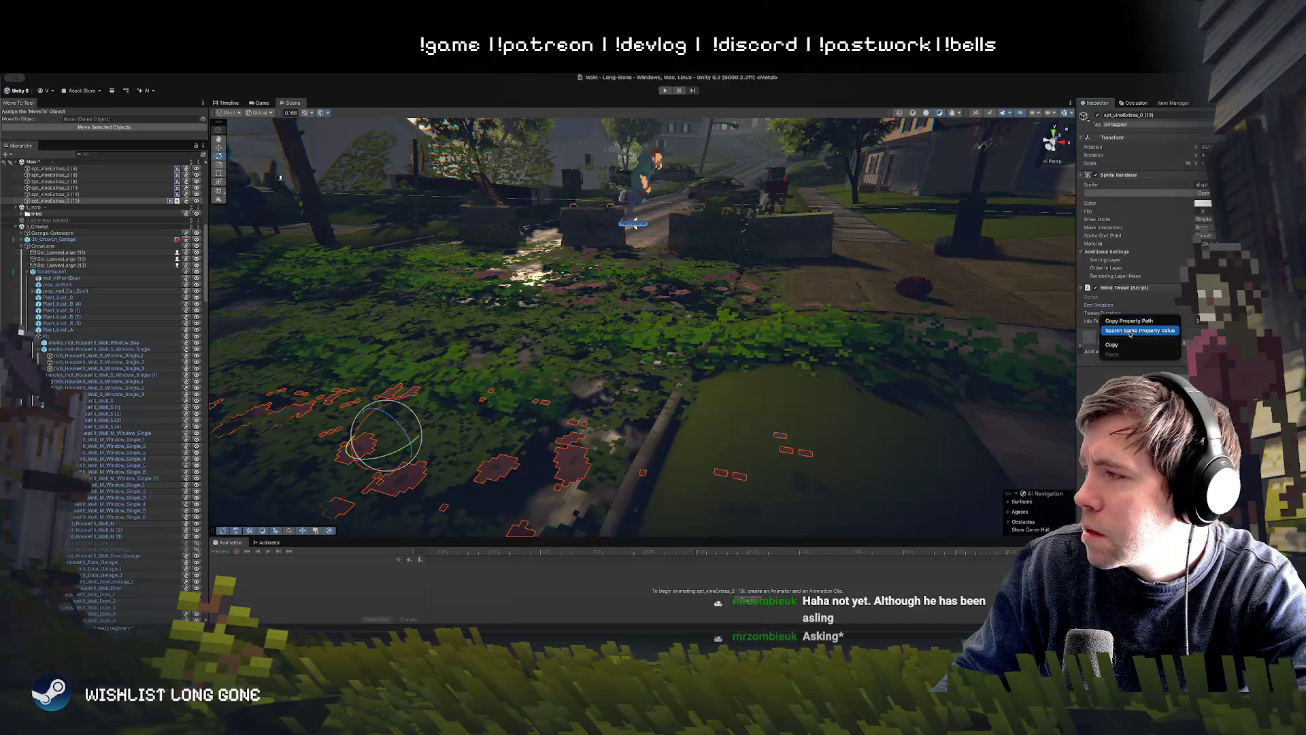
left_click(1081, 320)
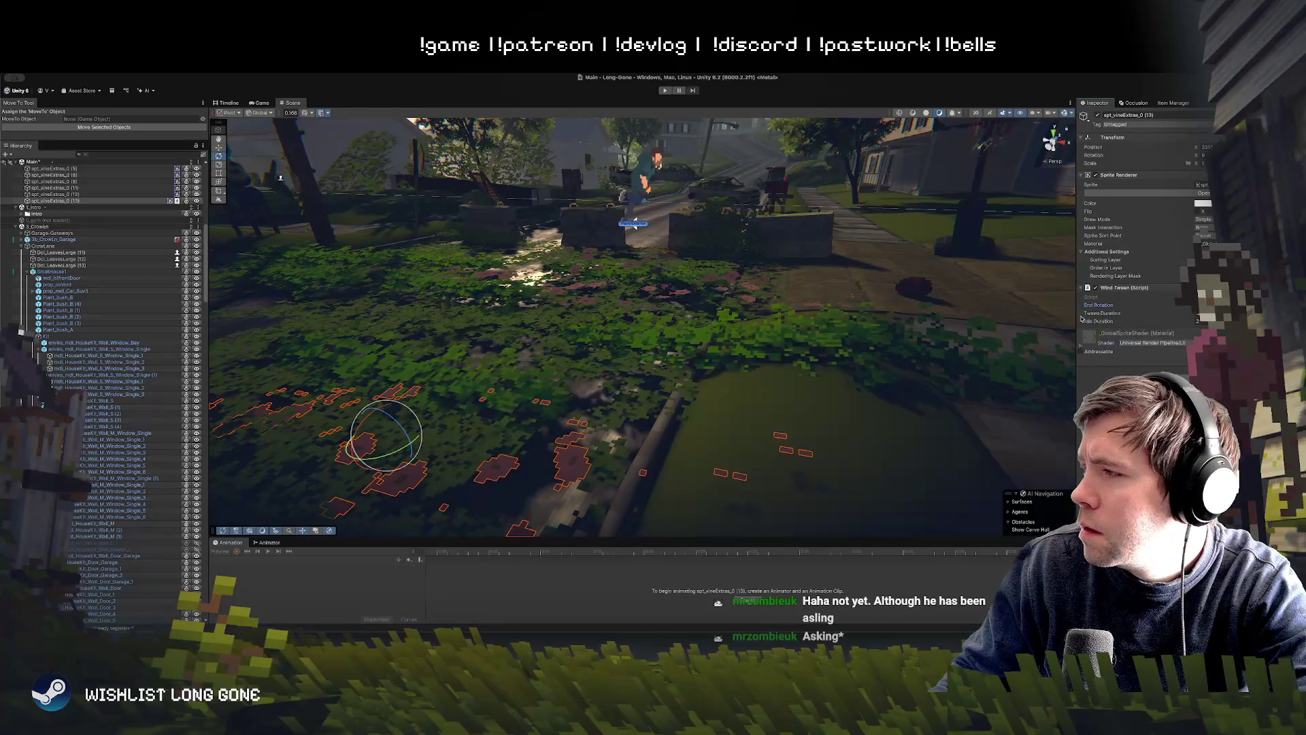
right_click(1096, 310)
right_click(1093, 155)
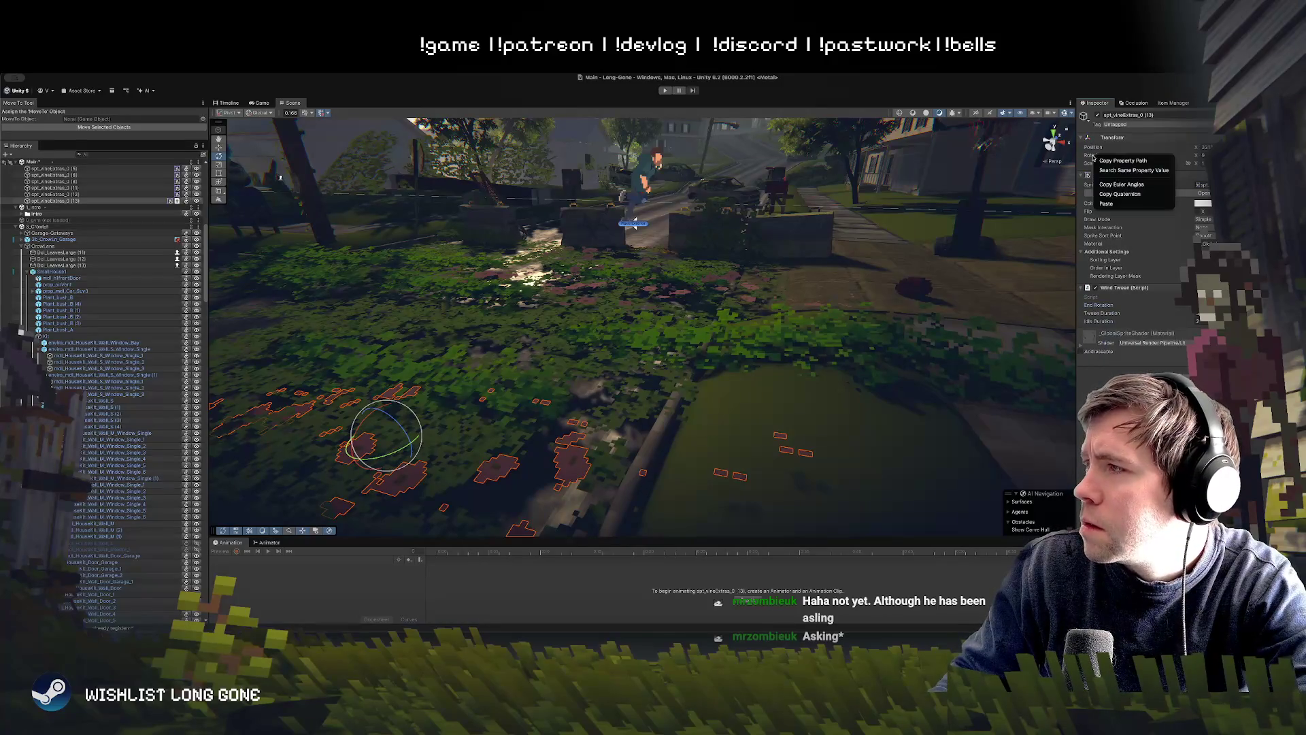
left_click(1134, 185)
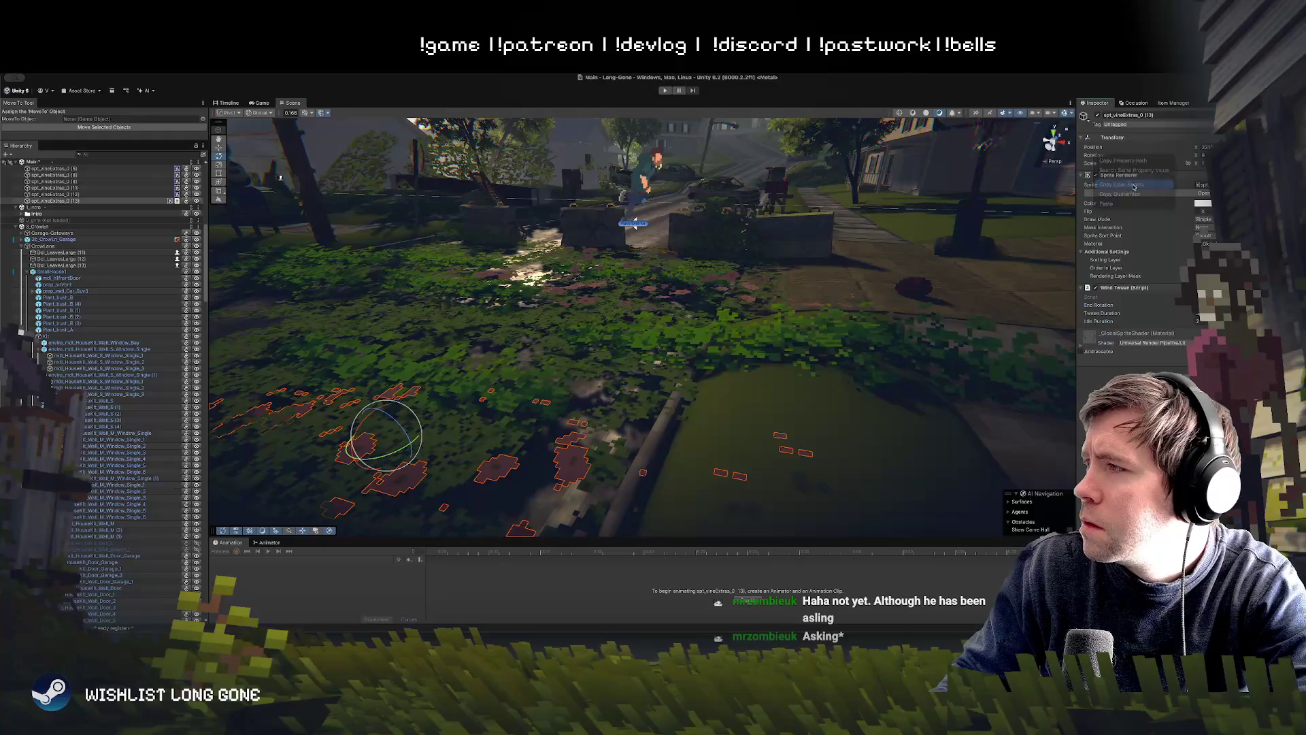
right_click(1102, 308)
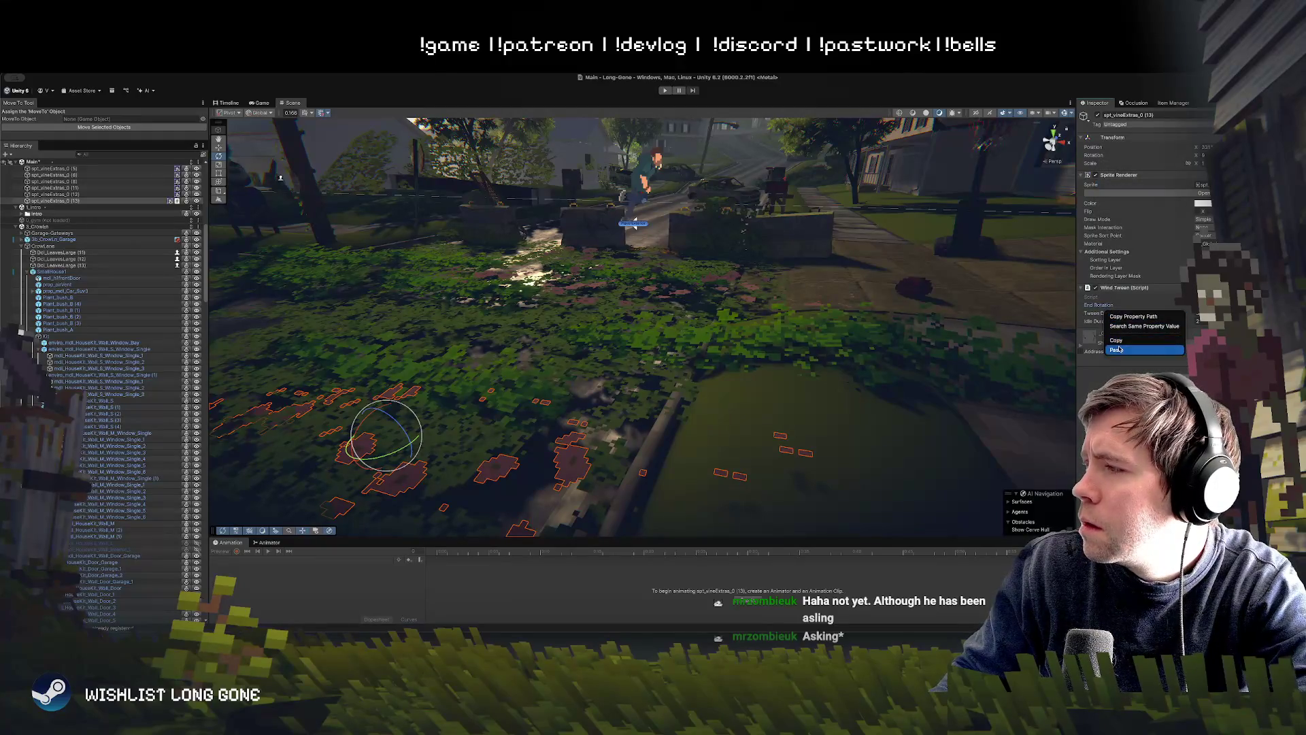
left_click(1143, 324)
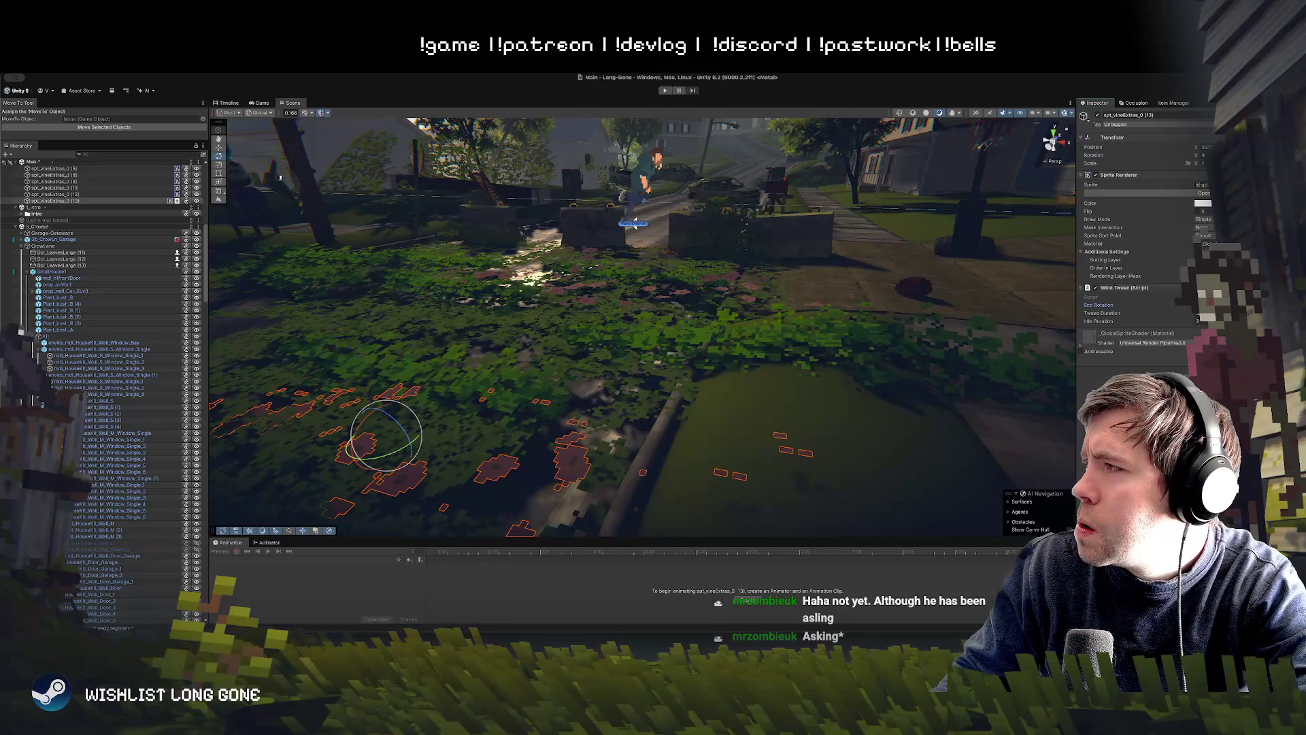
mouse_move(545, 336)
left_mouse_down()
mouse_move(625, 336)
mouse_move(579, 327)
left_mouse_up()
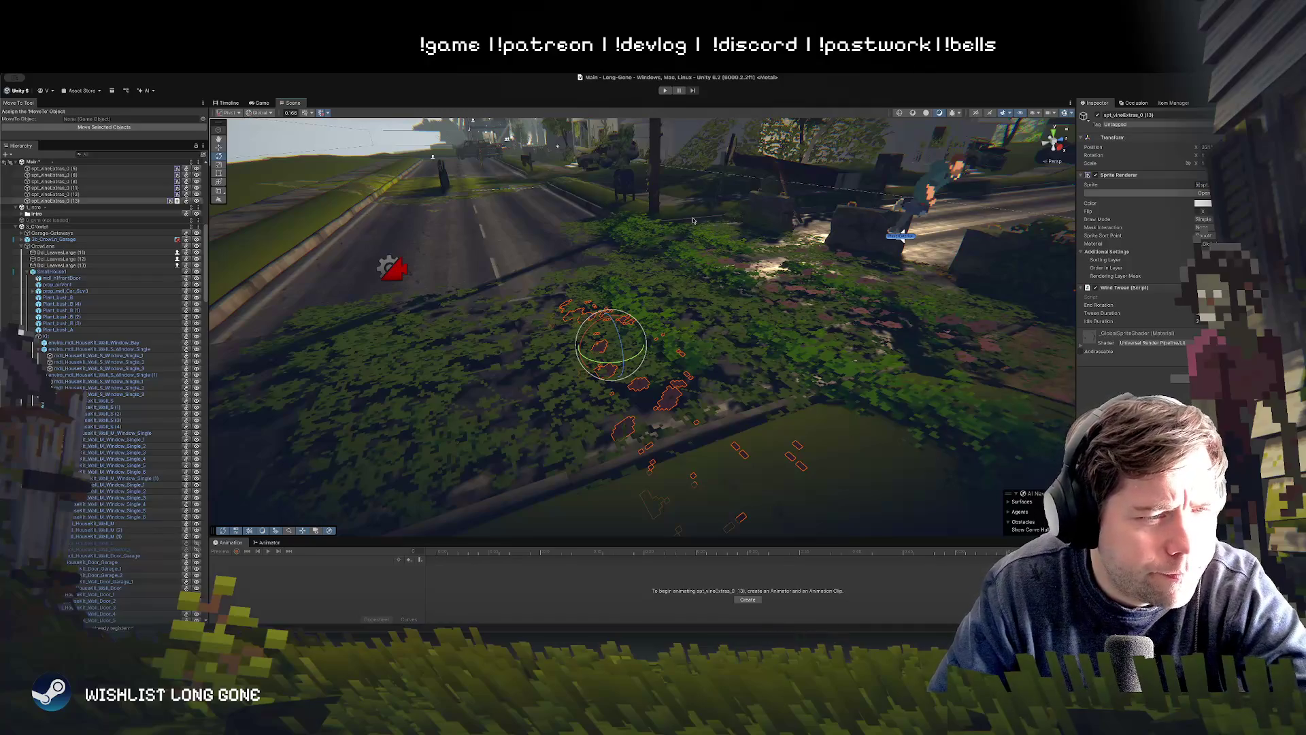
Step: Enter Play mode, walk the character through the front yard, and return to the Scene view
key("super+p")
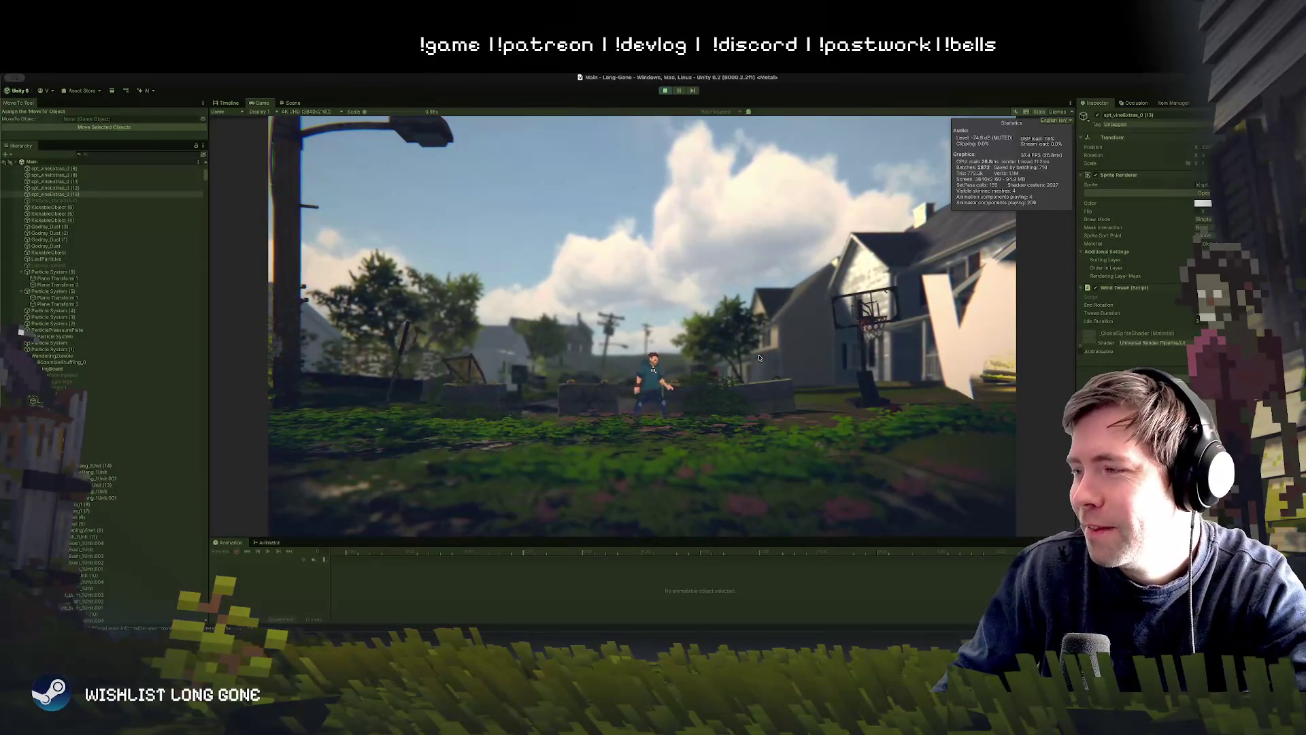
key("d")
key("d")
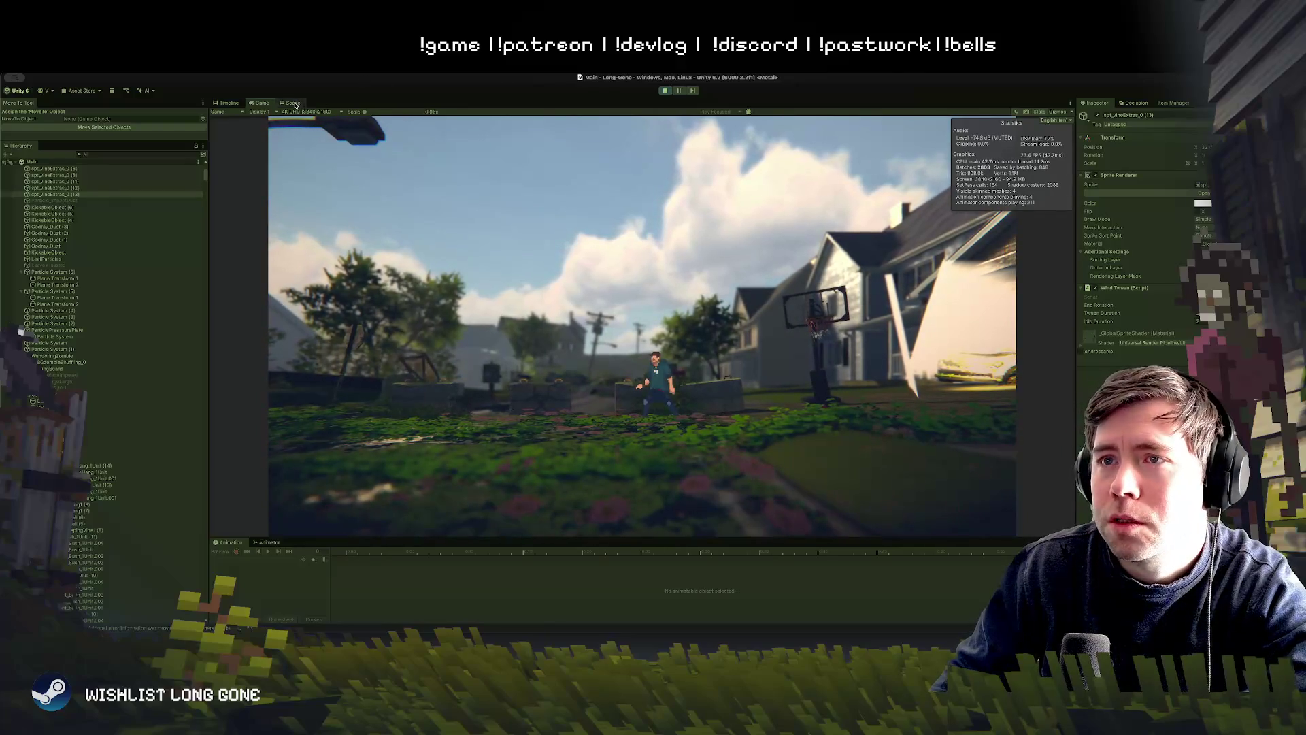
key("ctrl+1")
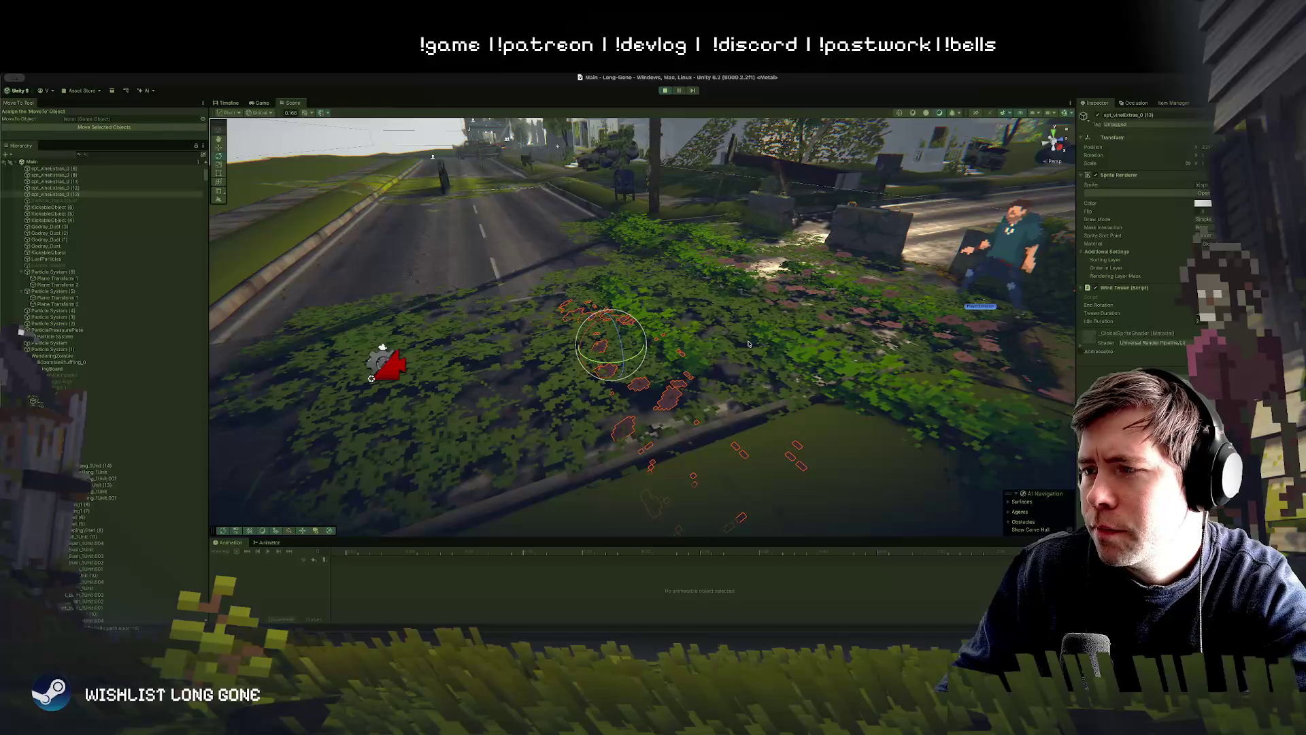
Step: Move in close to the vine patch, stop the running play test, and restart Play mode
left_click_drag(749, 343, 728, 378)
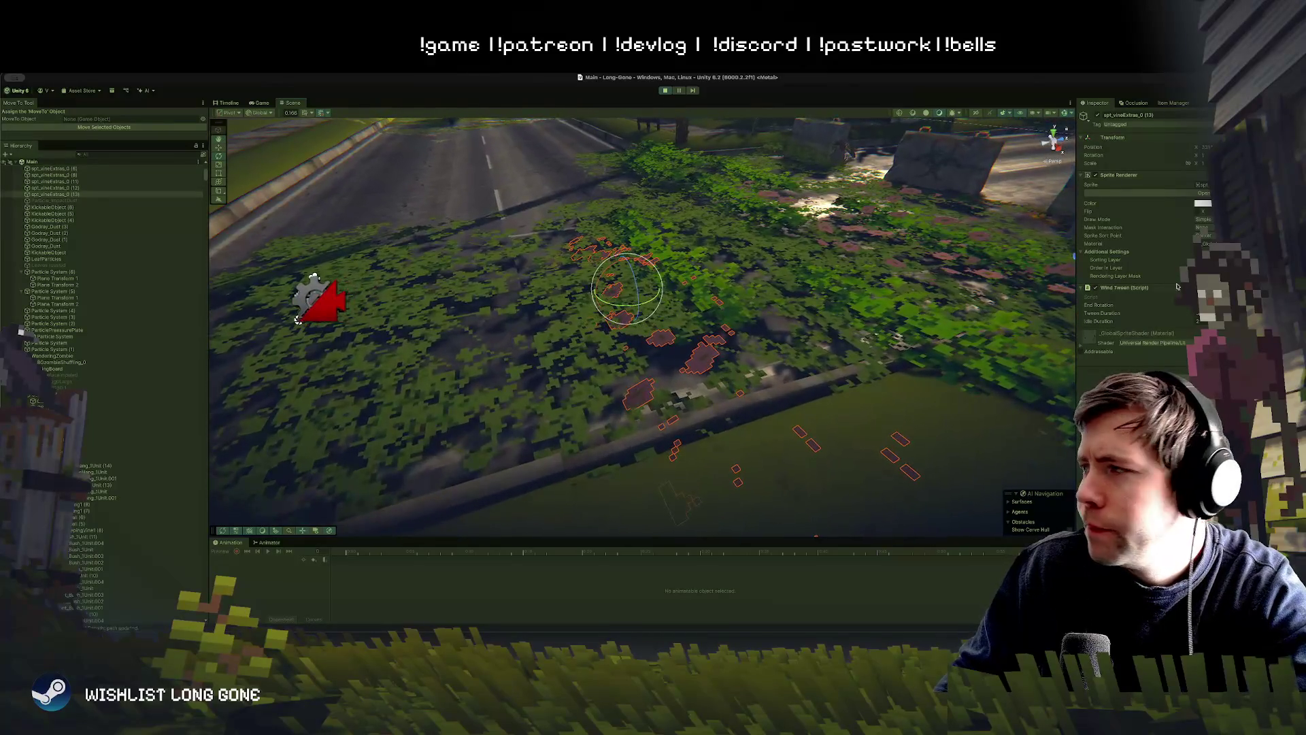
left_click(665, 91)
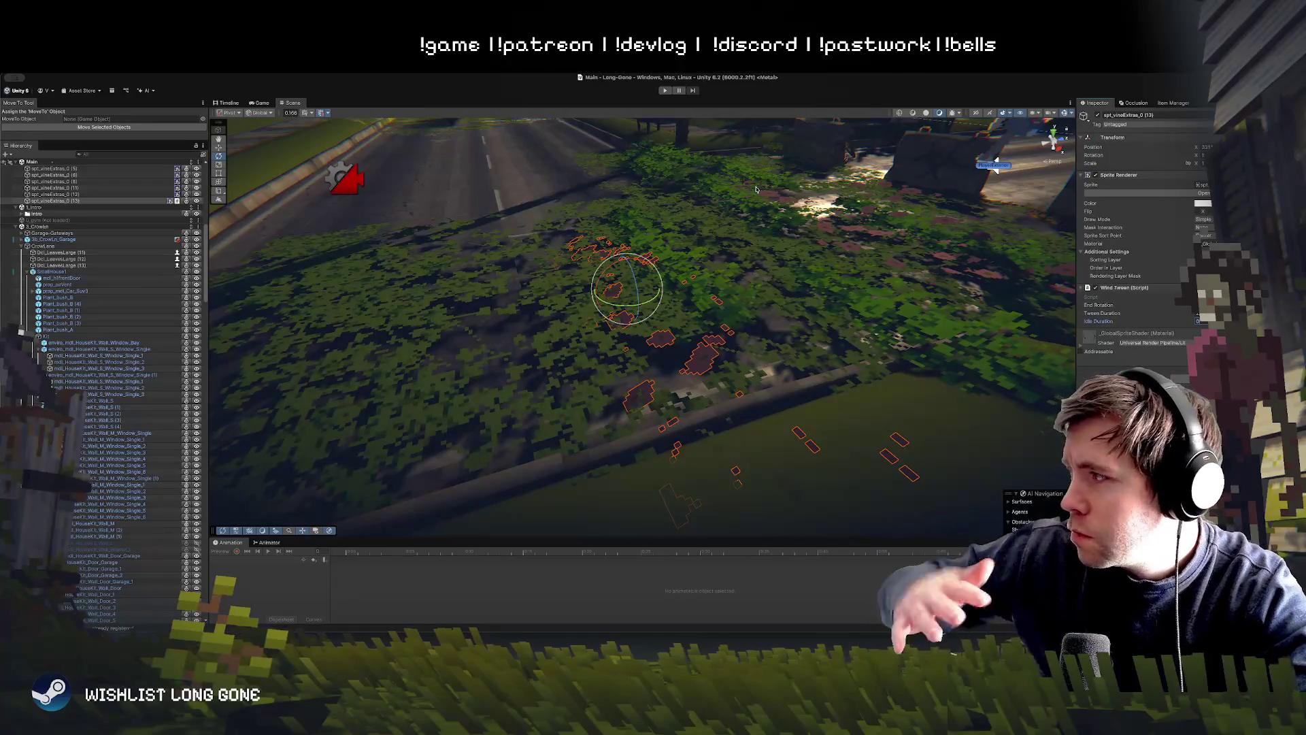
left_click(664, 91)
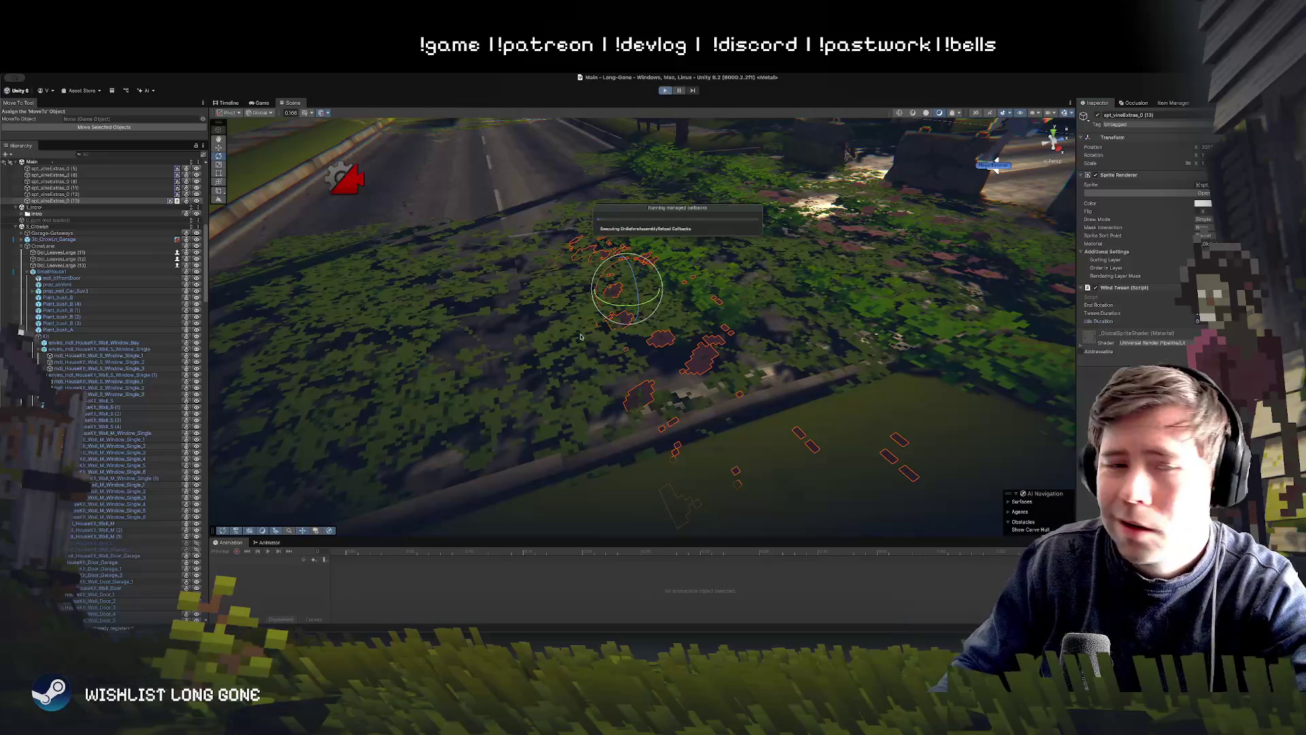
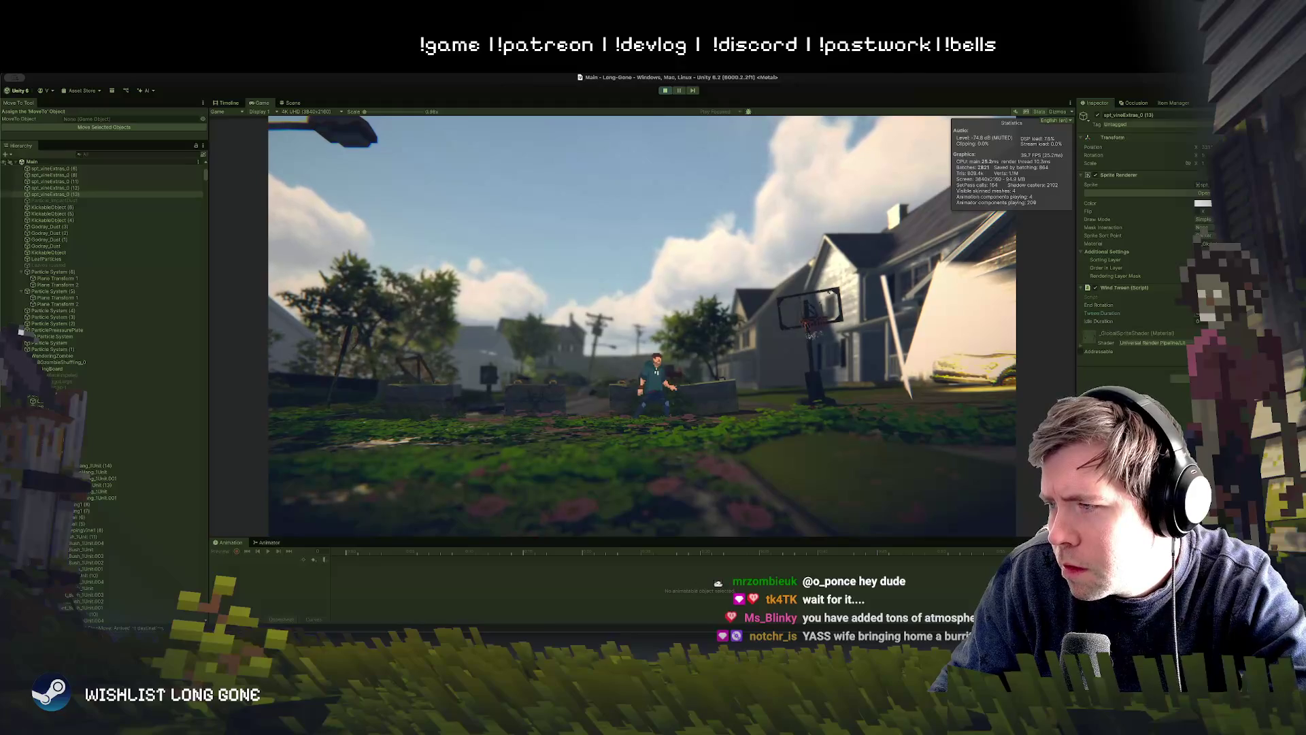
Step: Exit Play mode with Ctrl+P to return to the garden bed's Scene view
key("ctrl+p")
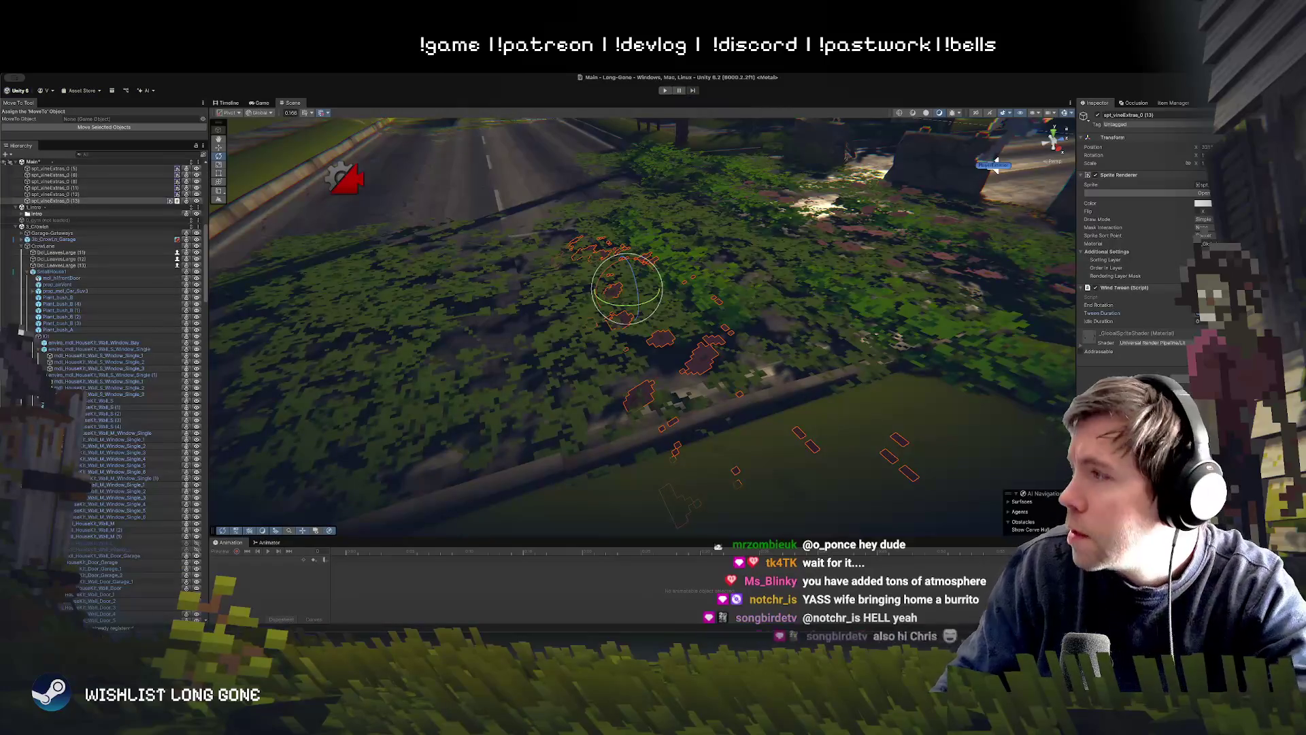
Step: Copy the Wind Tween component from the already-swaying vine sprite spt_vineExtras_0 (13)
left_click_drag(643, 327, 643, 368)
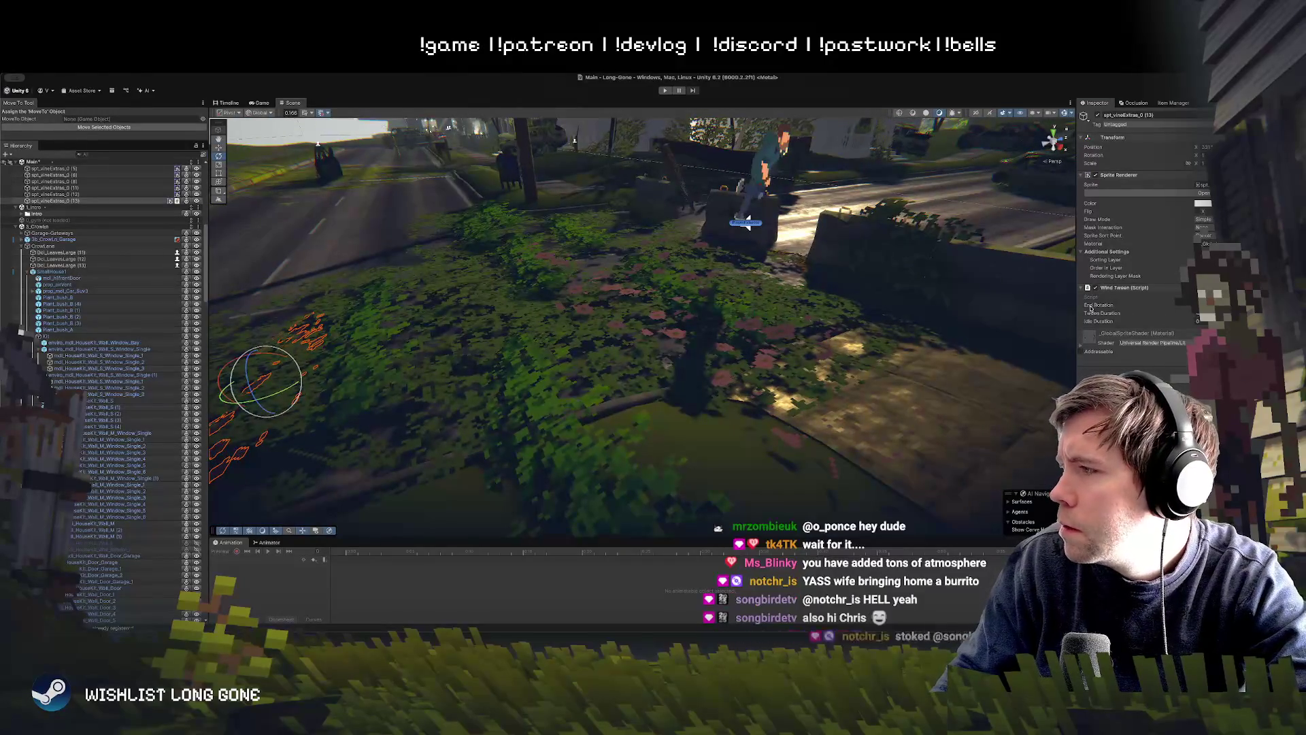
left_click(611, 327)
left_click_drag(612, 327, 461, 387)
left_click(555, 405)
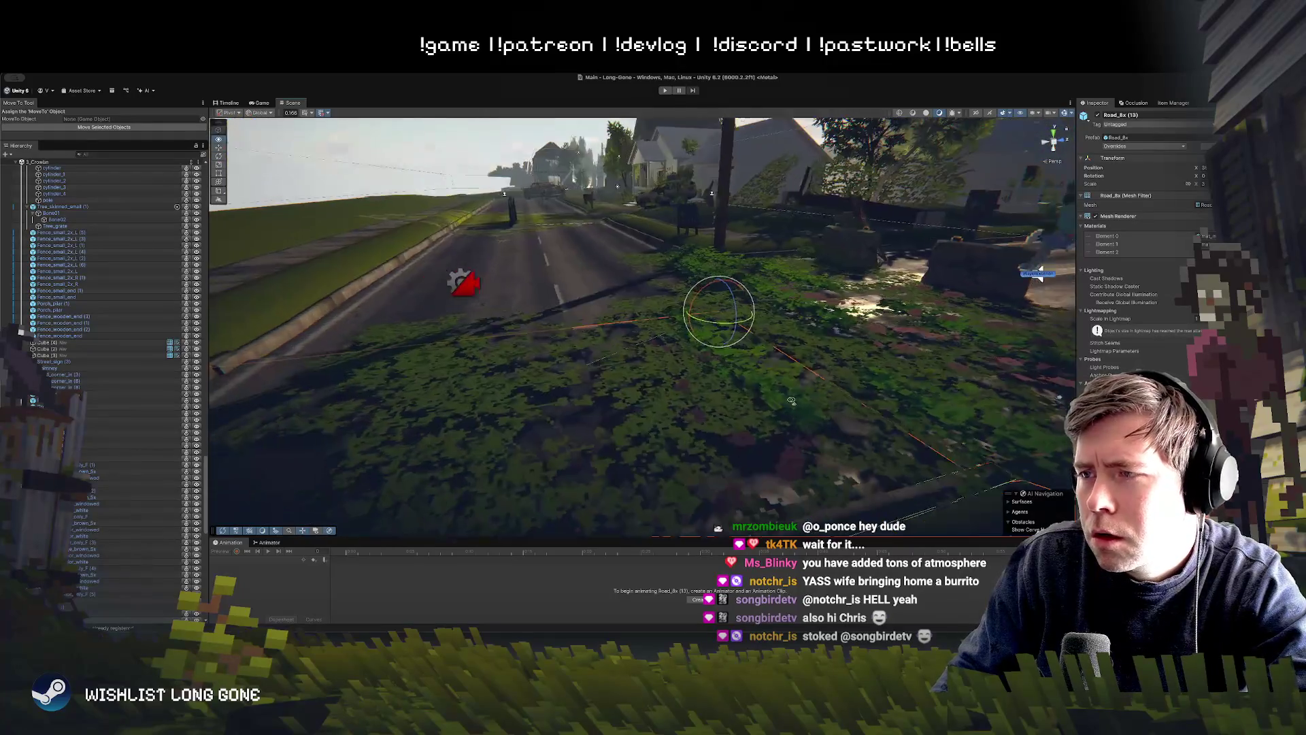
left_click(730, 364)
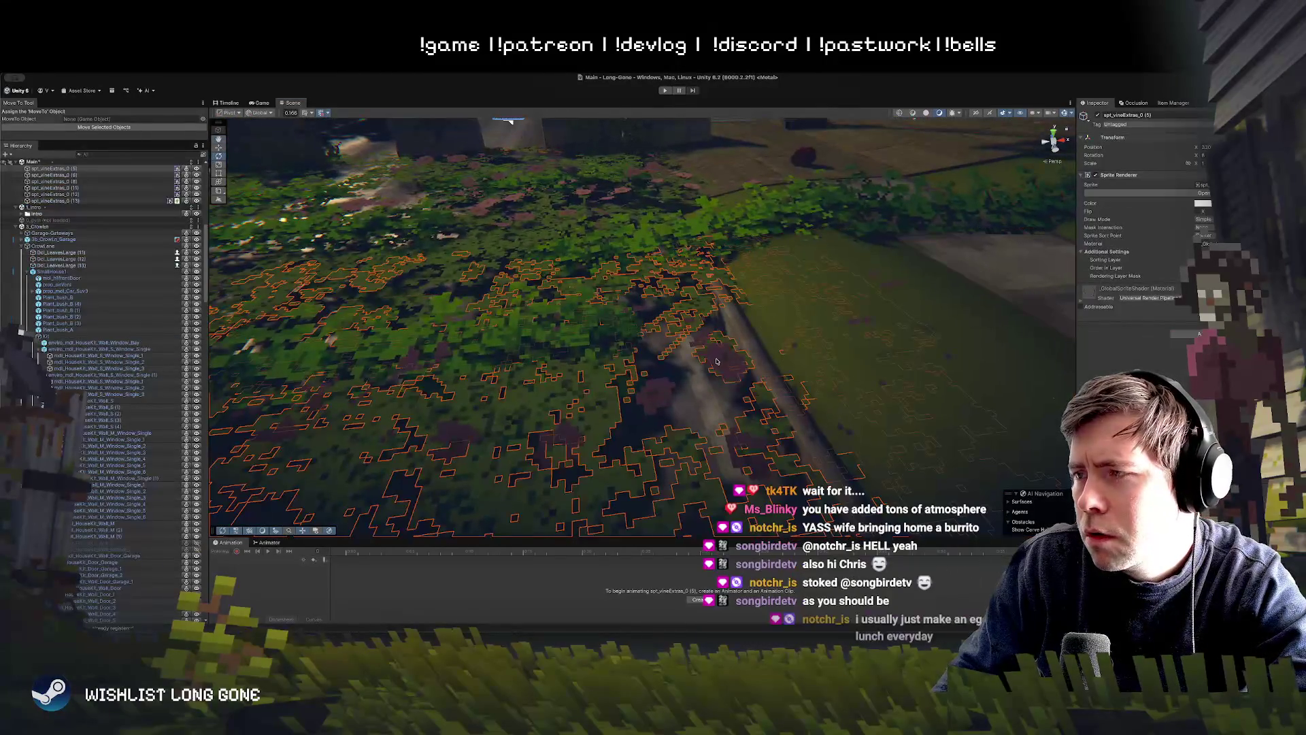
left_click(717, 361)
right_click(1126, 291)
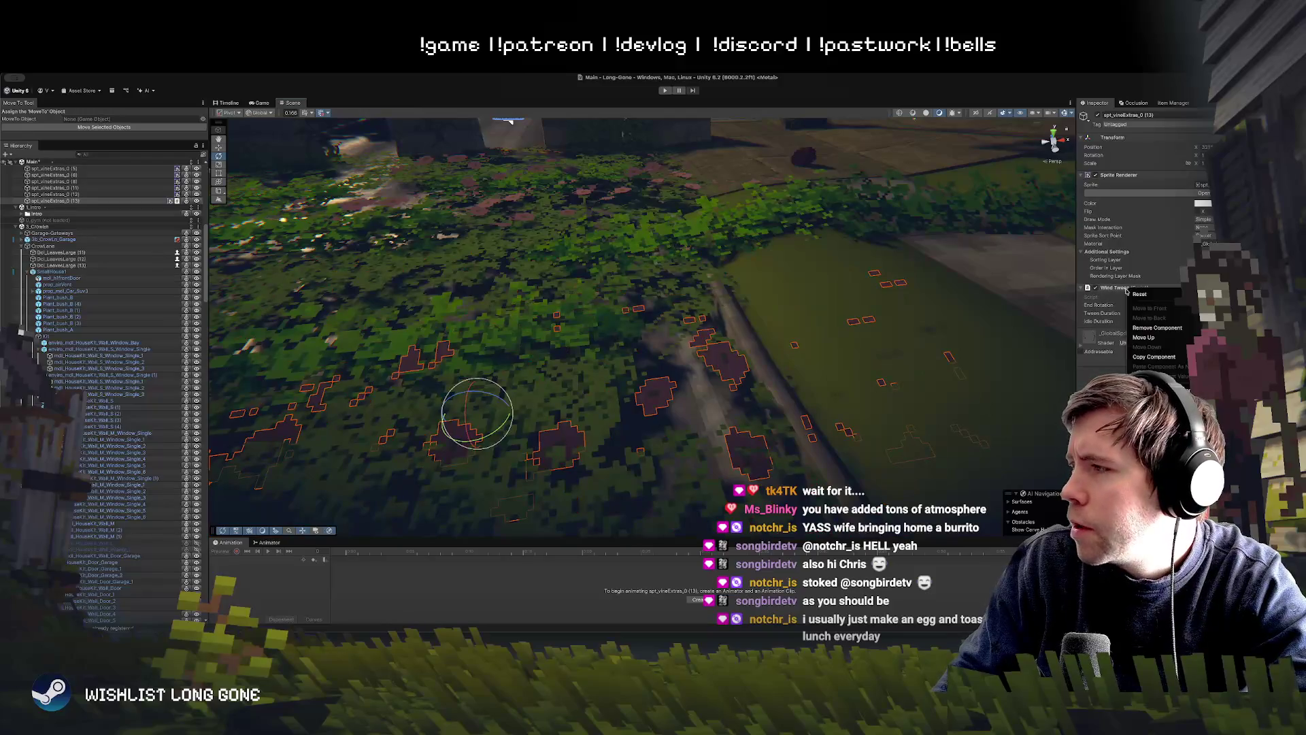
left_click(1149, 357)
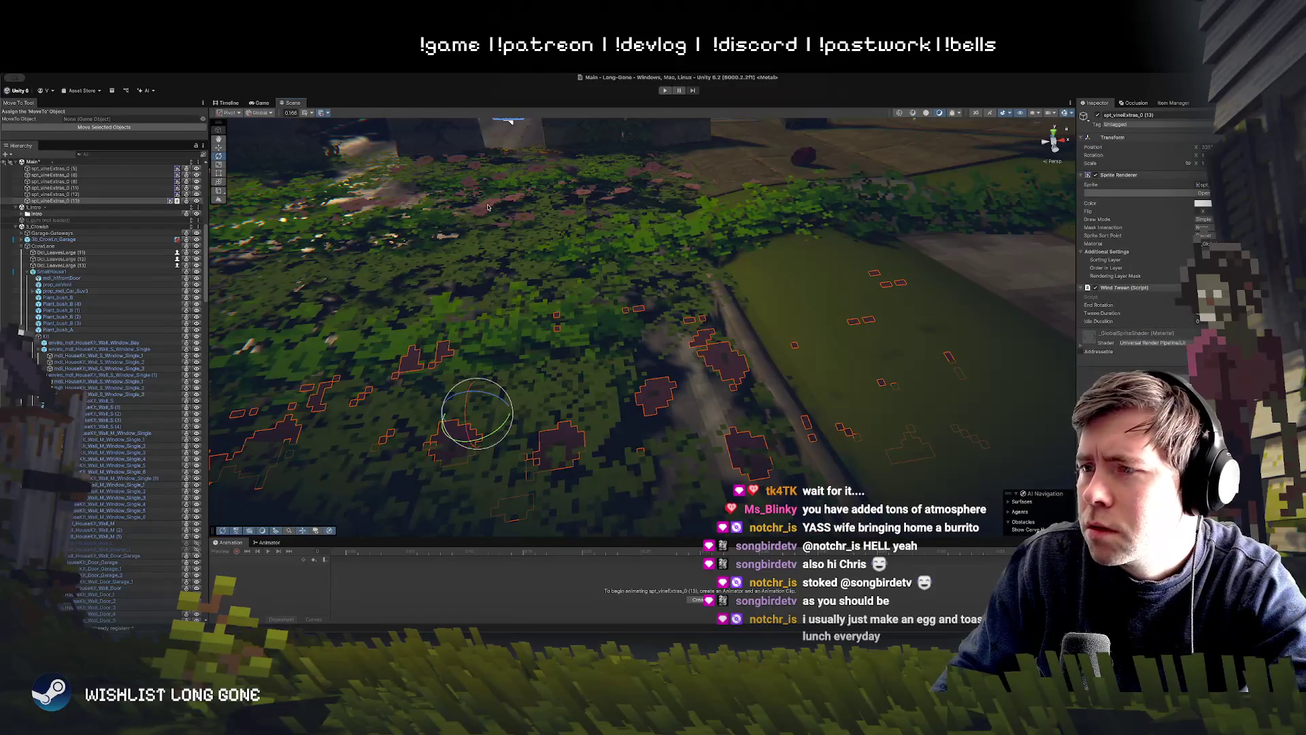
Step: Paste Wind Tween as a new component onto vine sprites (5) through (13), then play-test
left_click_drag(492, 207, 433, 229)
mouse_move(415, 139)
left_mouse_down()
mouse_move(600, 300)
mouse_move(774, 293)
left_mouse_up()
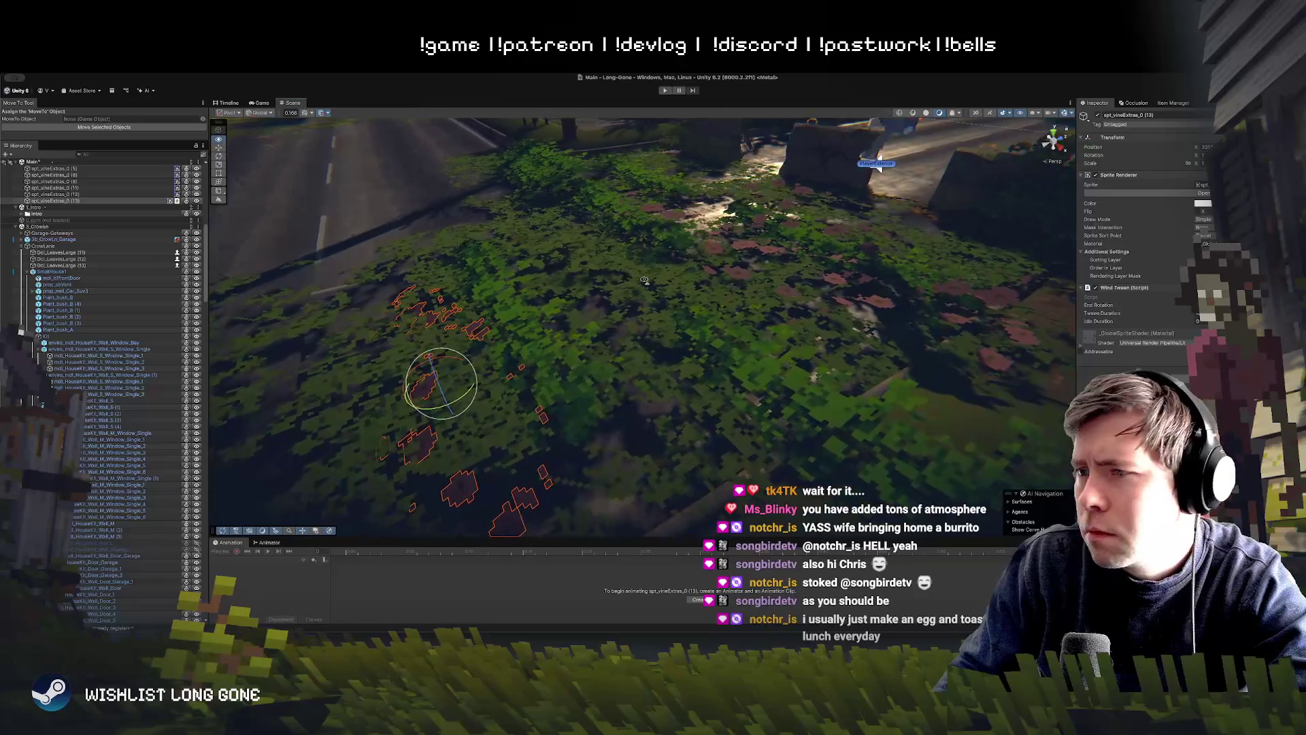
left_click(747, 274)
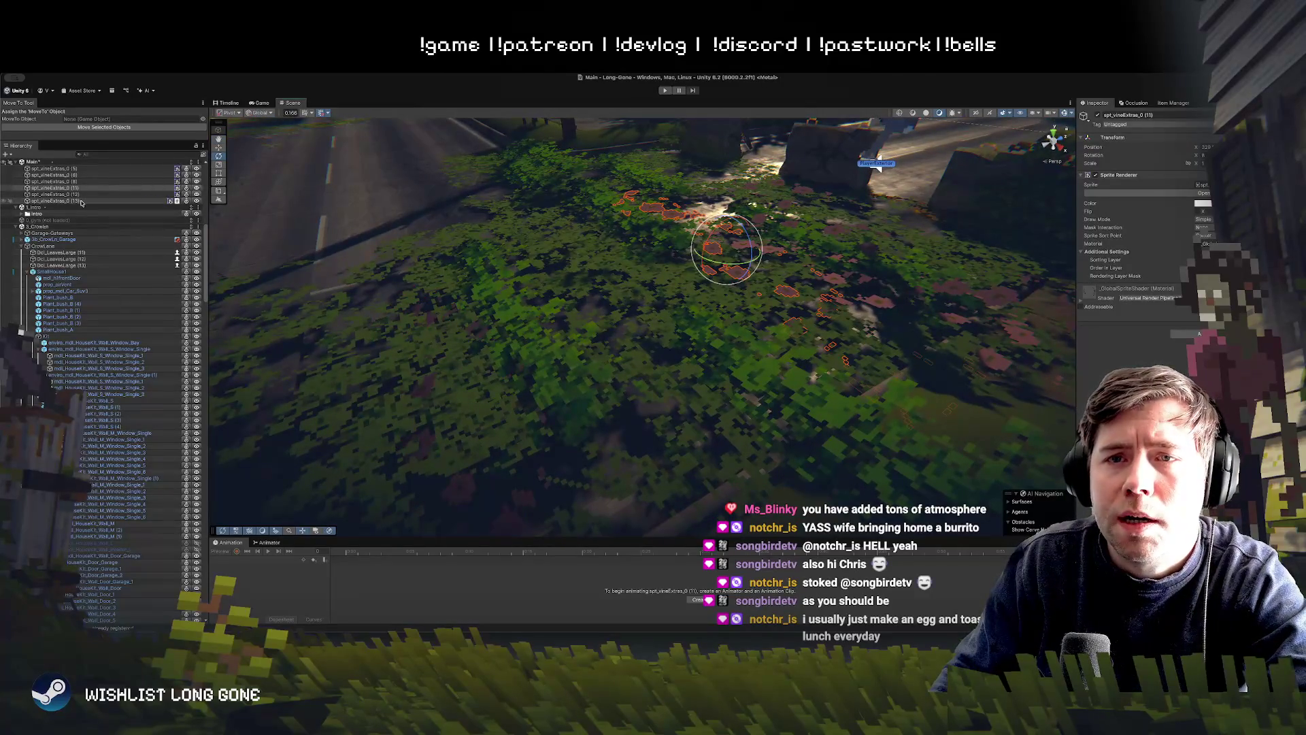
left_click(55, 169, "shift")
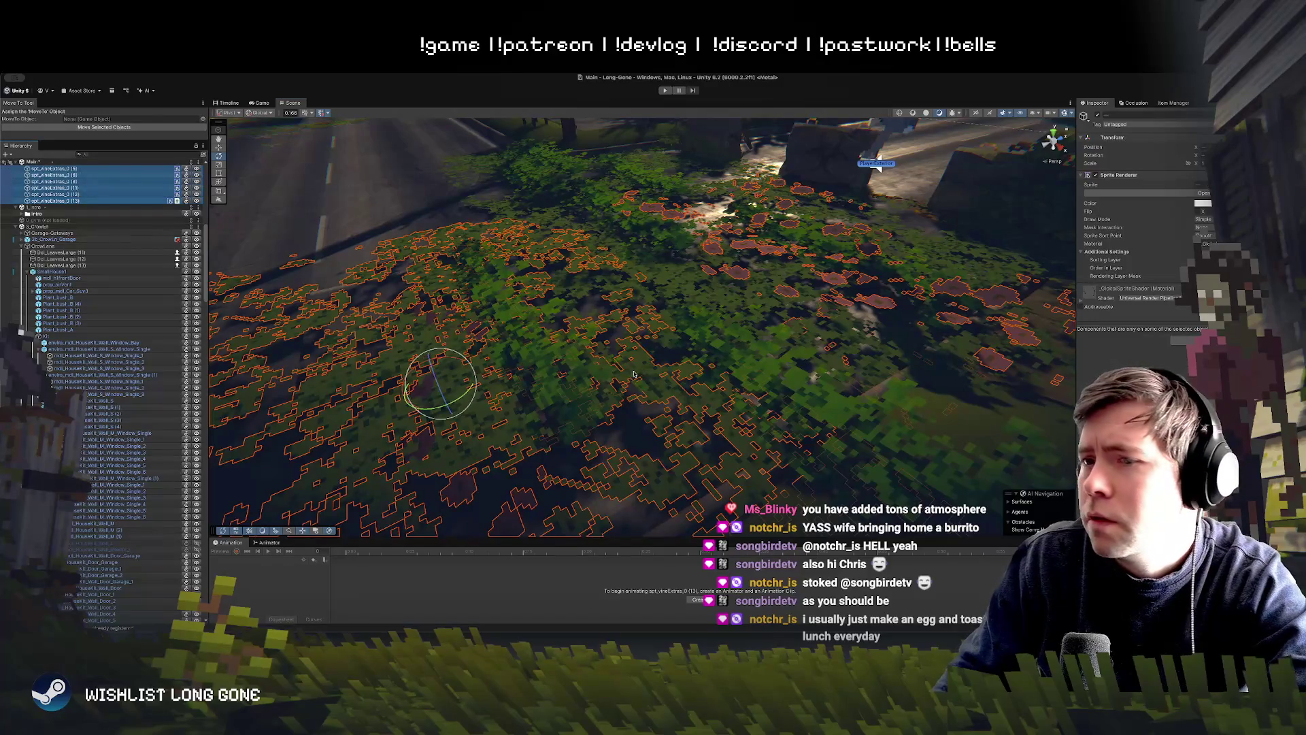
key("f")
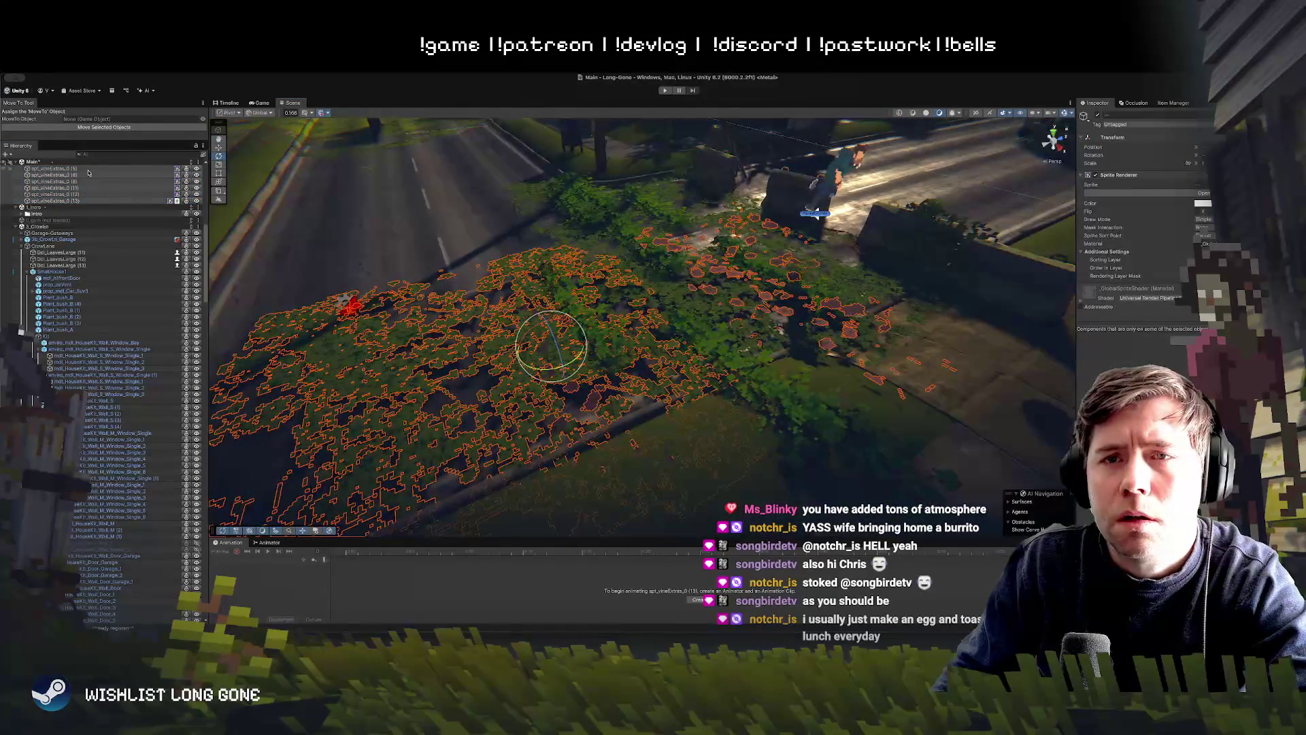
mouse_move(802, 272)
left_mouse_down()
mouse_move(756, 279)
mouse_move(1188, 312)
left_mouse_up()
right_click(1128, 175)
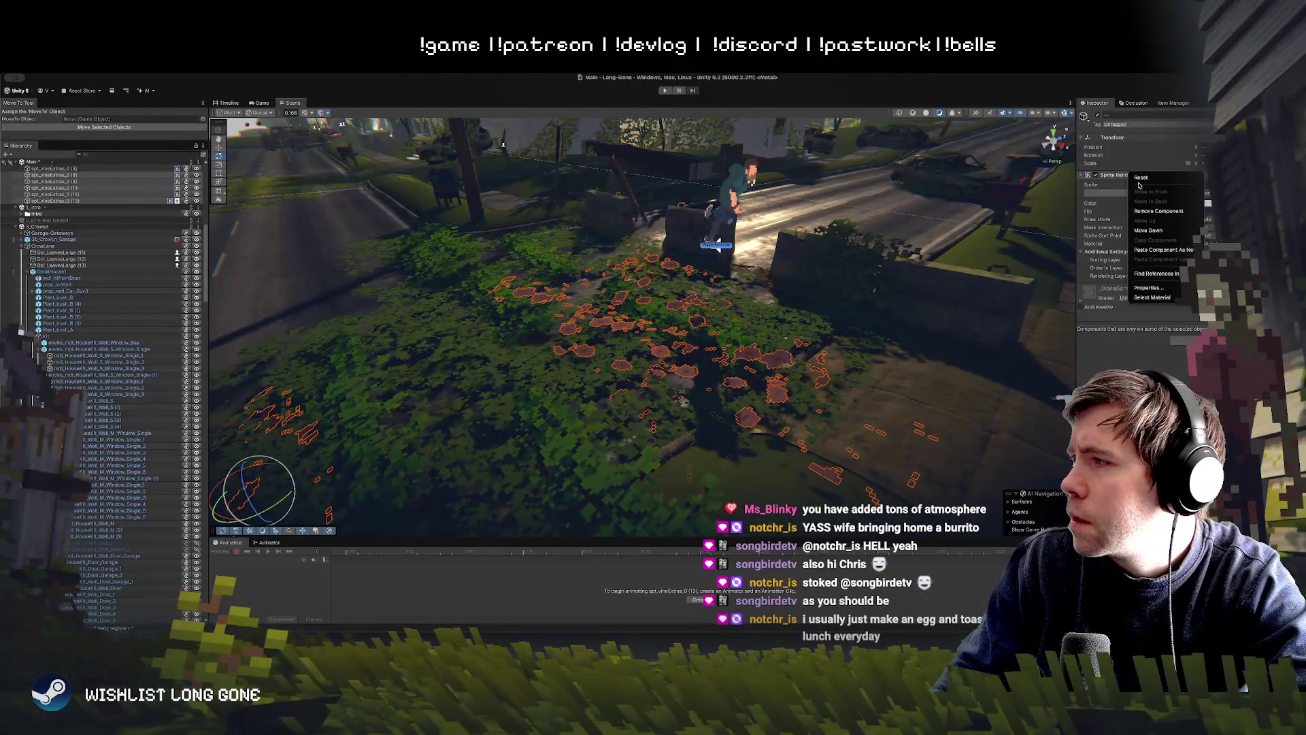
left_click(1177, 250)
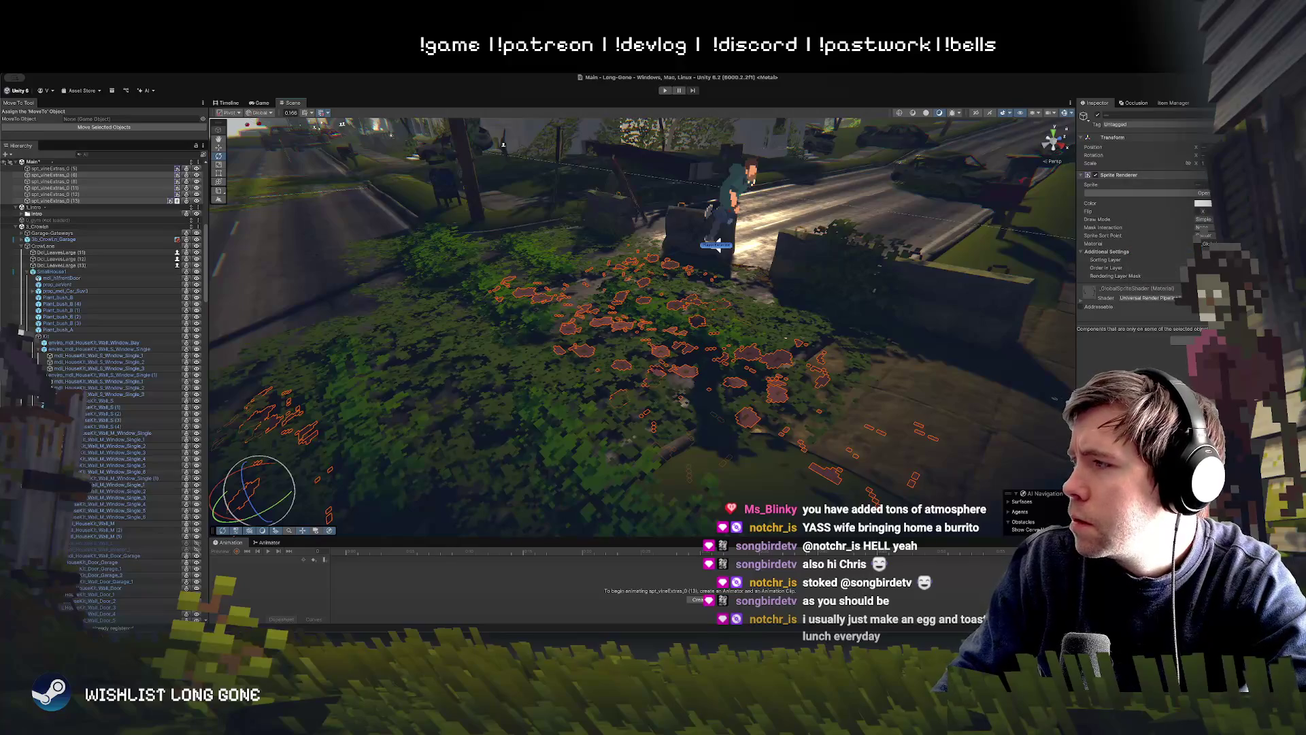
left_click_drag(844, 351, 662, 228)
left_click(665, 90)
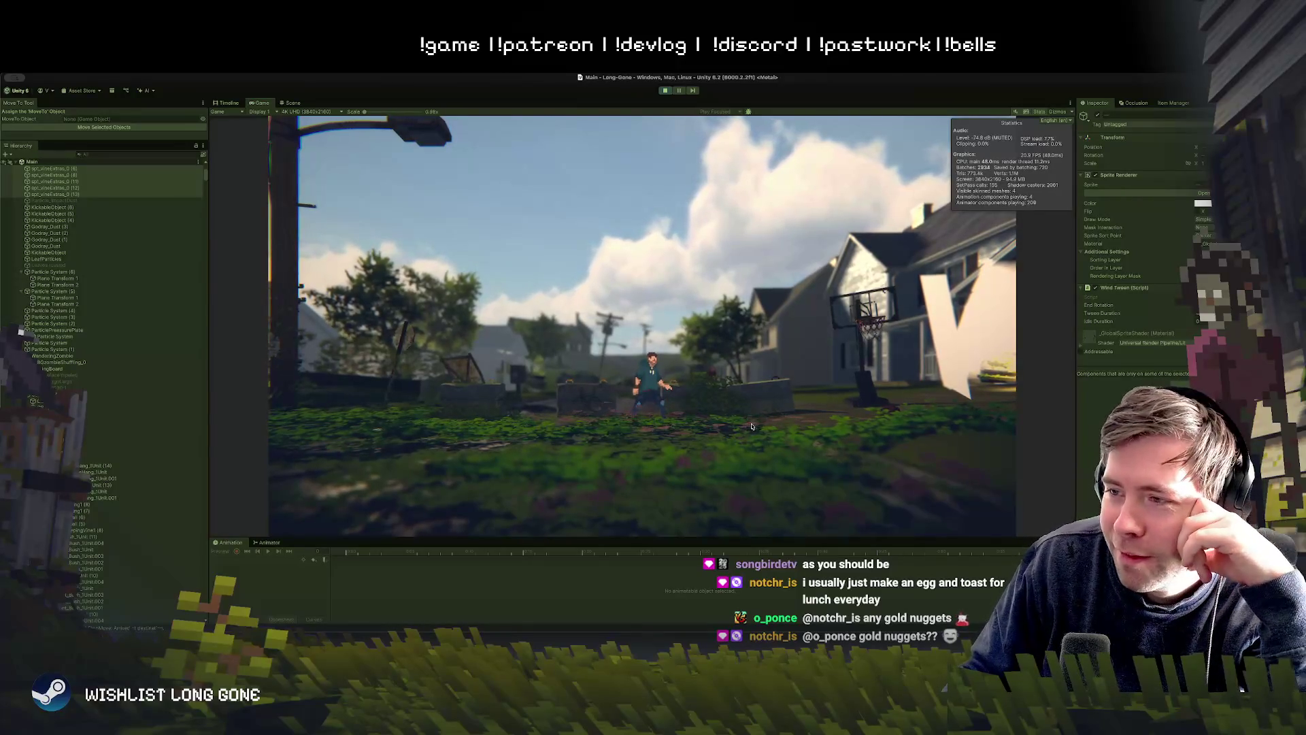
left_click_drag(364, 111, 375, 113)
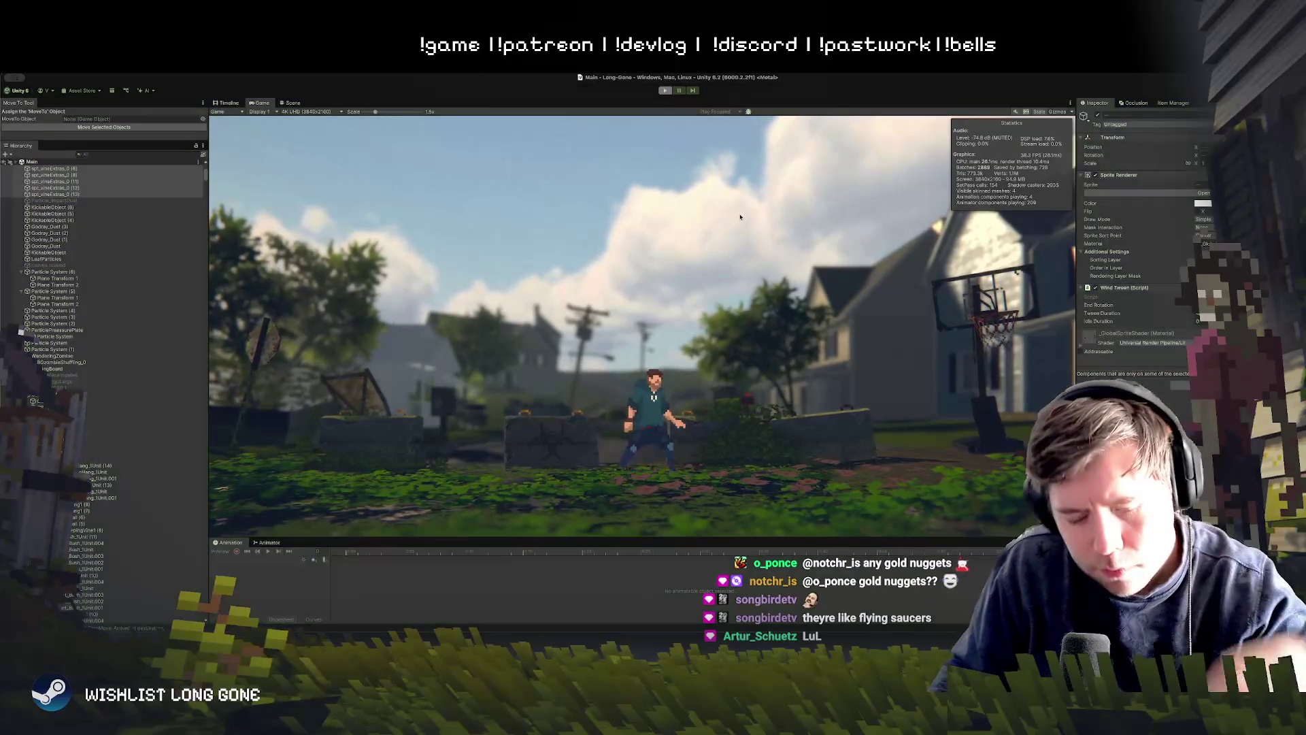
key("ctrl+p")
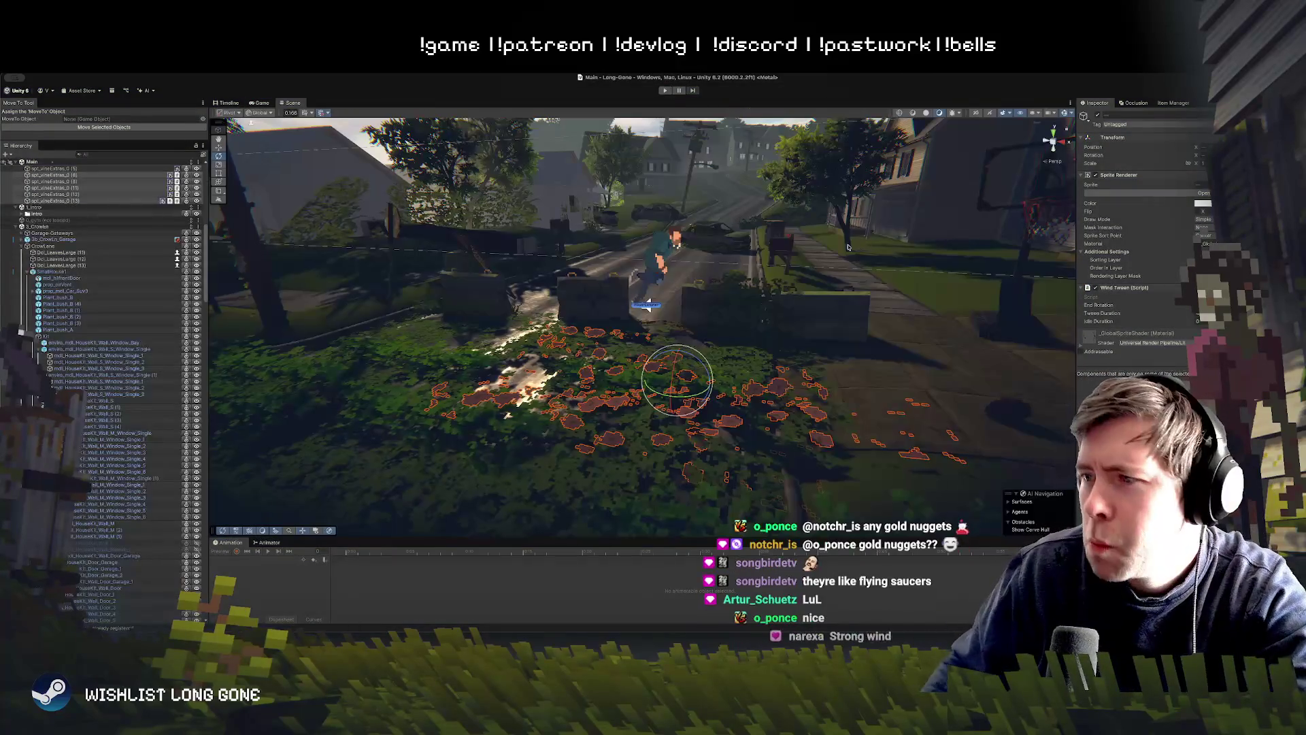
scroll(626, 381, "up", 3)
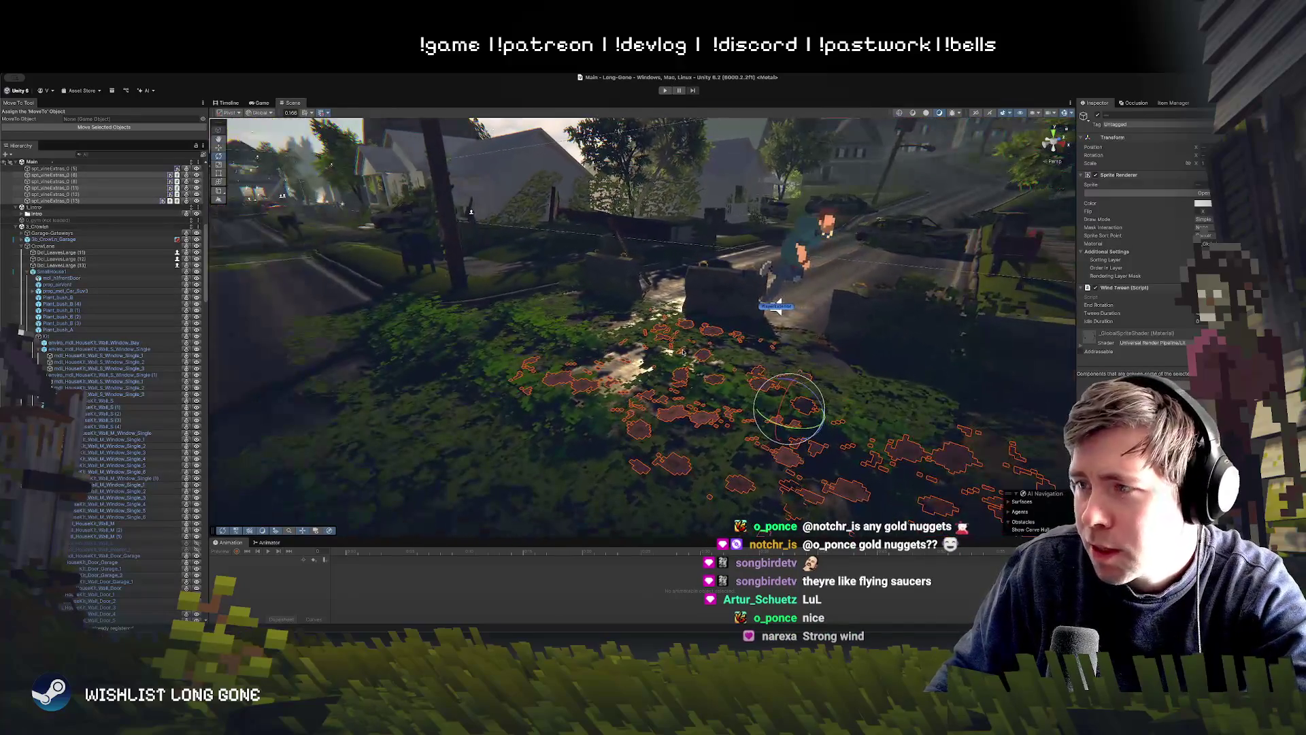
left_click(749, 344)
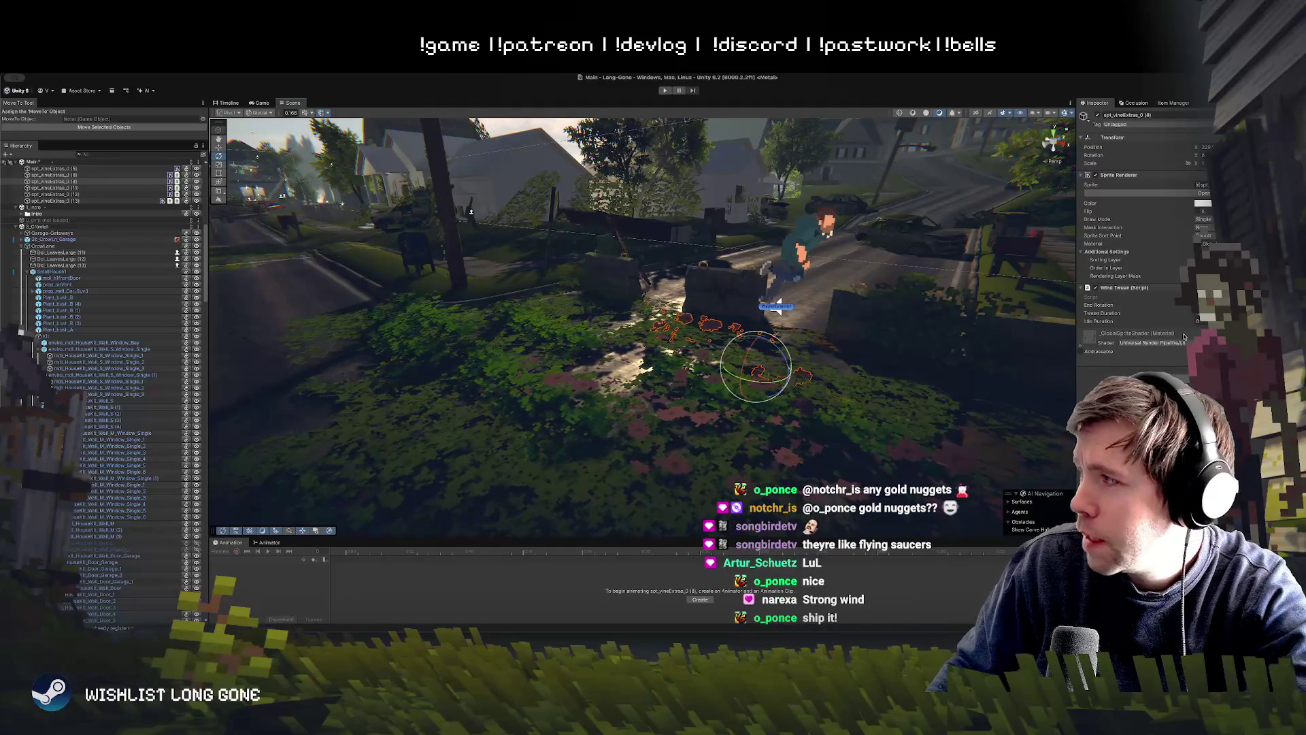
left_click(639, 318, "shift")
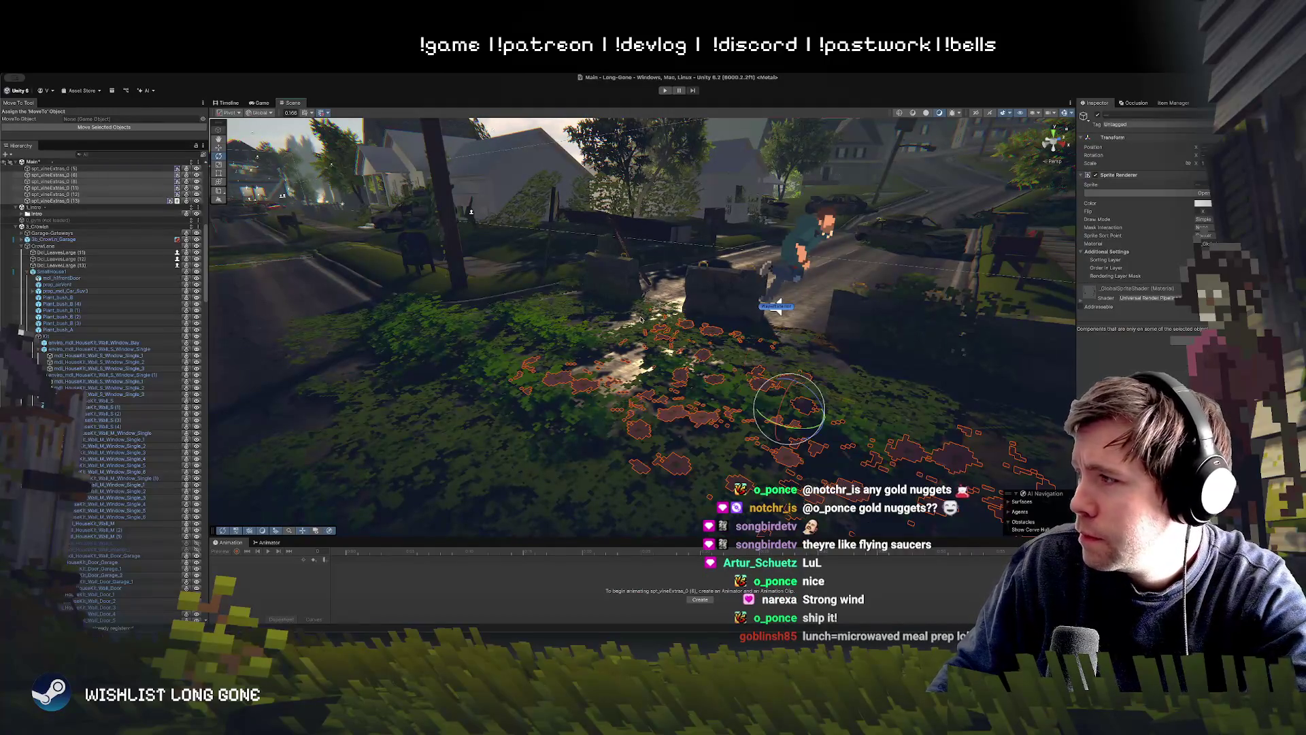
mouse_move(639, 318)
left_mouse_down()
mouse_move(666, 348)
mouse_move(623, 375)
left_mouse_up()
left_click(723, 336)
left_click(612, 371)
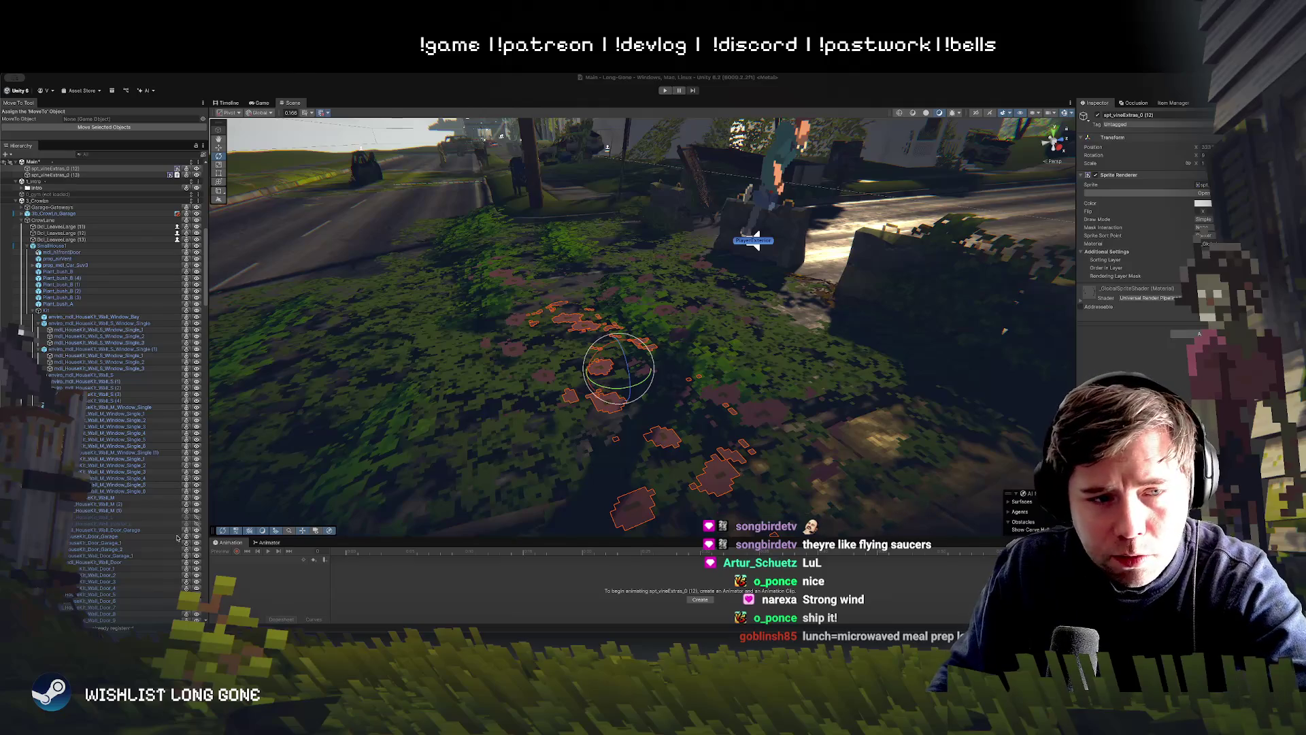
key("w")
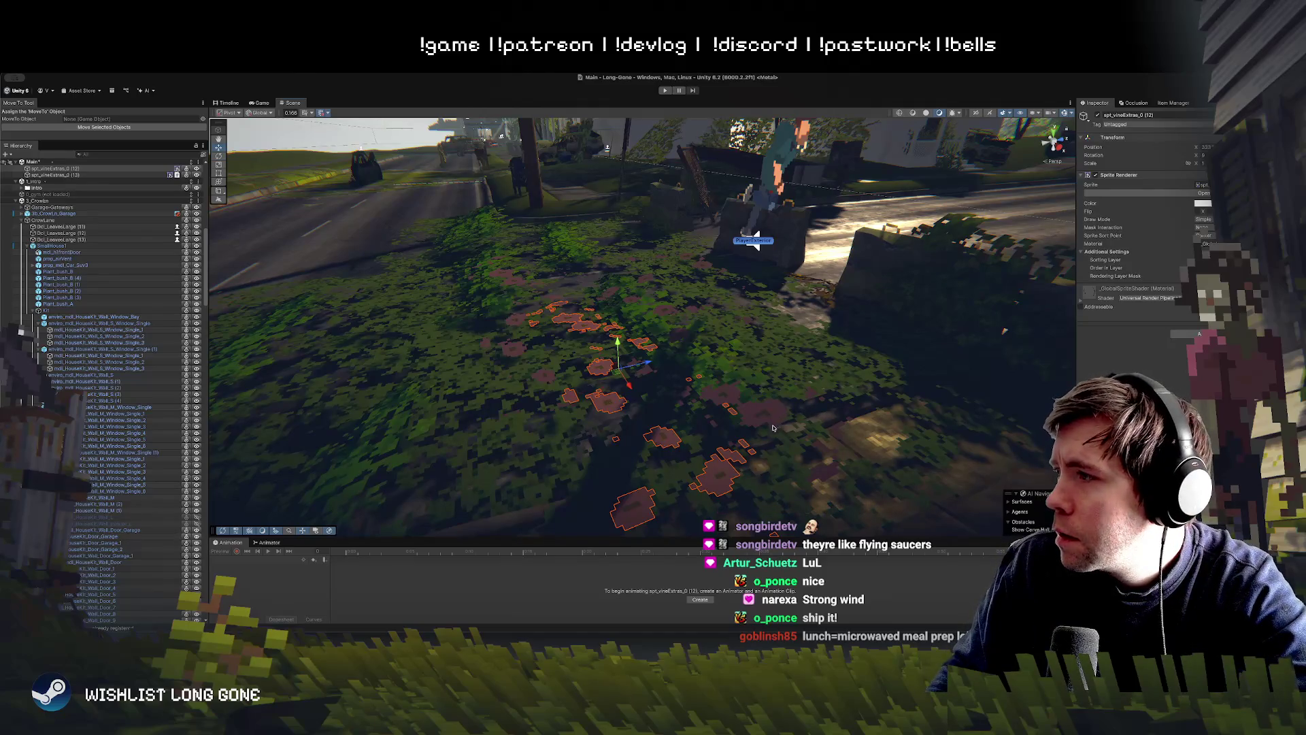
mouse_move(787, 417)
left_mouse_down()
mouse_move(709, 422)
mouse_move(698, 306)
left_mouse_up()
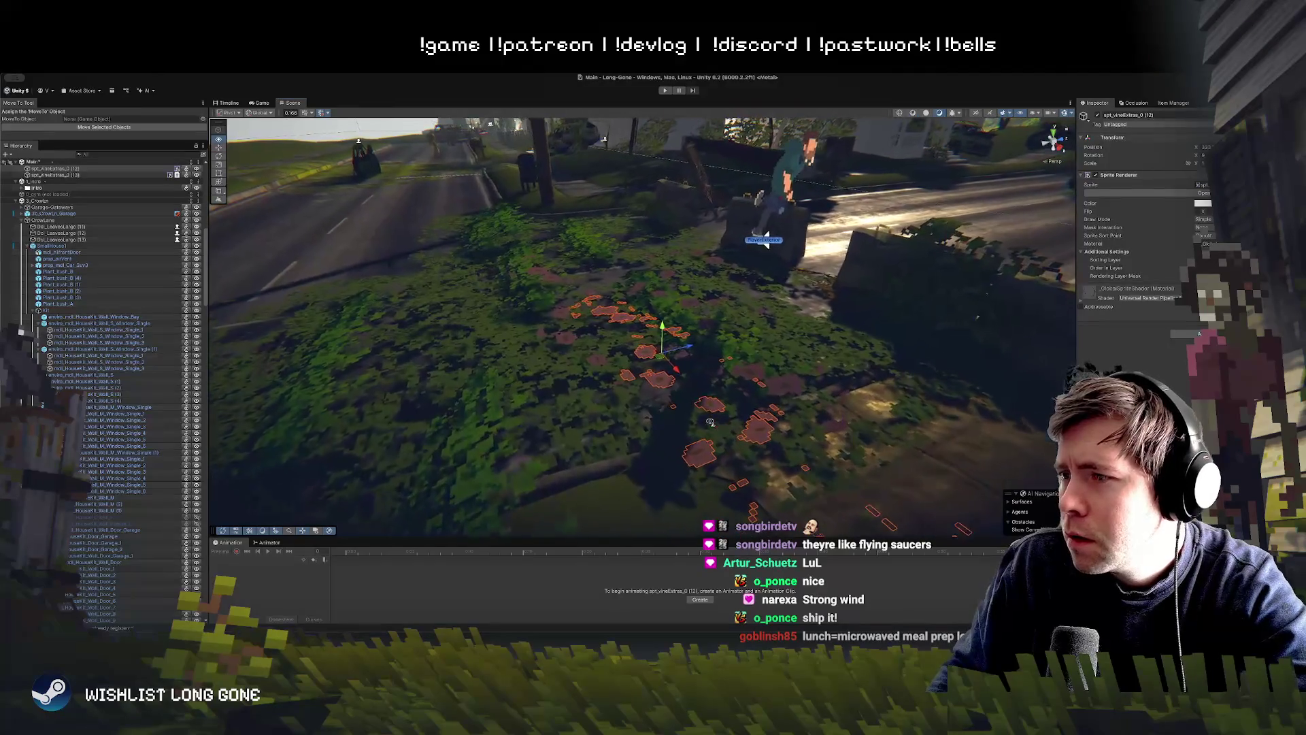
key("ctrl+z")
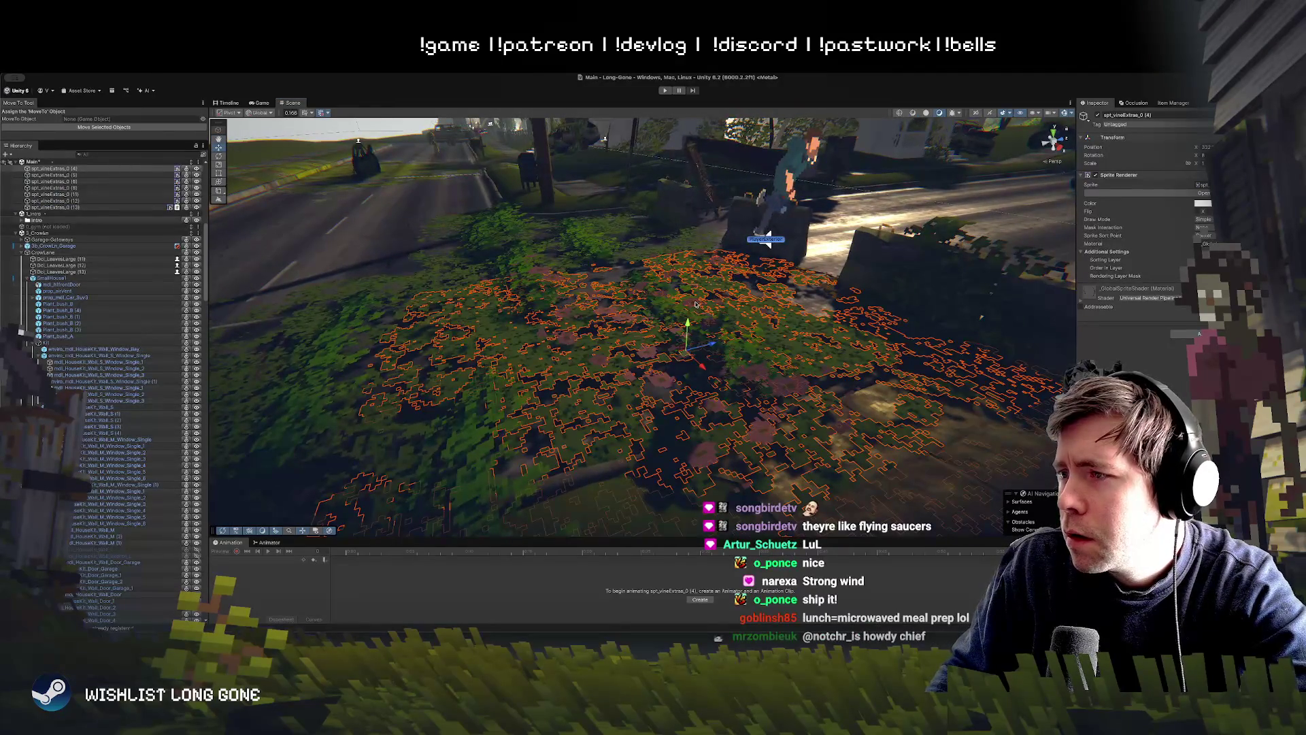
left_click(698, 311)
left_click_drag(709, 296, 1070, 286)
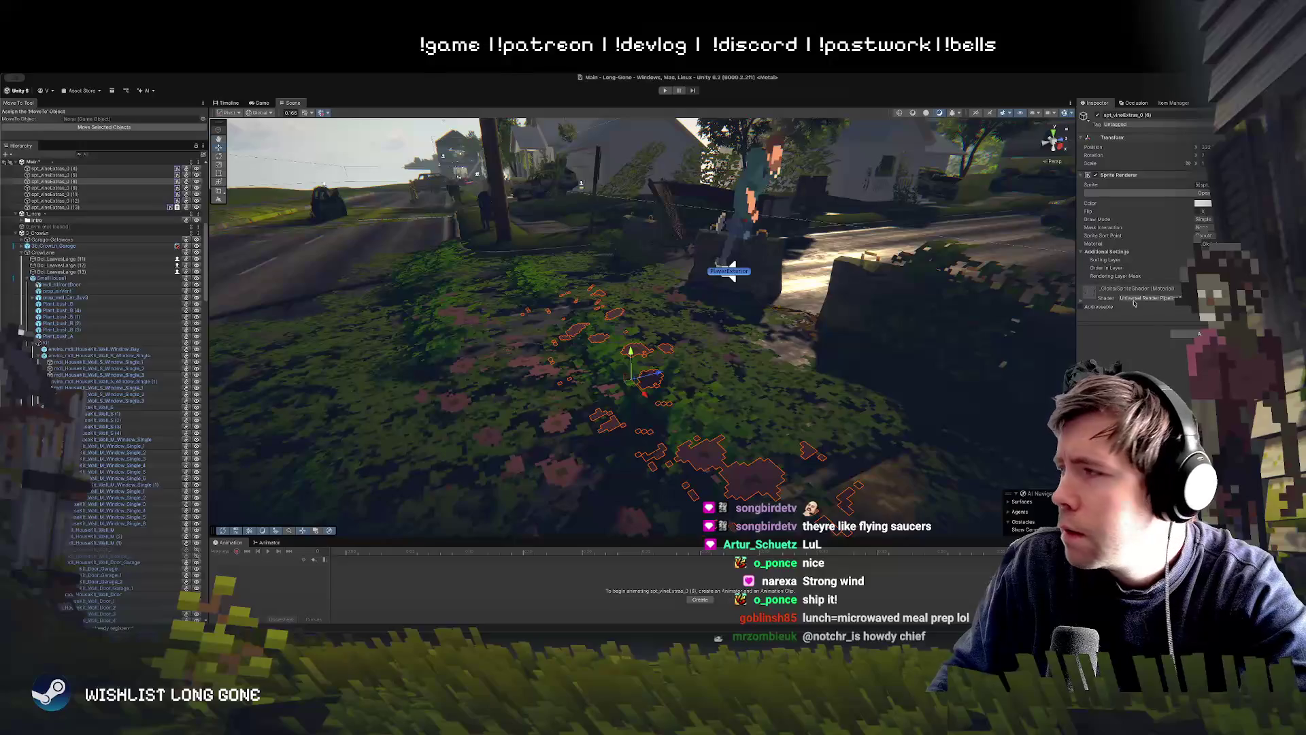
left_click(679, 298)
left_click(676, 298)
left_click(674, 297)
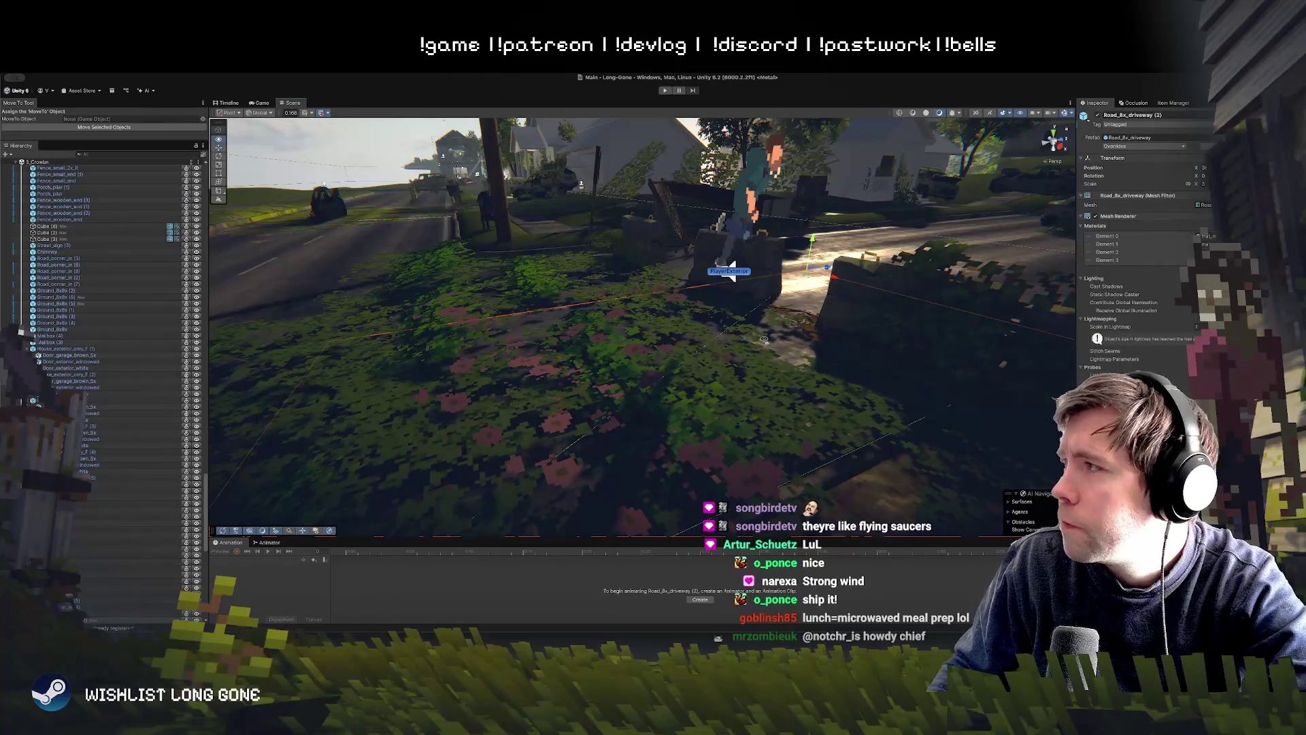
Step: Frame the flower bed beside the house, selecting Road_8x (10) through House_exterior_only_D (1)
left_click_drag(896, 295, 851, 294)
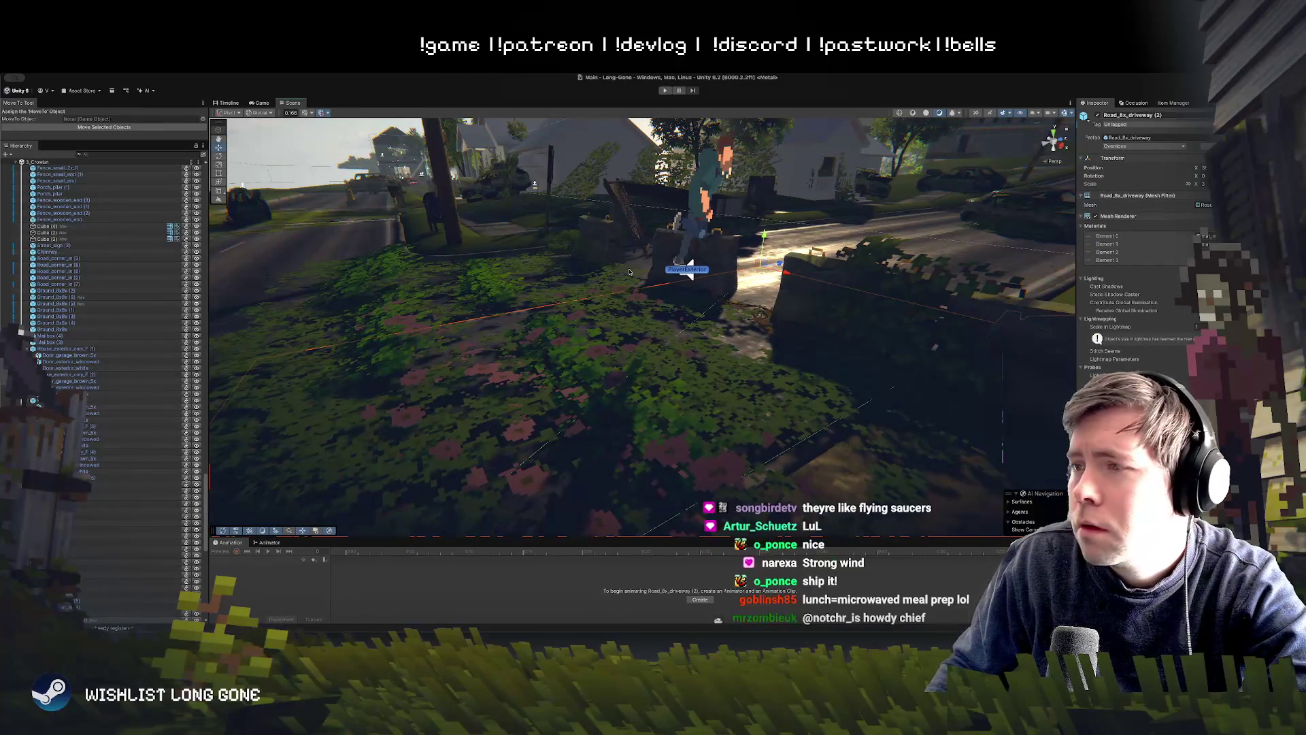
scroll(85, 524, "down", 5)
left_click(68, 394)
scroll(62, 362, "up", 3)
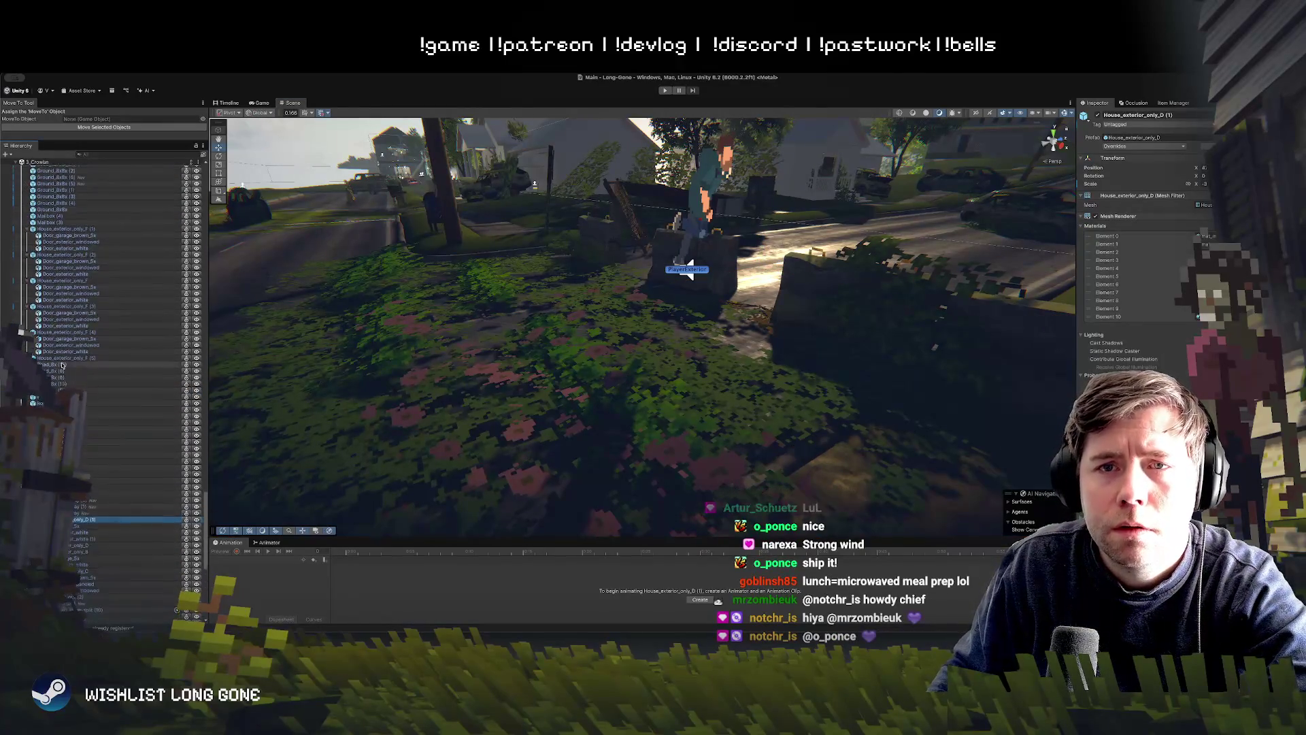
scroll(49, 280, "down", 1)
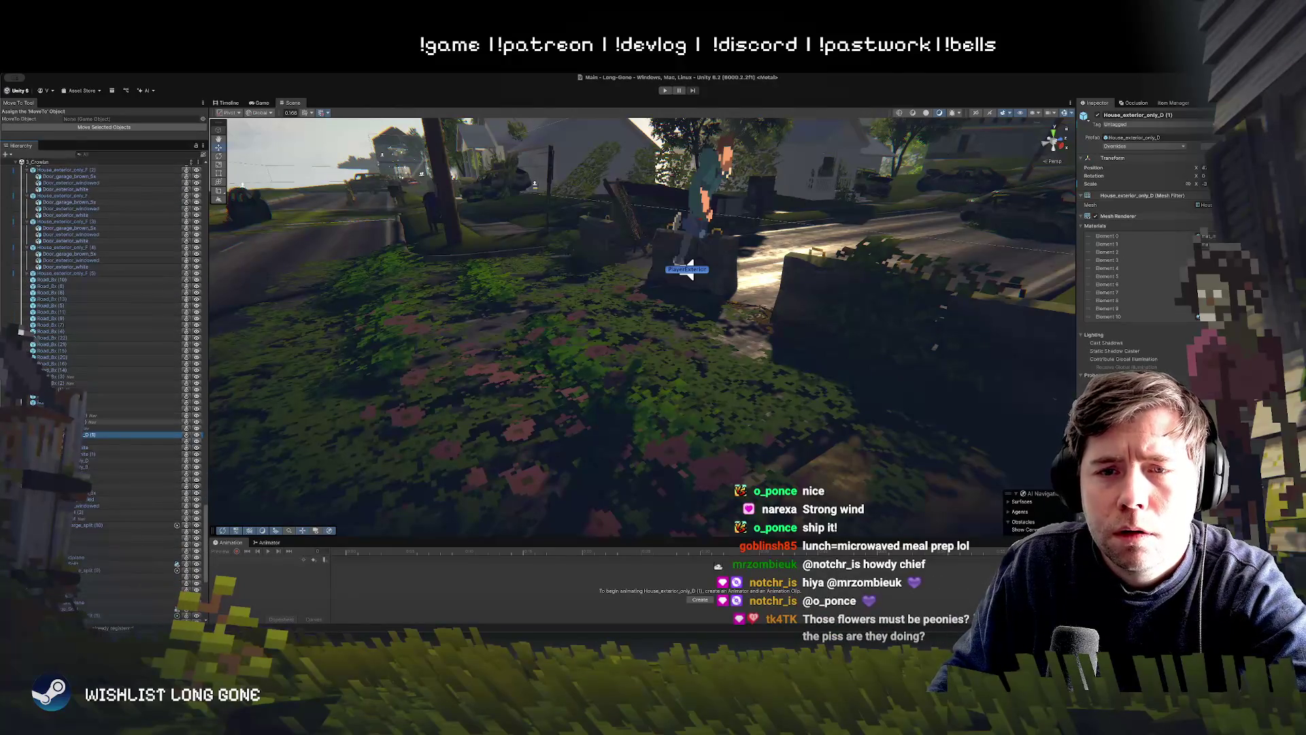
left_click(49, 279, "shift")
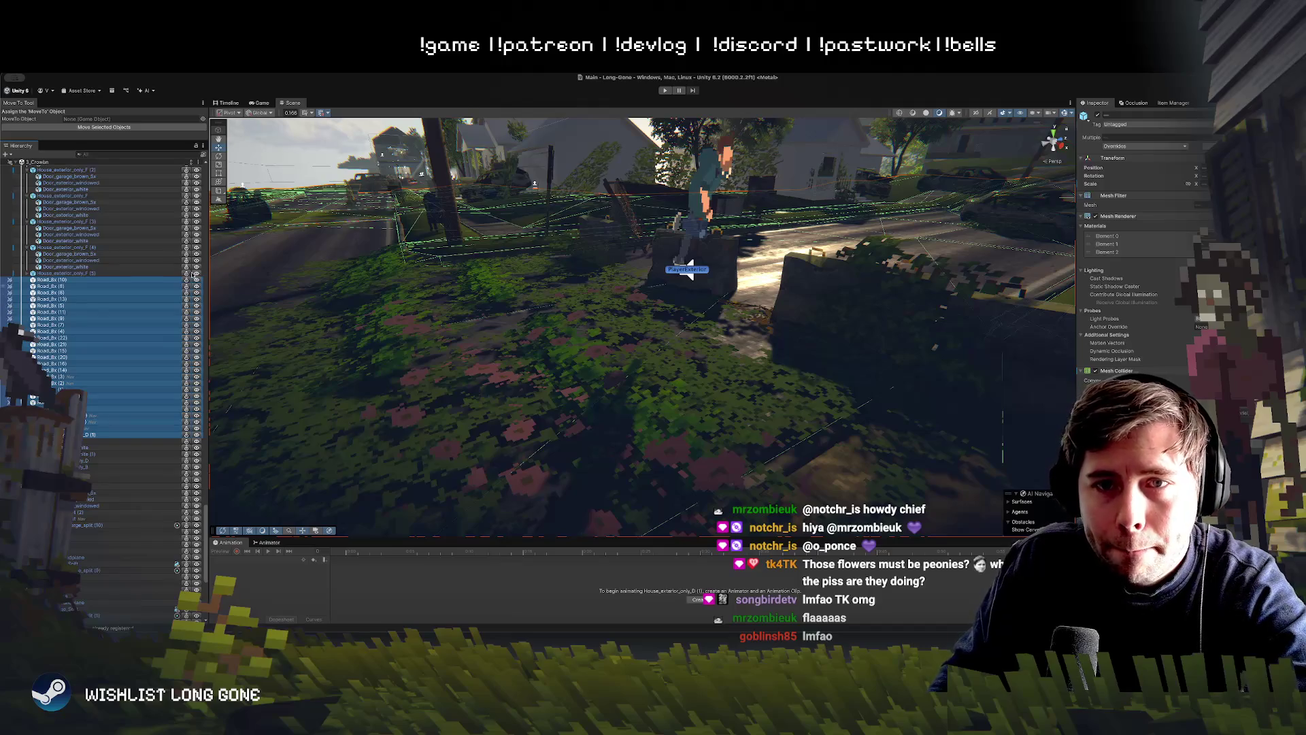
scroll(682, 363, "up", 2)
left_click(682, 364)
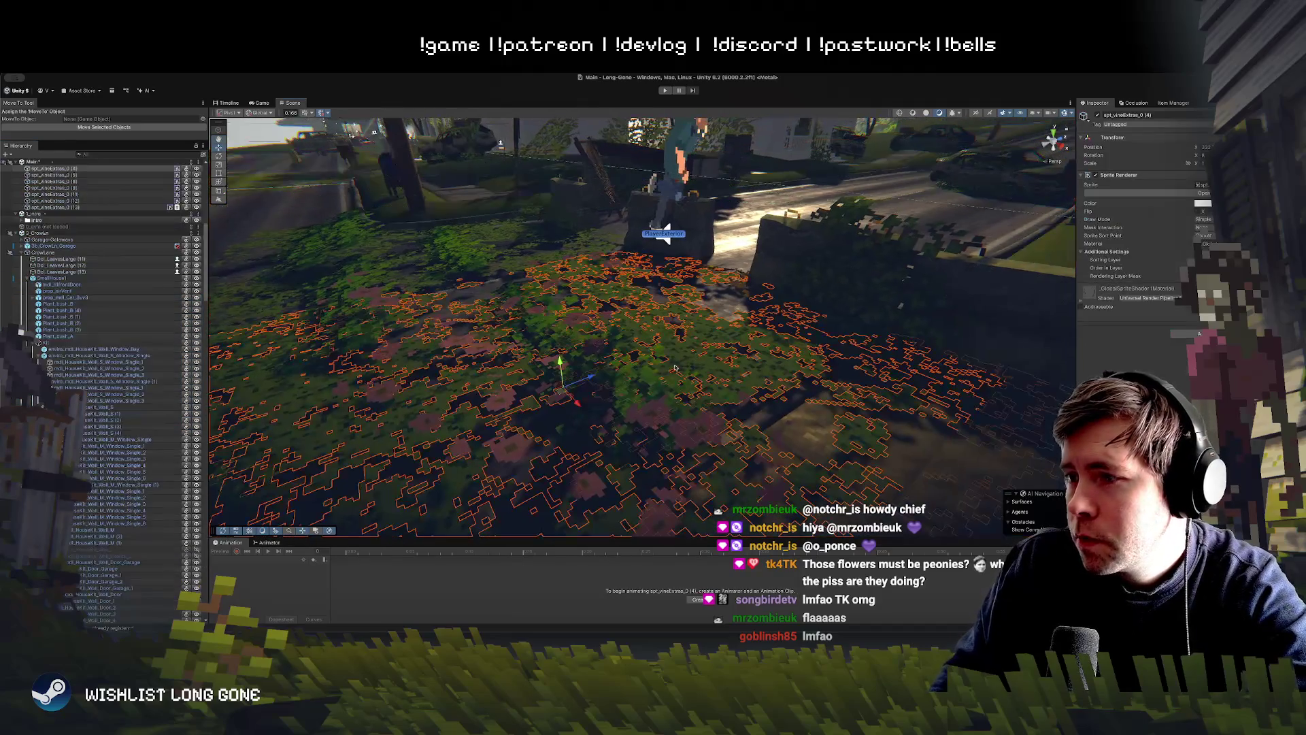
left_click(614, 383)
scroll(679, 446, "down", 5)
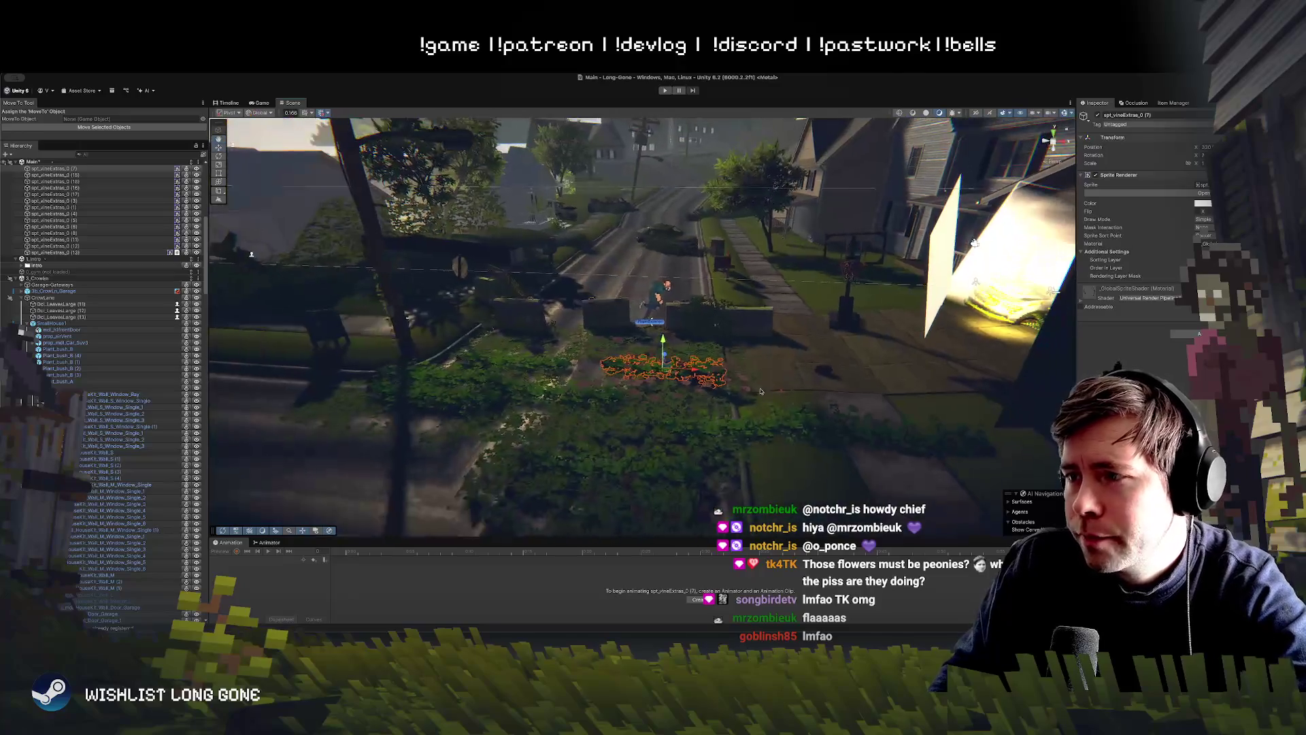
left_click(680, 446)
key("f")
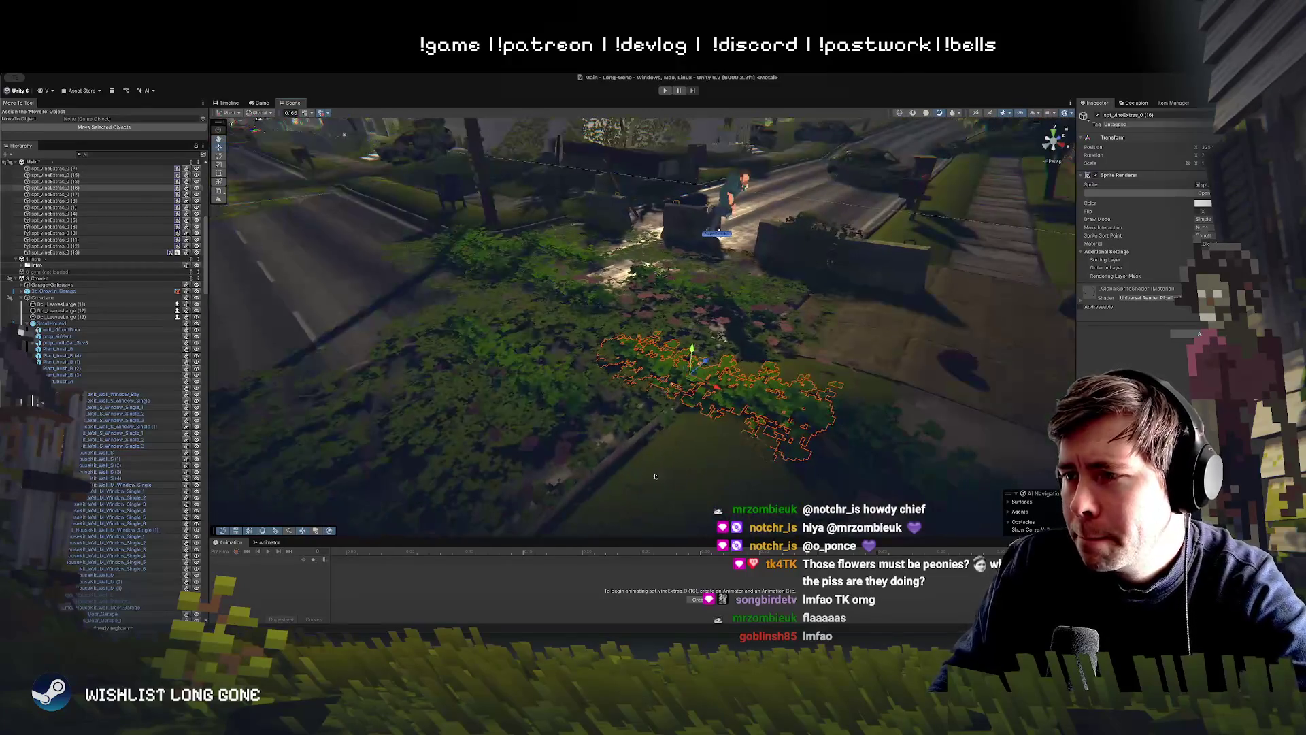
left_click(566, 431)
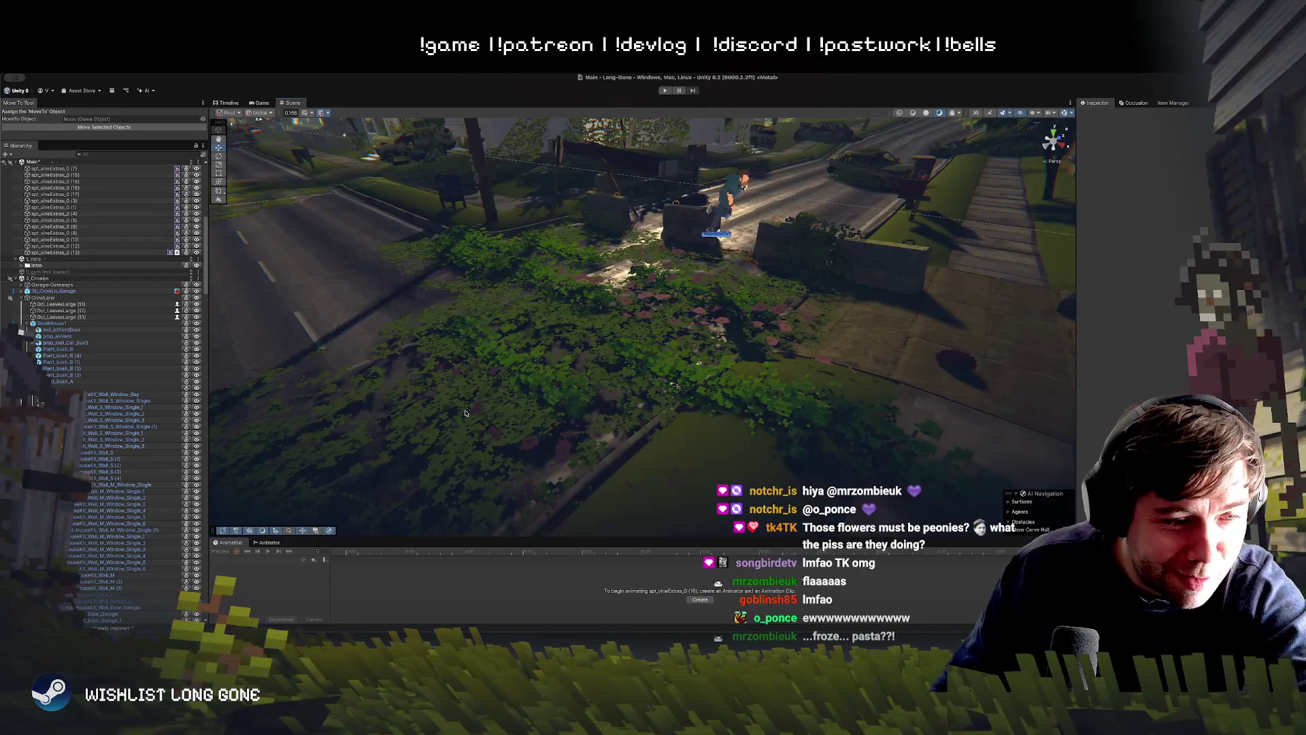
Step: Add Wind Tween to a vine patch, paste its rotation into End Rotation, and rotate it slightly
mouse_move(471, 439)
left_mouse_down()
mouse_move(494, 398)
mouse_move(573, 382)
mouse_move(598, 419)
mouse_move(583, 413)
left_mouse_up()
left_click(577, 375)
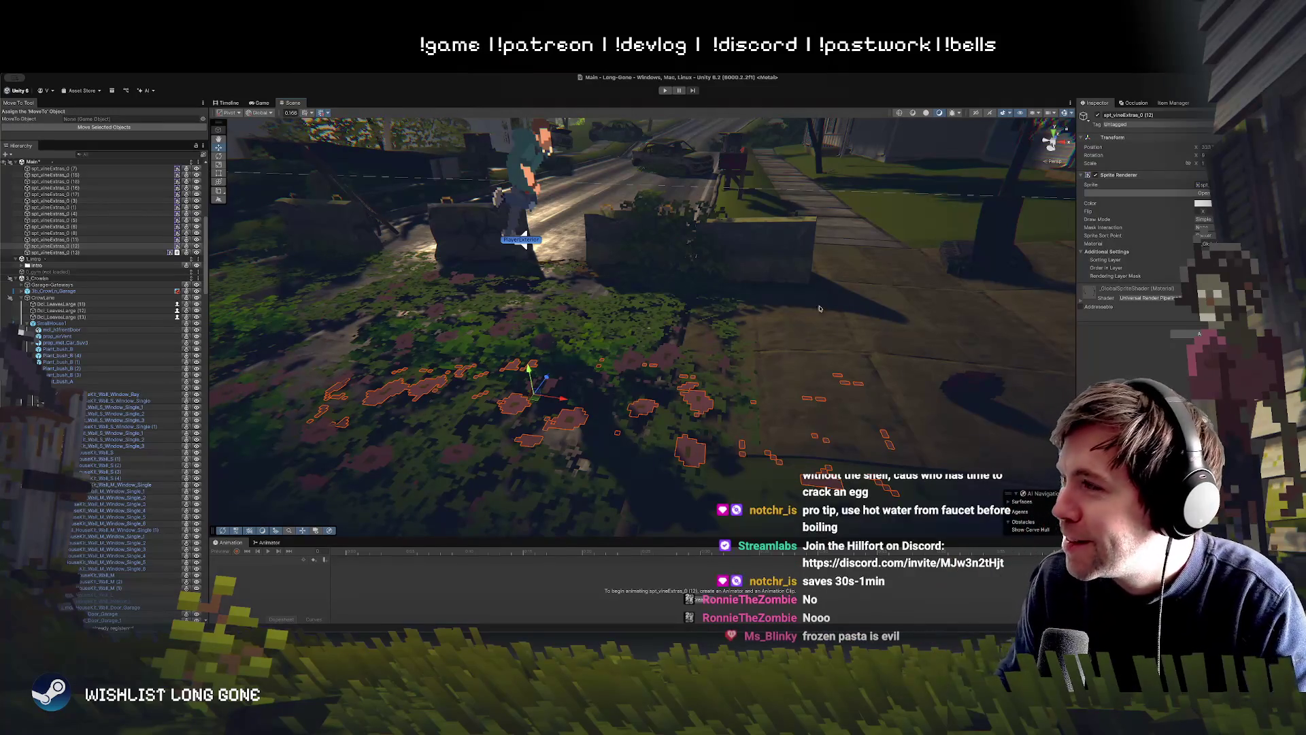
left_click_drag(819, 298, 392, 330)
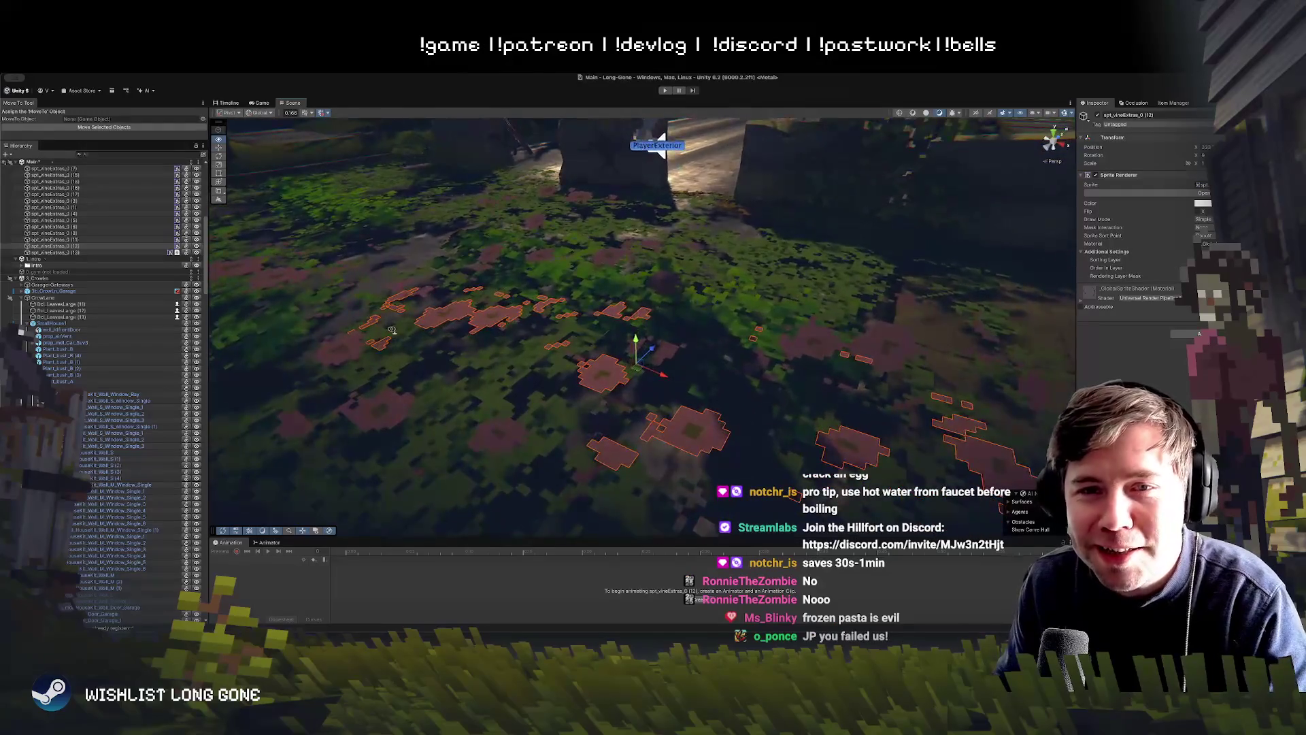
scroll(392, 330, "down", 3)
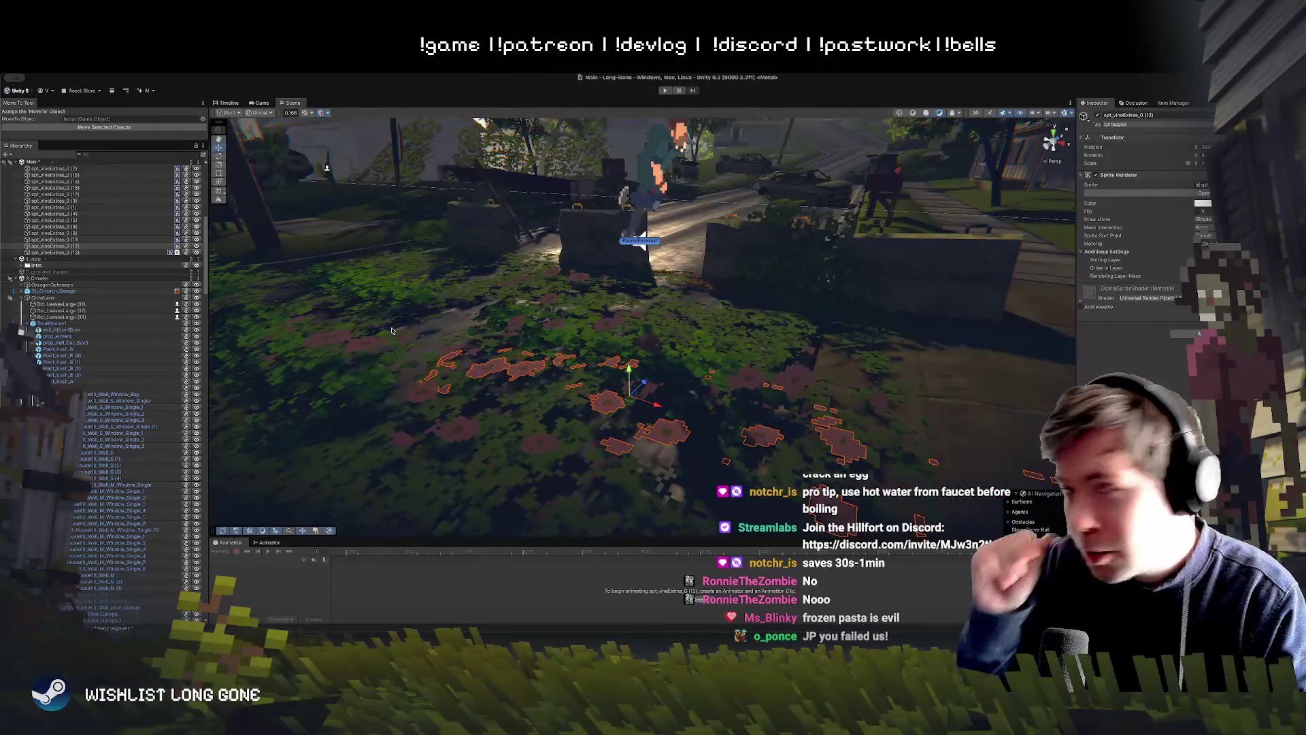
left_click_drag(679, 323, 633, 326)
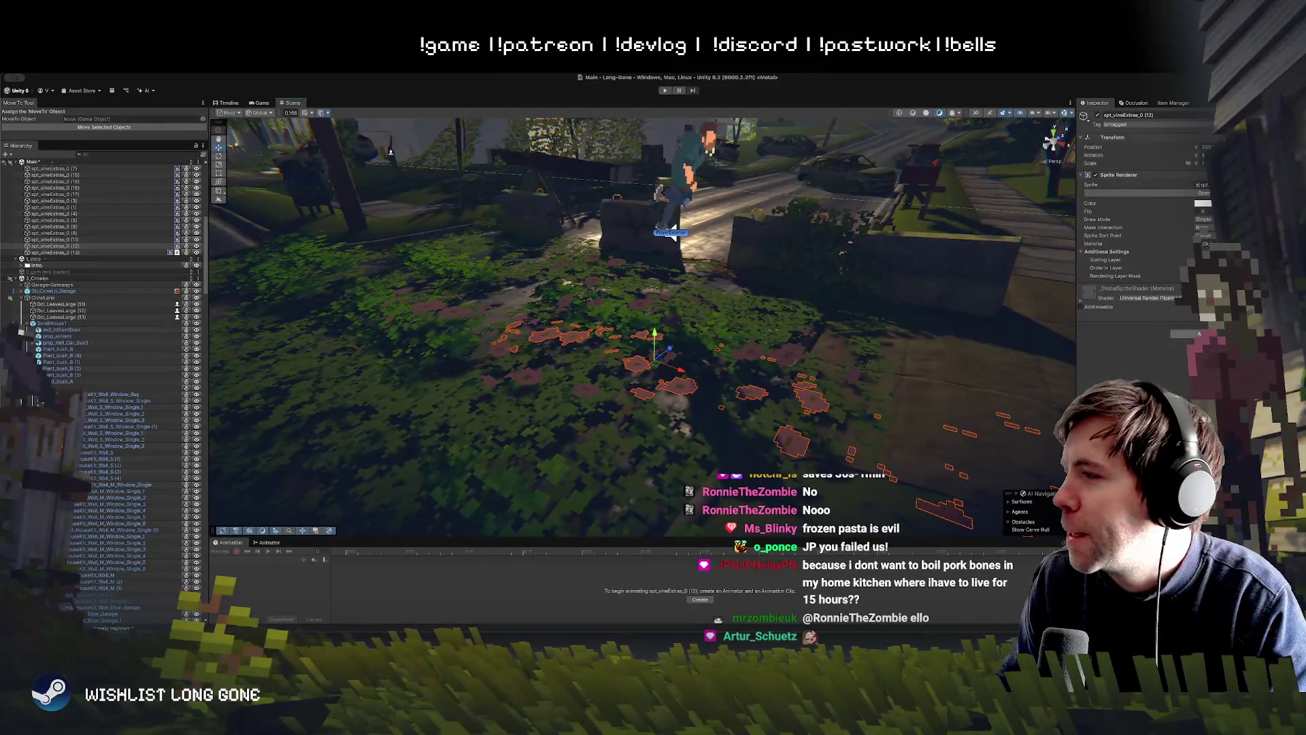
left_click(1197, 334)
key("Return")
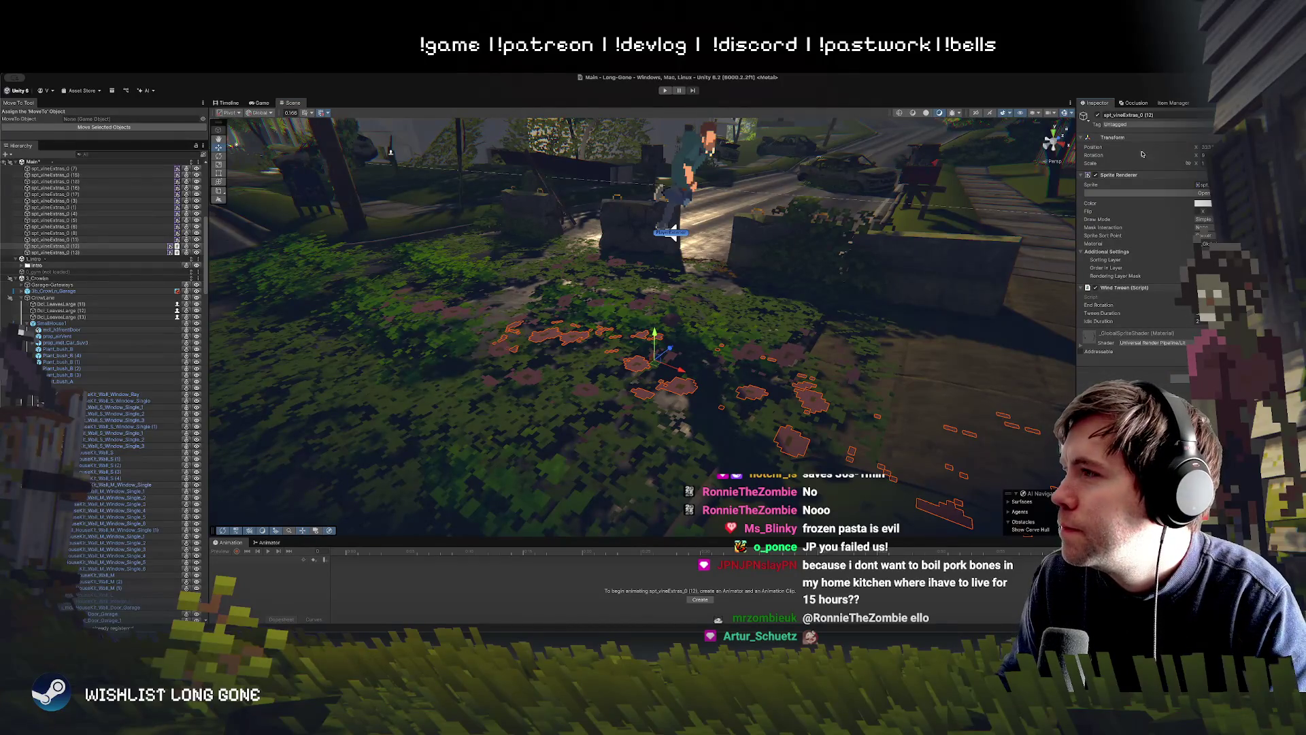
right_click(1109, 155)
left_click(1135, 182)
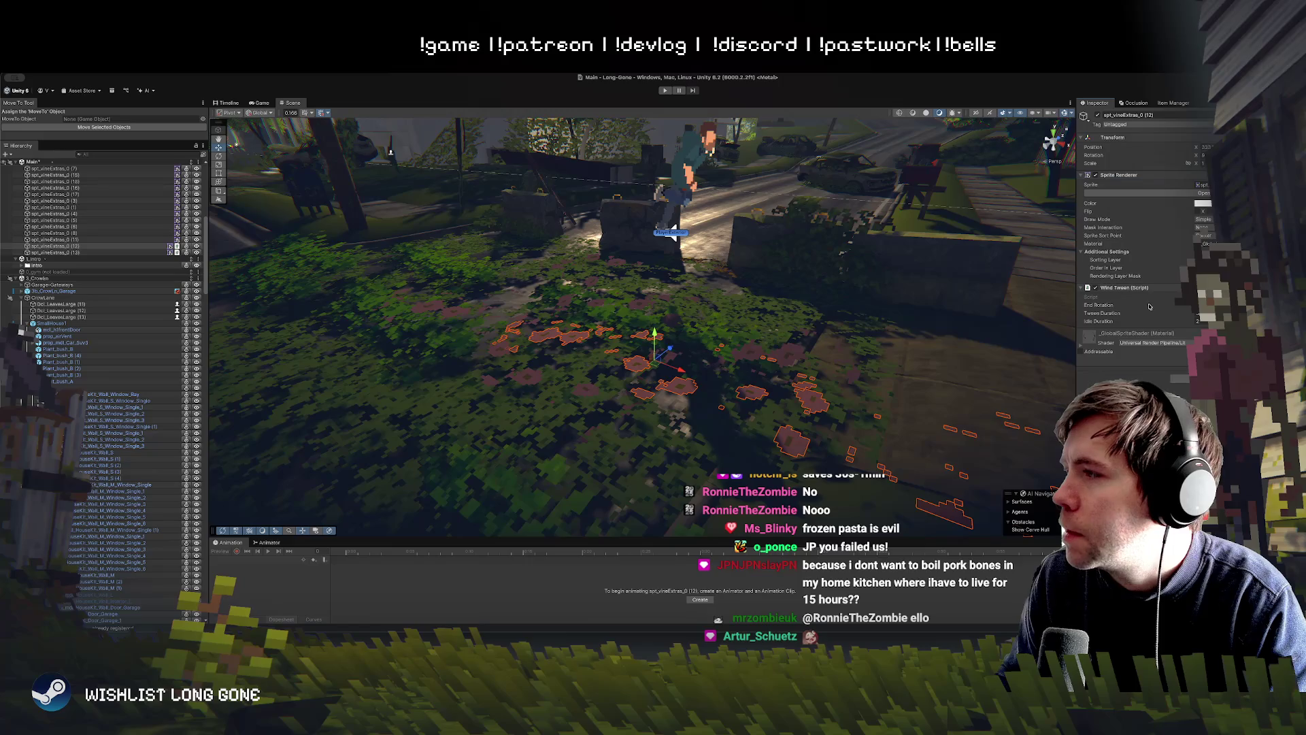
right_click(1109, 310)
left_click(1134, 352)
key("e")
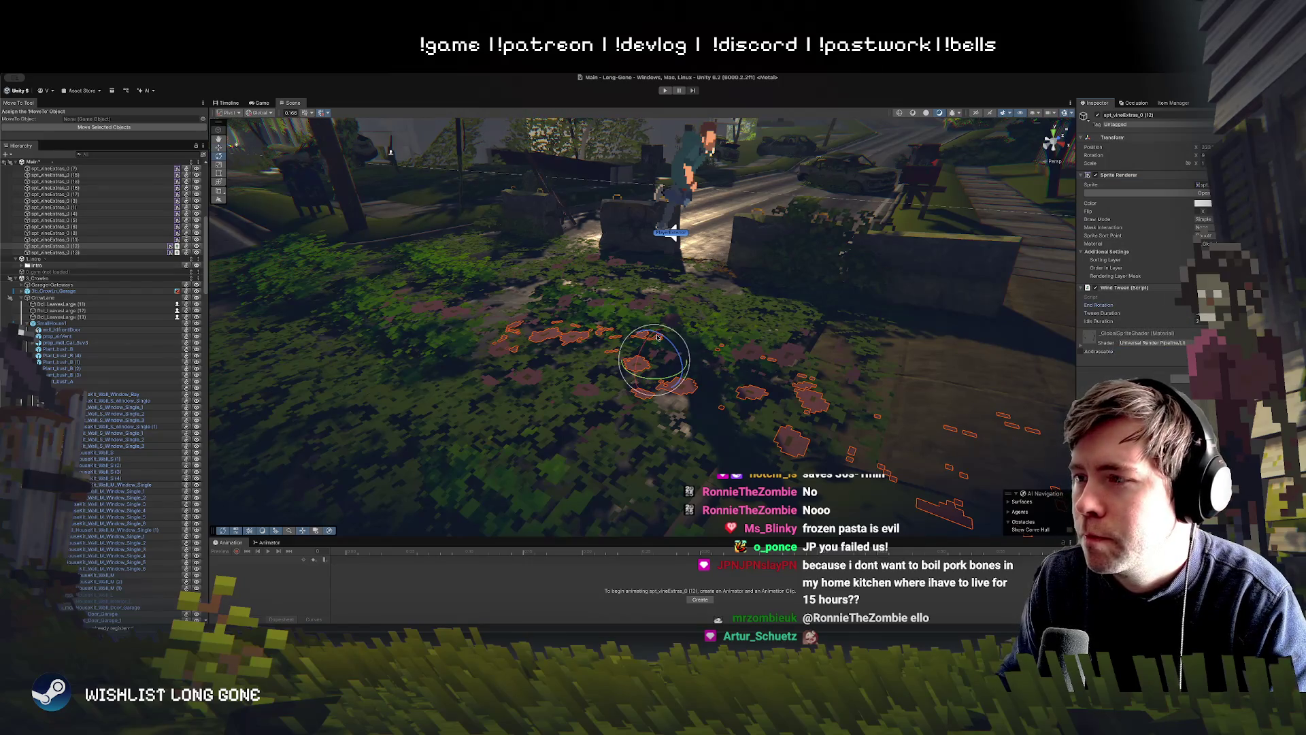
left_click_drag(651, 337, 646, 343)
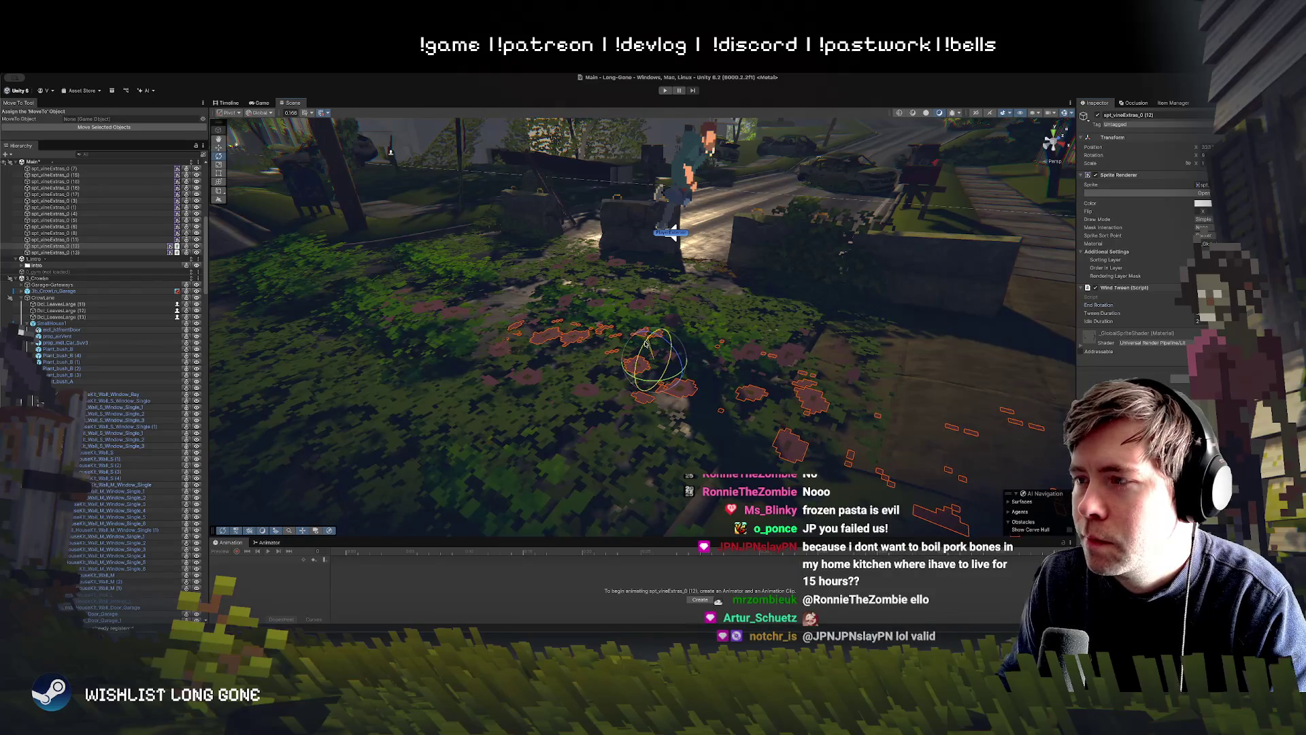
Step: Add the Wind Tween script to the smaller vine patches
left_click(582, 393)
left_click(582, 394)
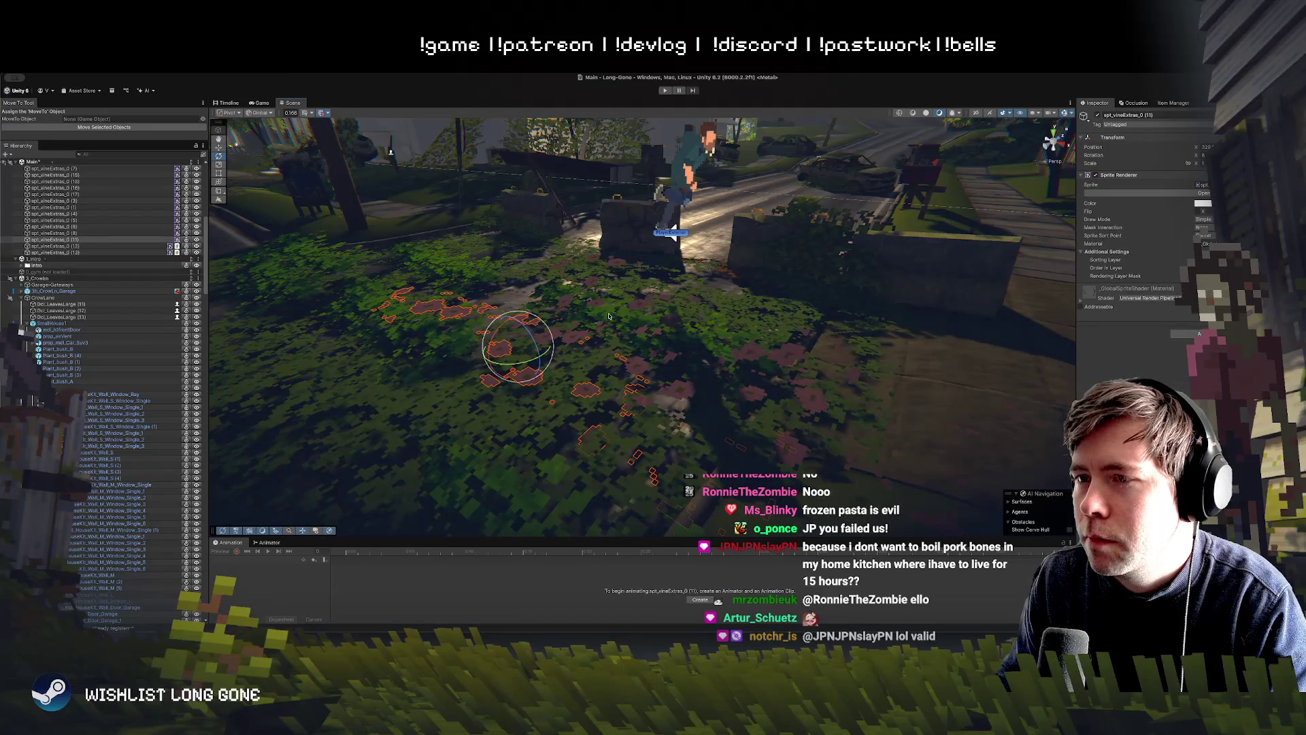
left_click(1191, 334)
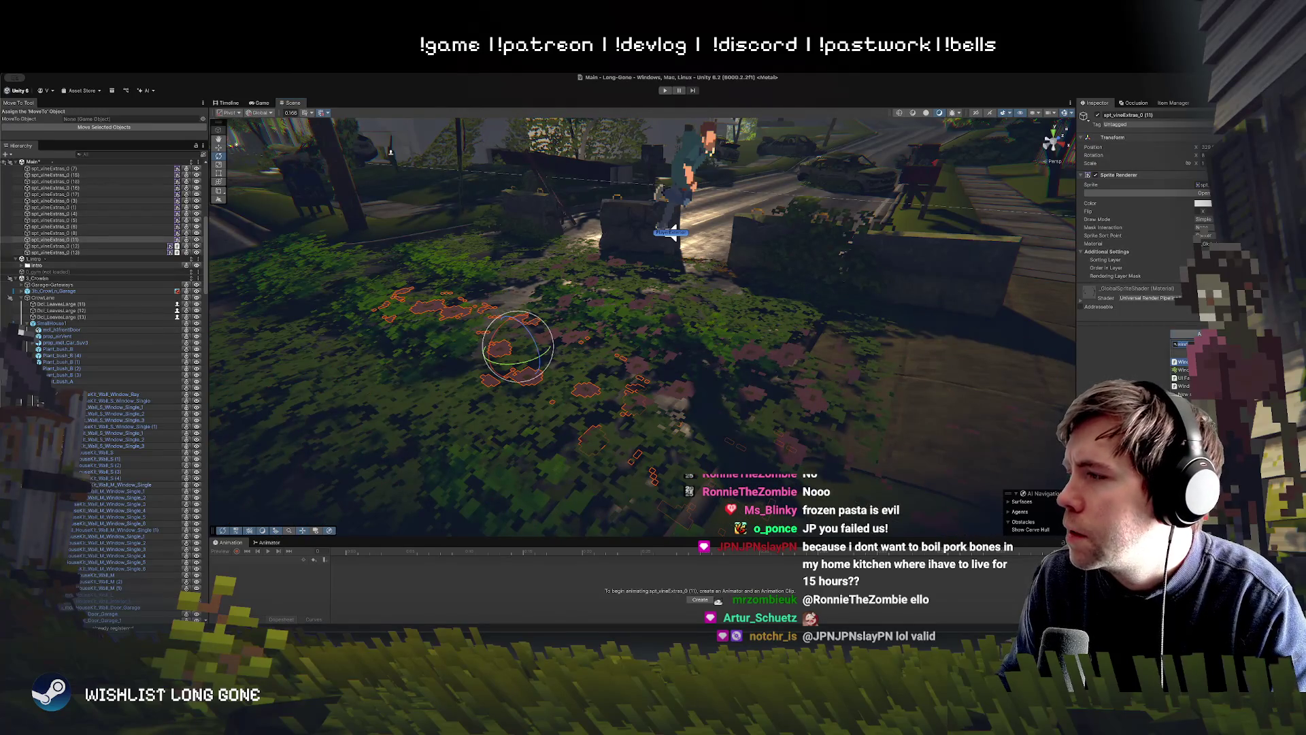
key("Return")
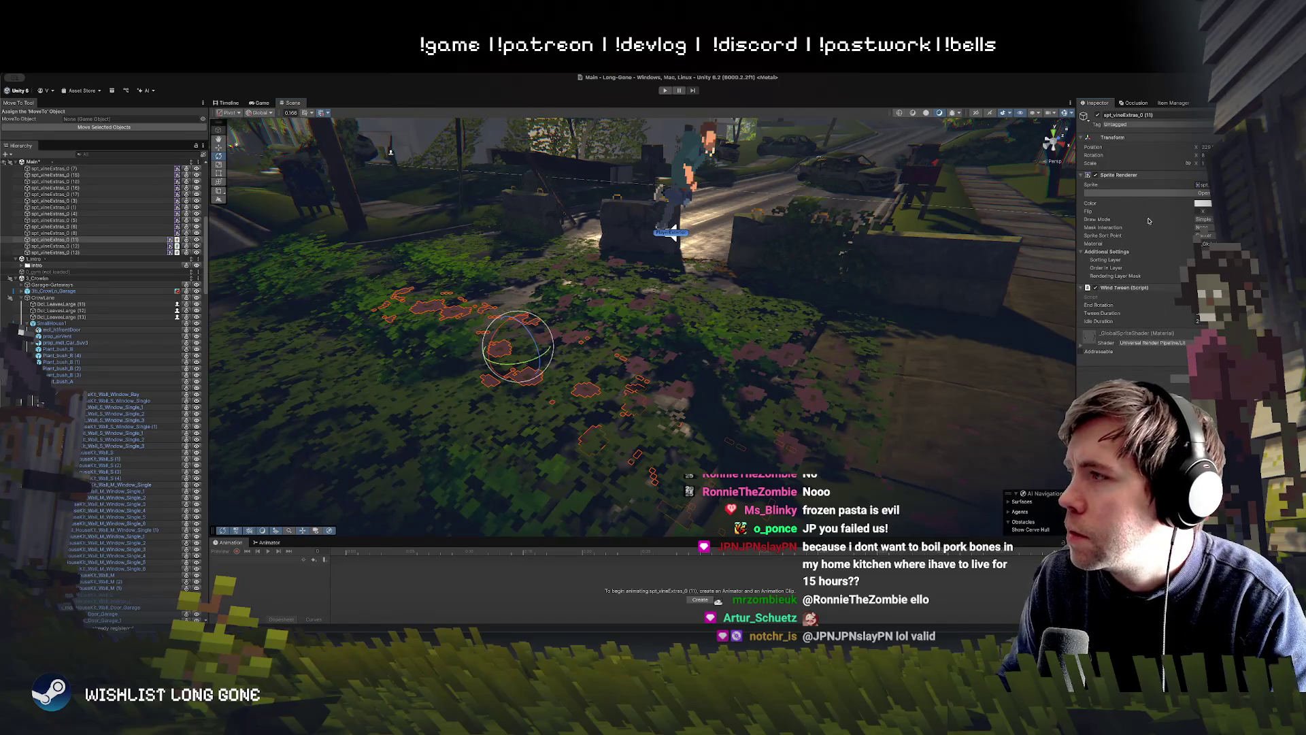
Step: Paste a copied transform value into the vine's Tween Duration and edit its Idle Duration
left_click(632, 366)
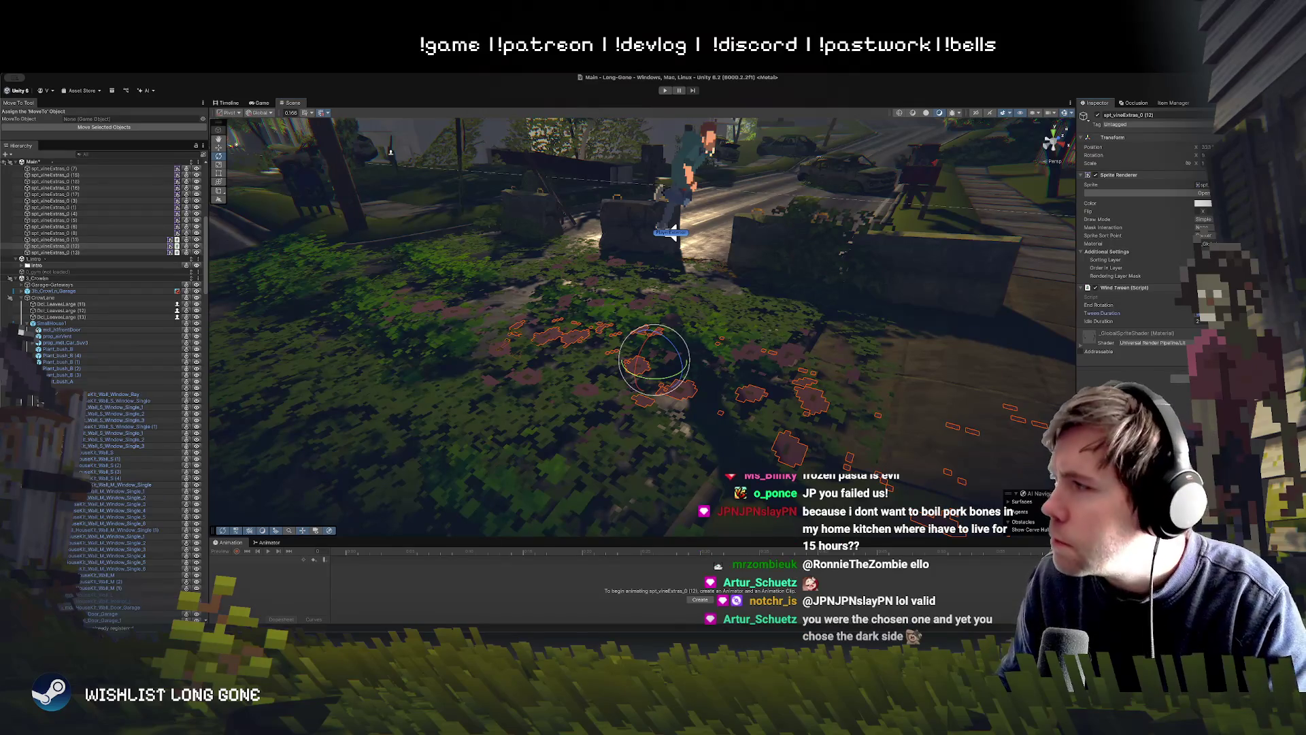
key("Tab")
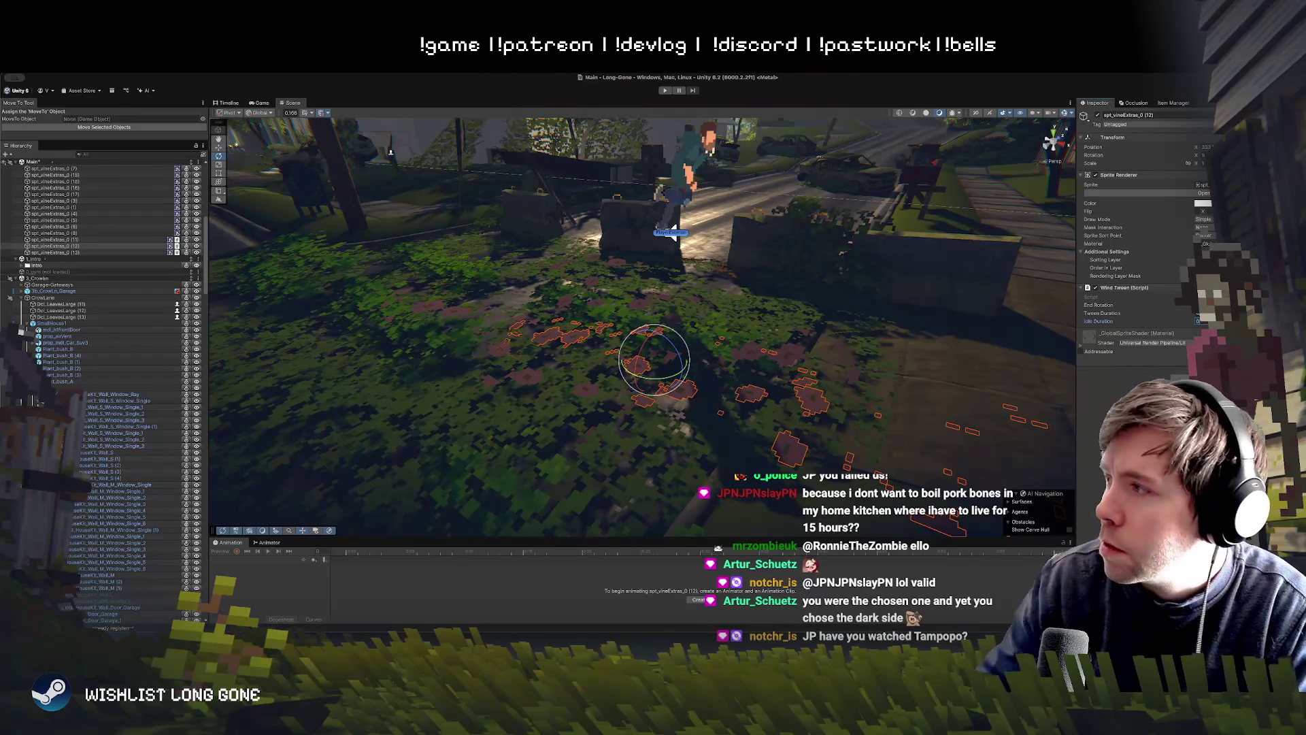
left_click(584, 390)
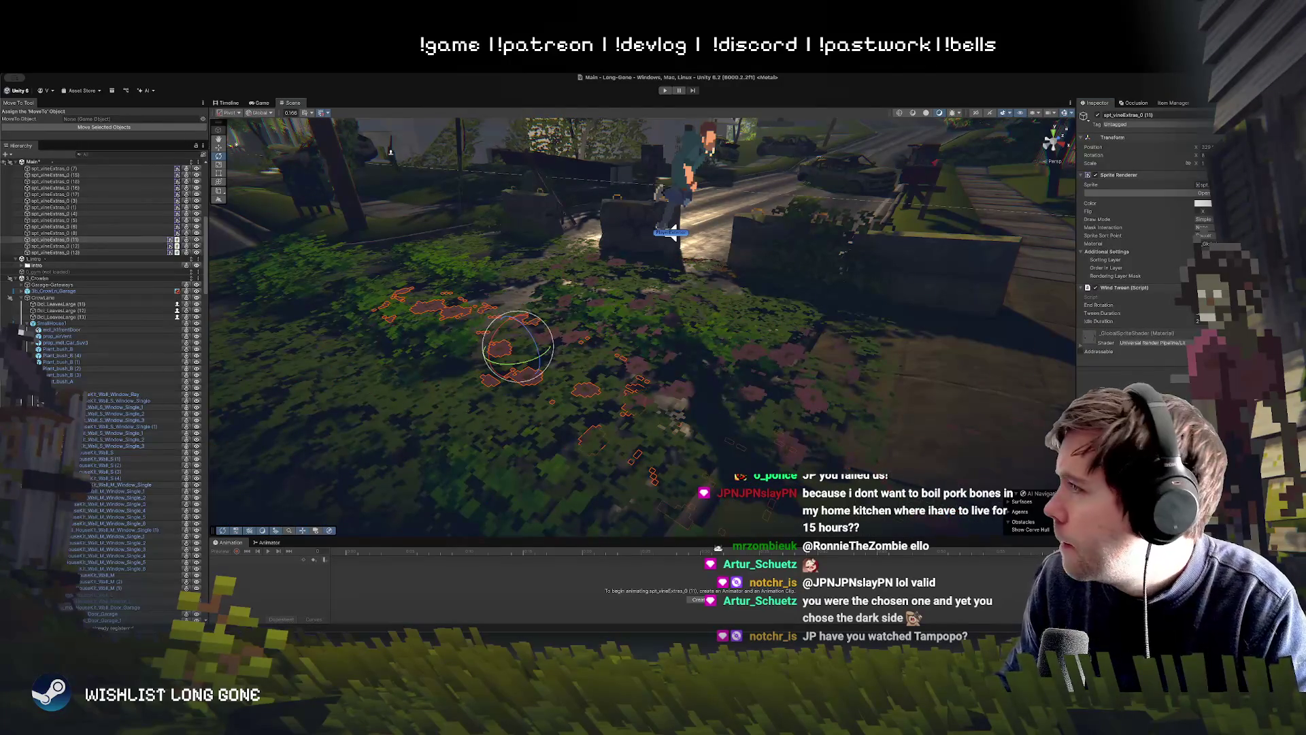
right_click(1101, 157)
left_click(1143, 185)
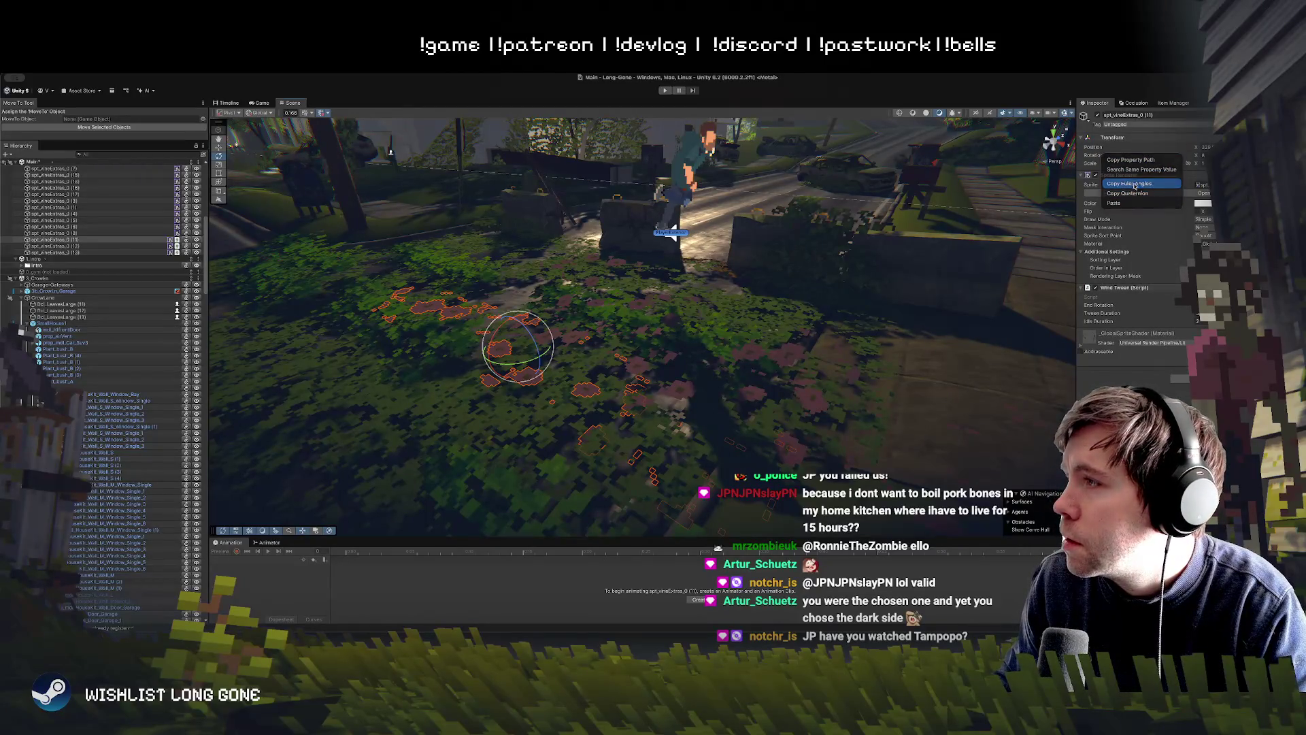
right_click(1107, 316)
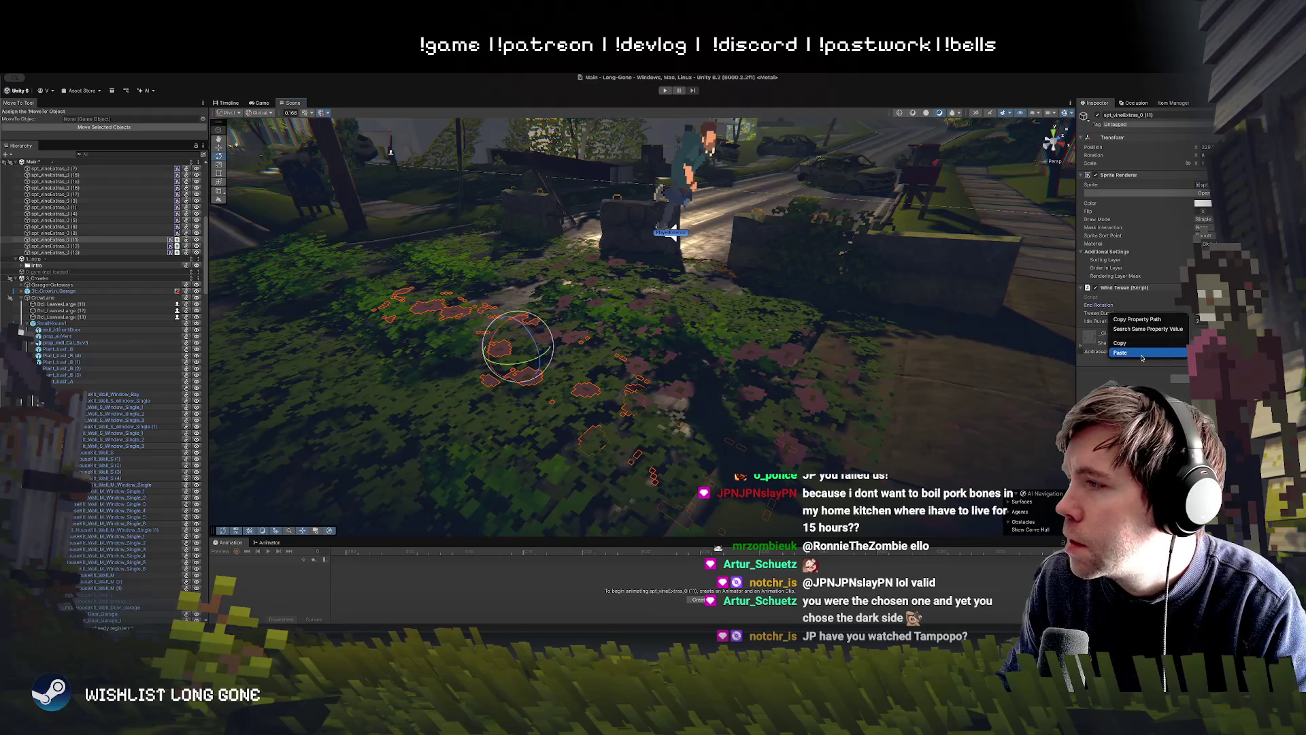
left_click(1142, 354)
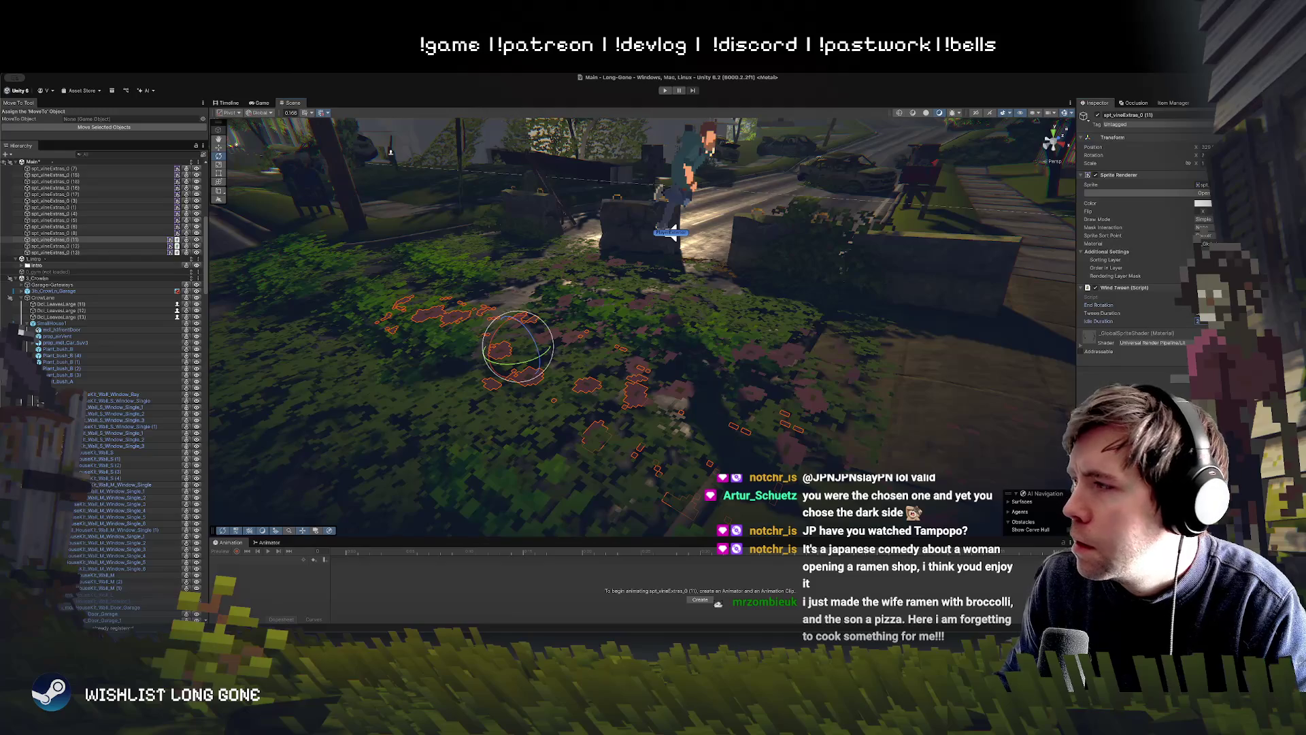
left_click(1198, 321)
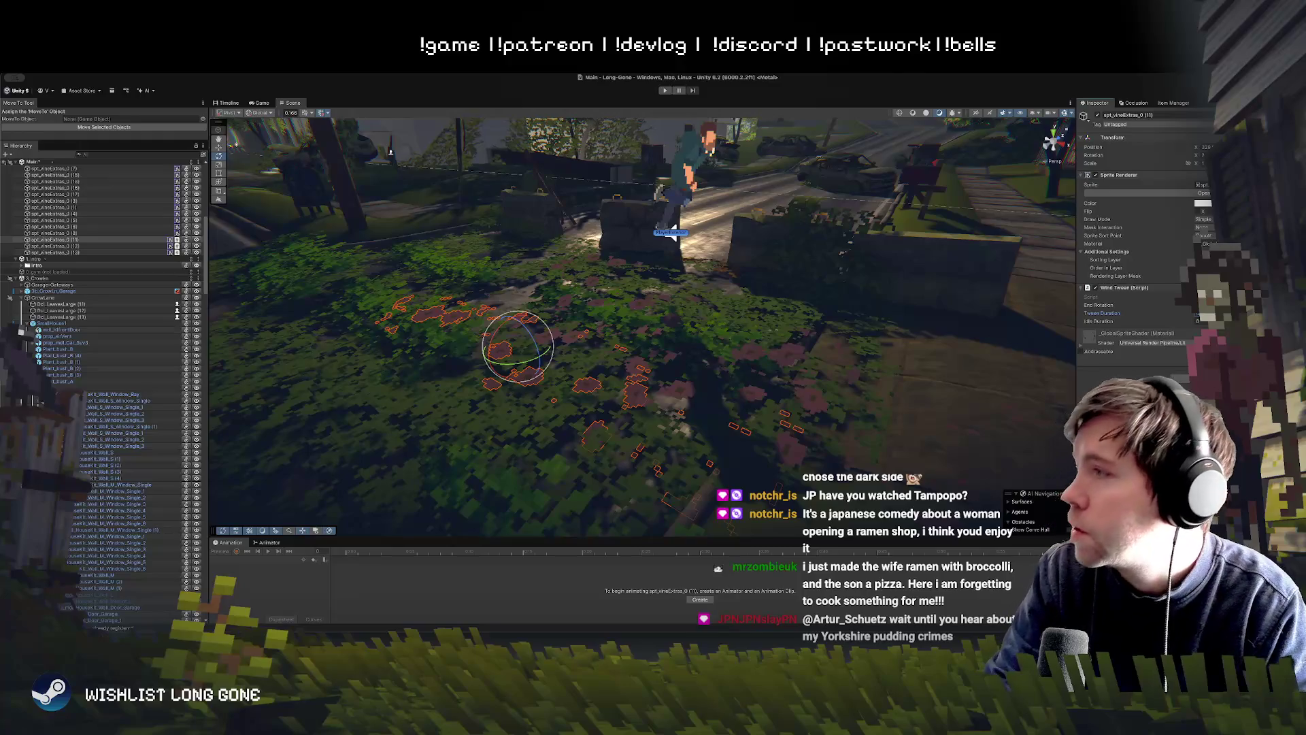
Step: Give the vine patch near the player Wind Tween, pasting its rotation into End Rotation
left_click_drag(680, 367, 710, 370)
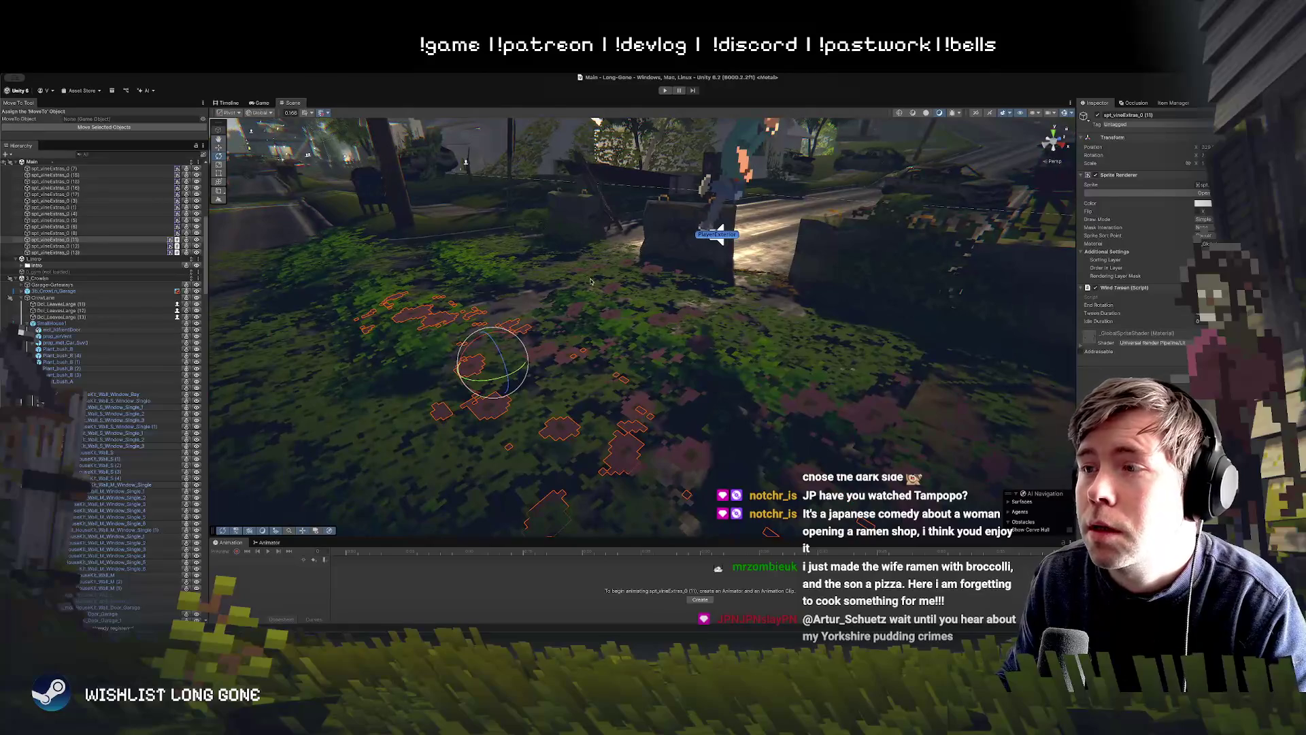
mouse_move(615, 303)
left_mouse_down()
mouse_move(599, 296)
mouse_move(671, 279)
mouse_move(681, 258)
left_mouse_up()
left_click(648, 264)
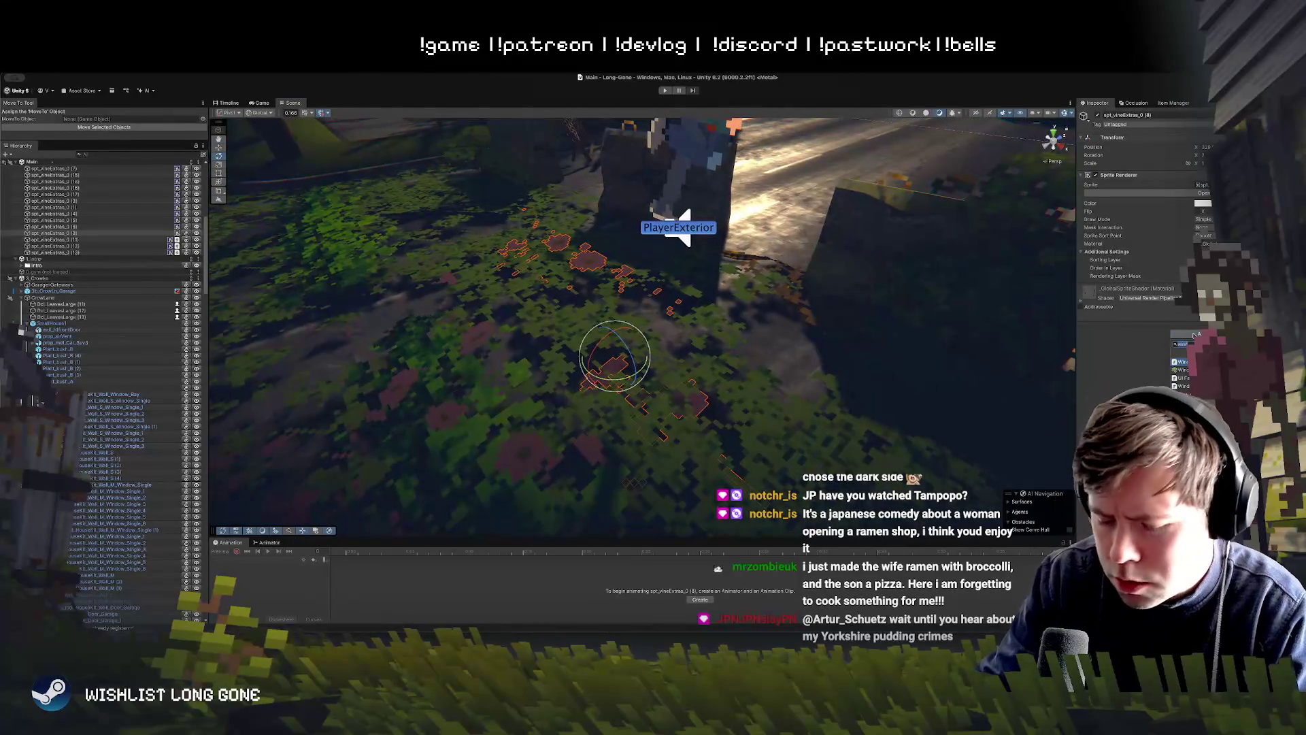
key("Return")
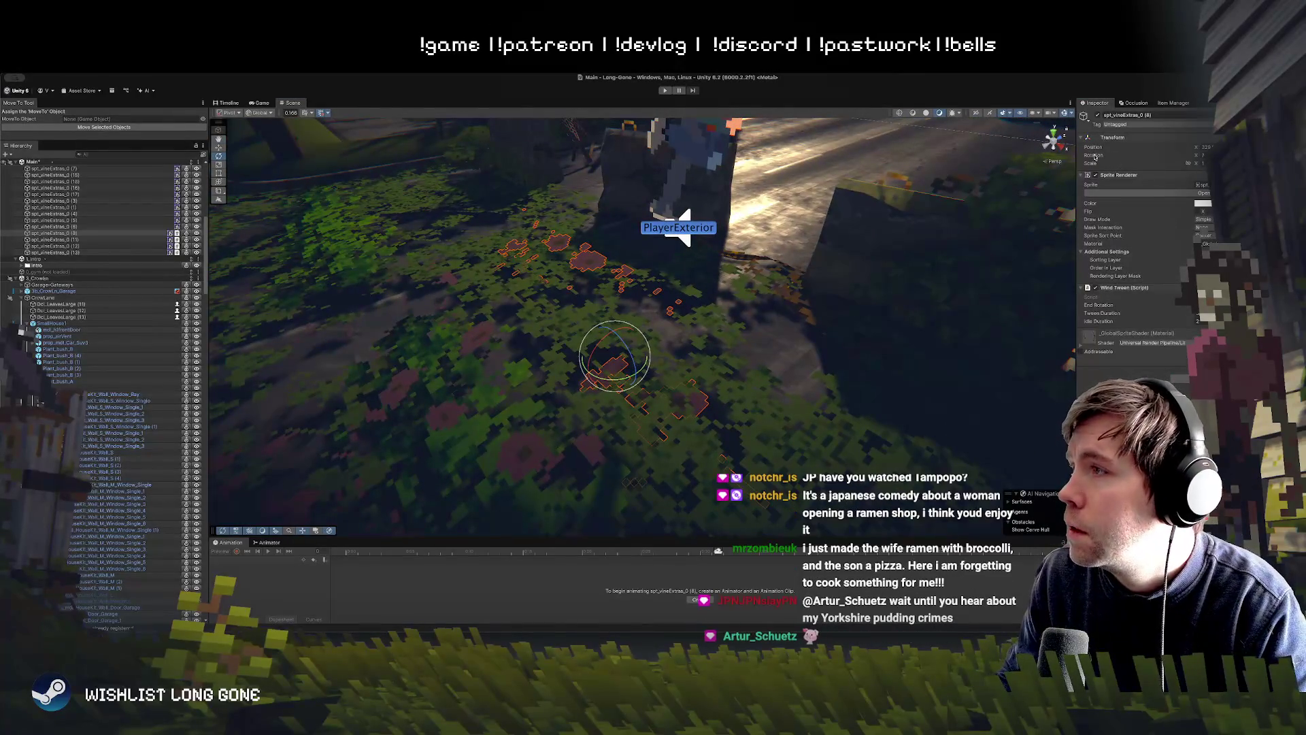
right_click(1116, 163)
left_click(1147, 192)
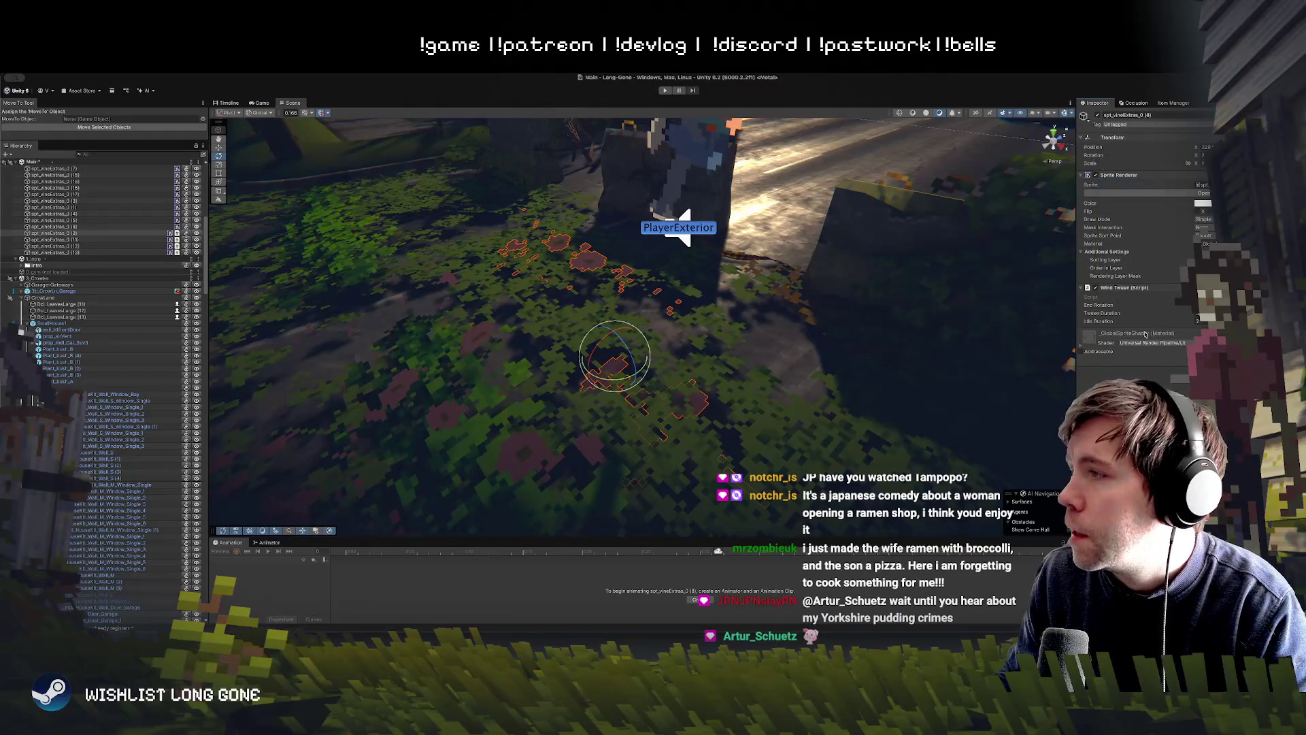
right_click(1106, 307)
left_click(1142, 352)
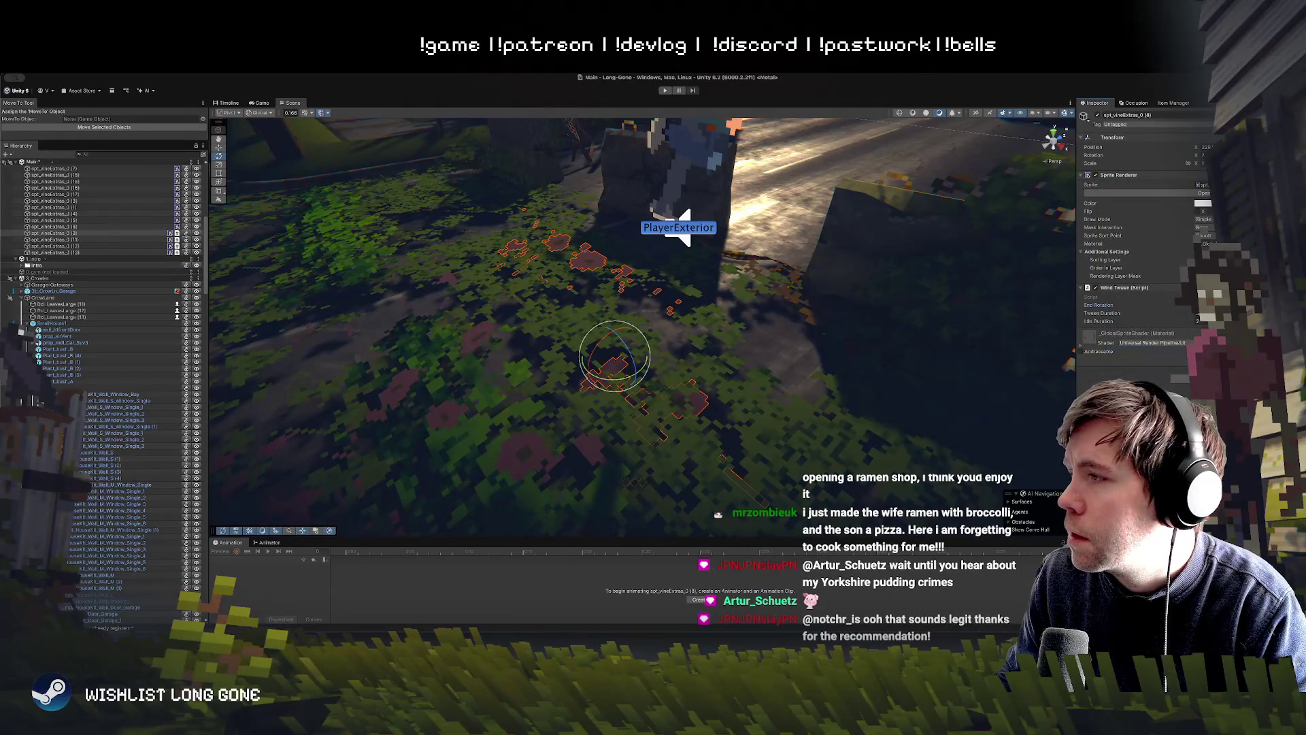
Step: Tilt that vine sprite slightly with the rotate gizmo and focus its Tween Duration field
right_click(1092, 156)
left_click(1130, 182)
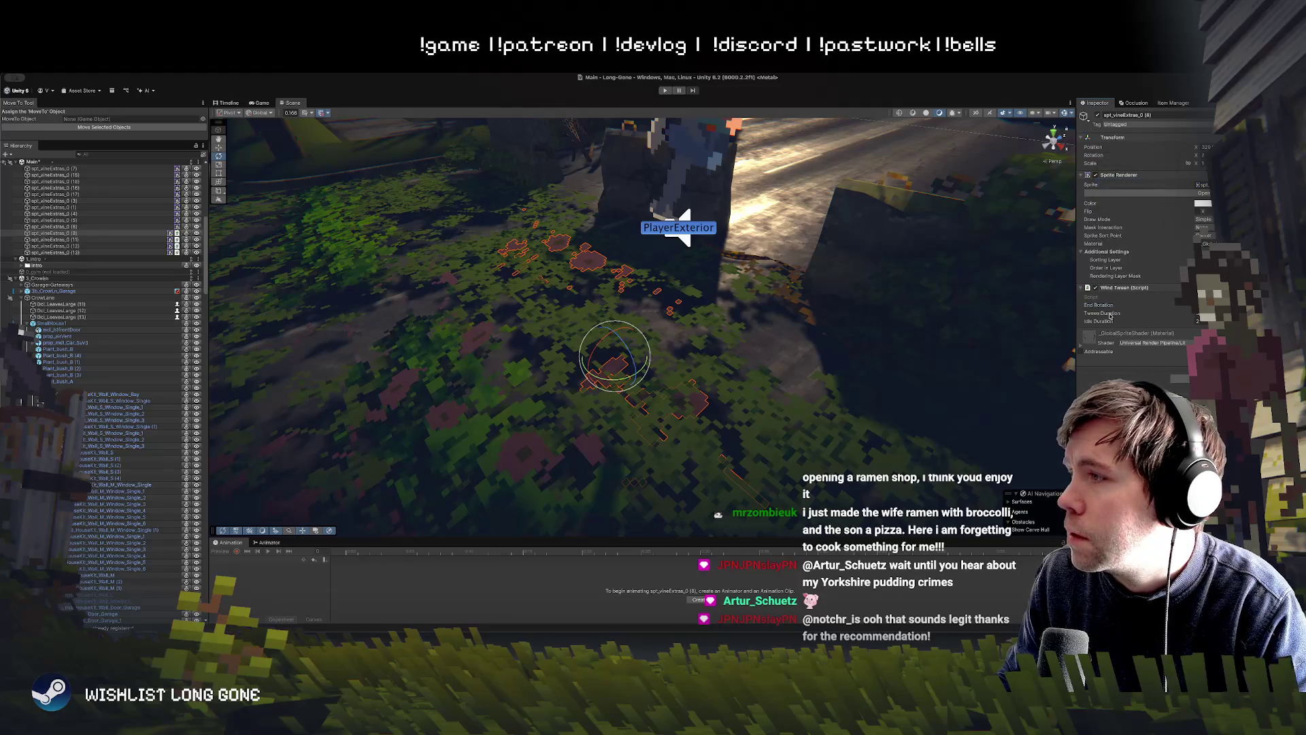
right_click(1102, 308)
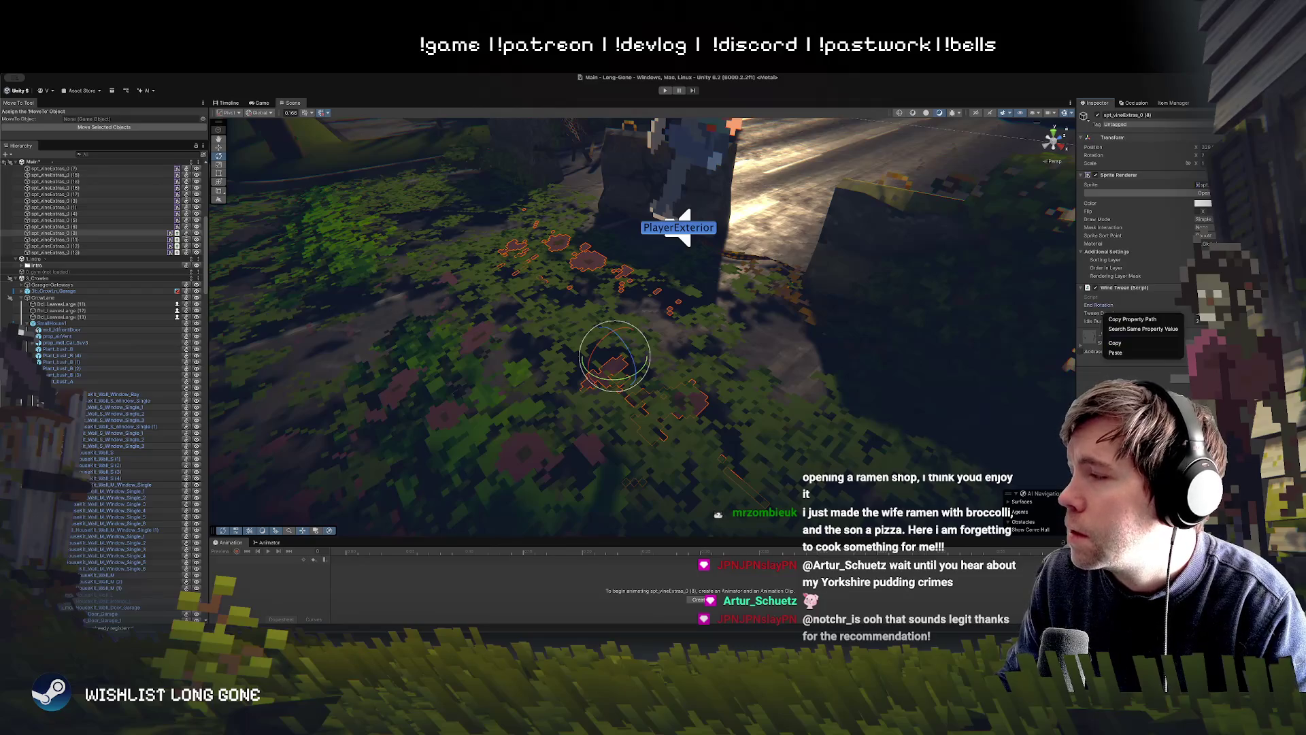
left_click(616, 357)
mouse_move(625, 361)
left_mouse_down()
mouse_move(621, 342)
mouse_move(604, 347)
left_mouse_up()
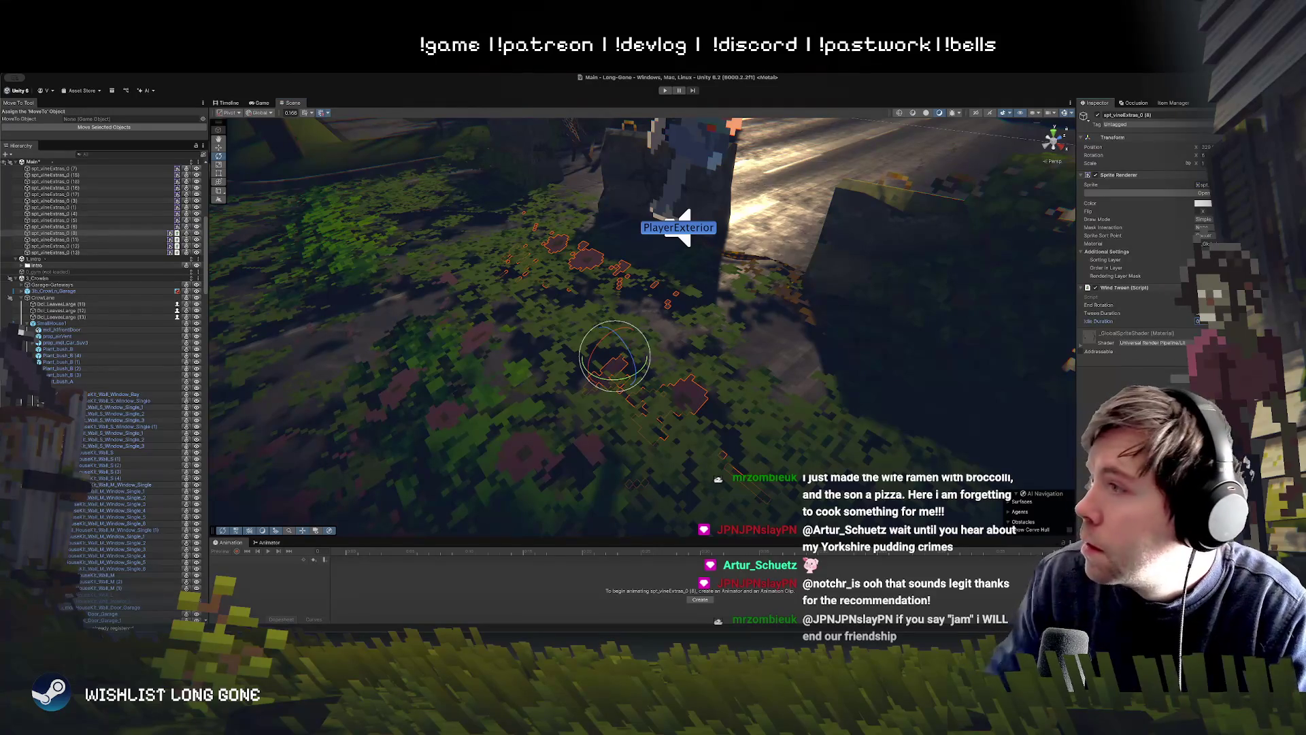
left_click(1201, 313)
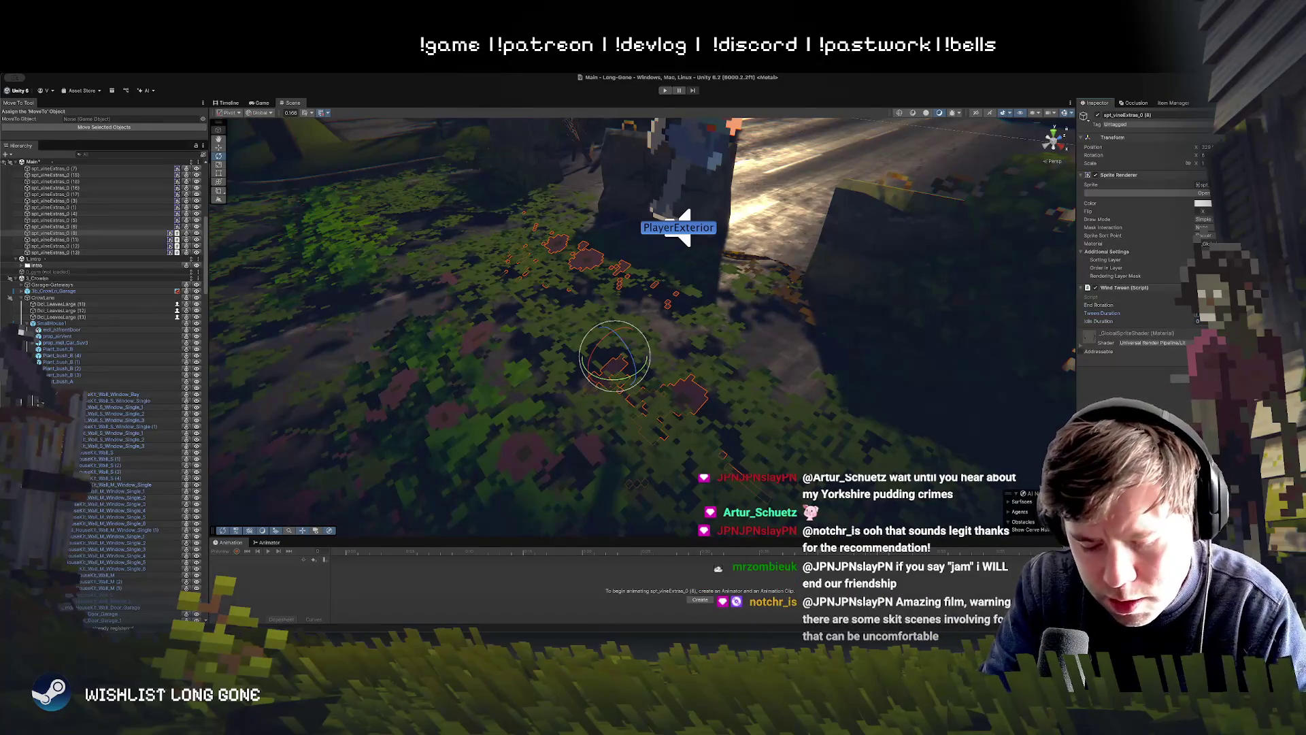
Step: Play the game, scale the Game view down to about 1x, and switch to the Scene view
left_click(665, 90)
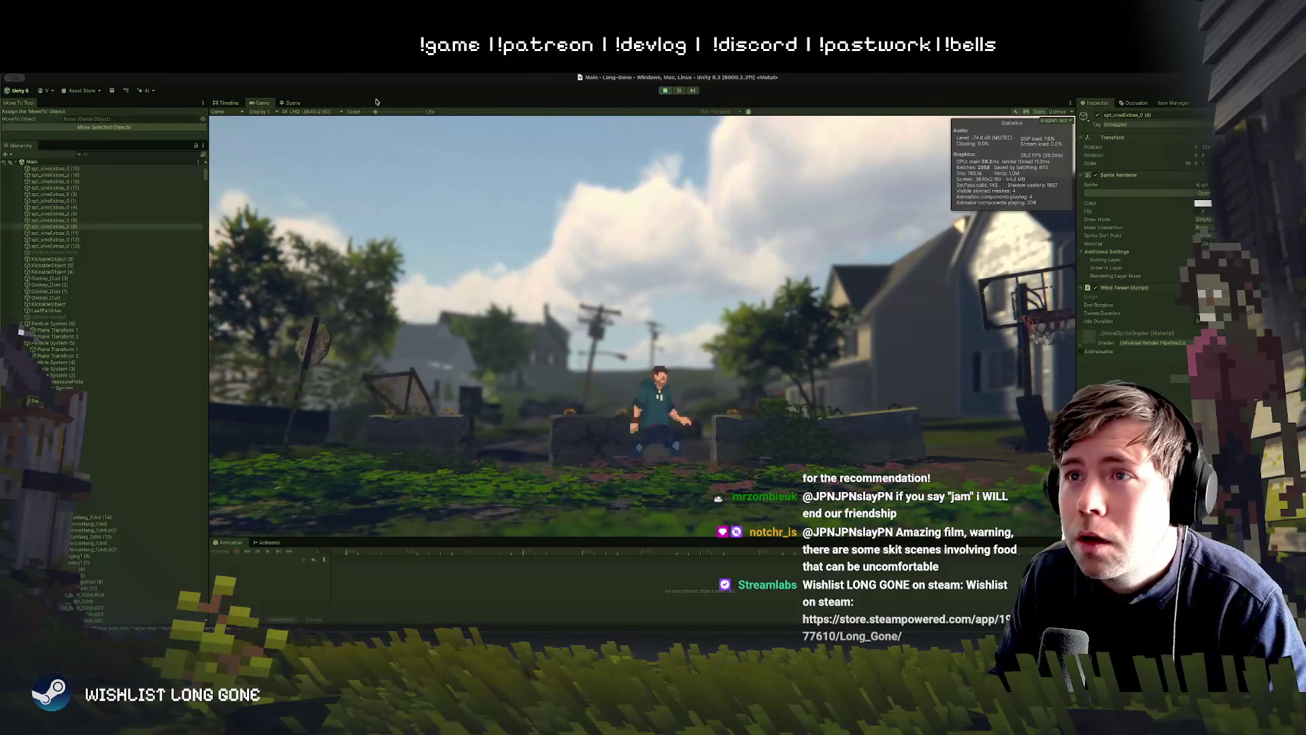
left_click_drag(375, 111, 365, 111)
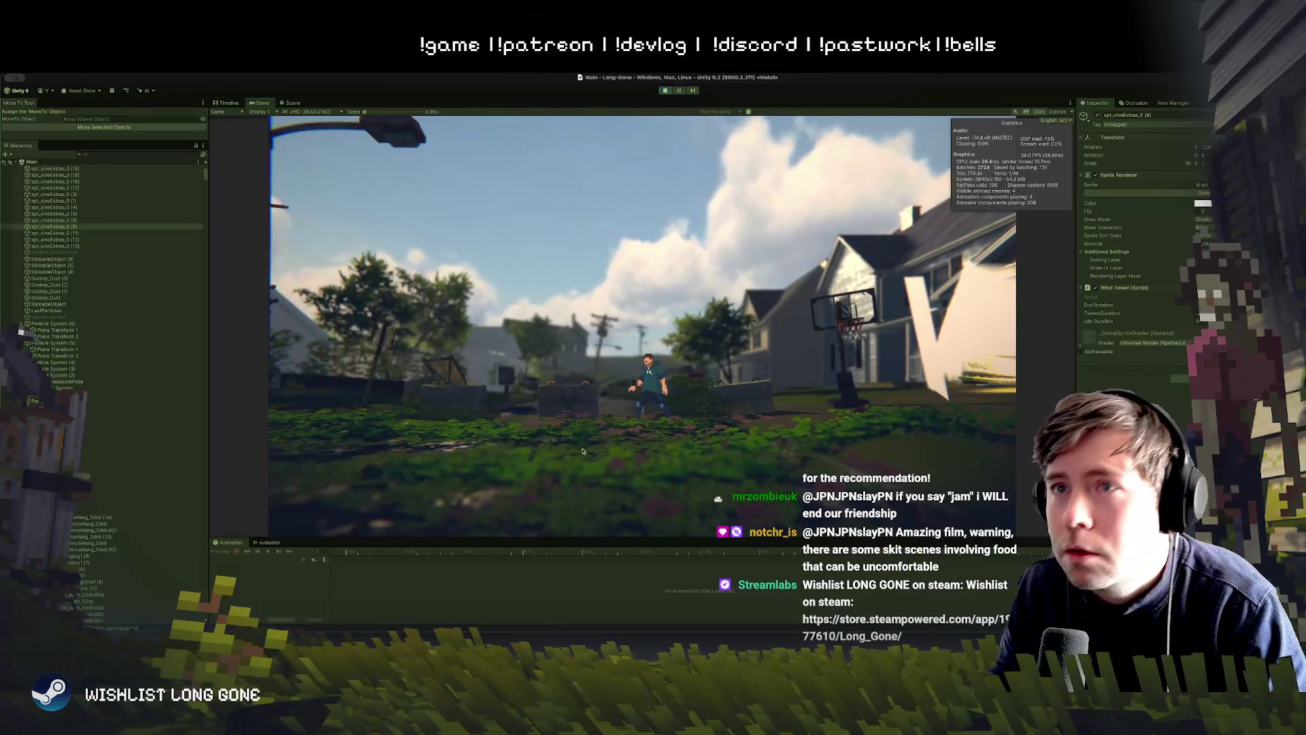
left_click(291, 103)
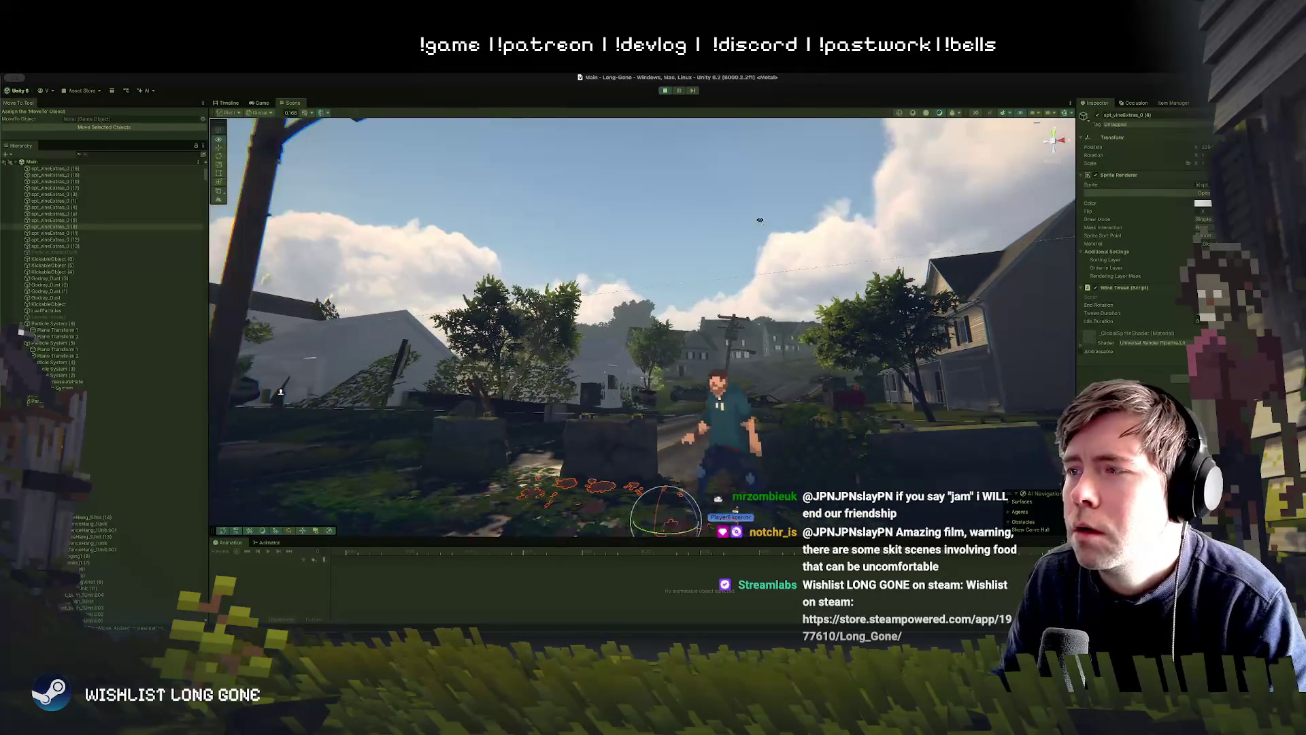
Step: Fly the scene camera across the lawn toward and away from the character at ground level
left_click_drag(760, 219, 815, 248)
key("w")
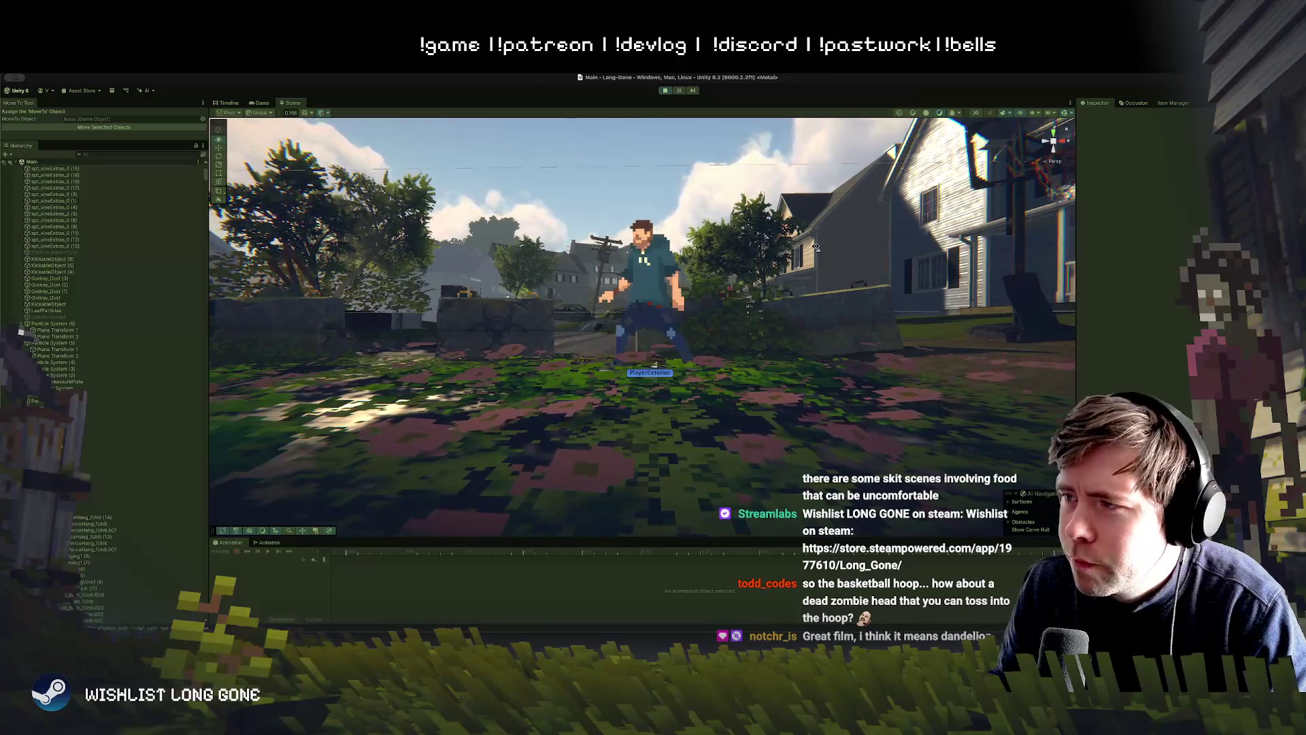
key("s")
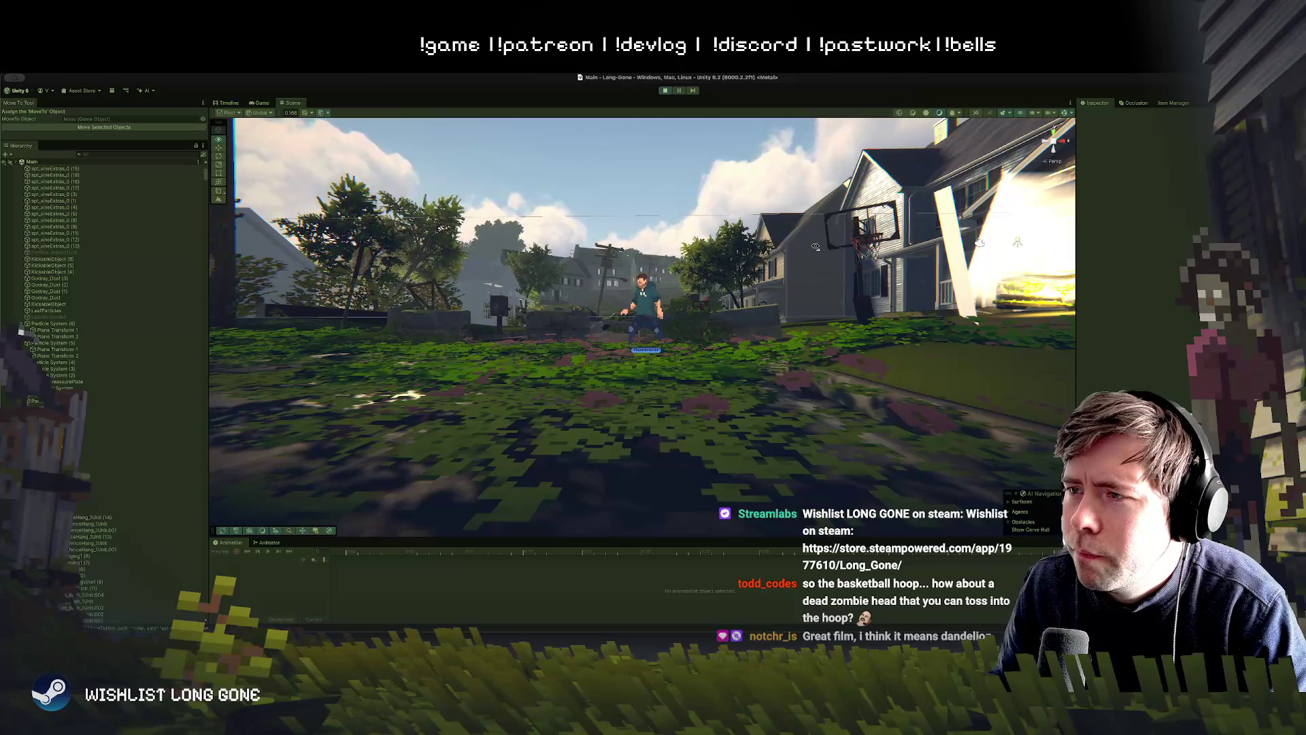
key("s")
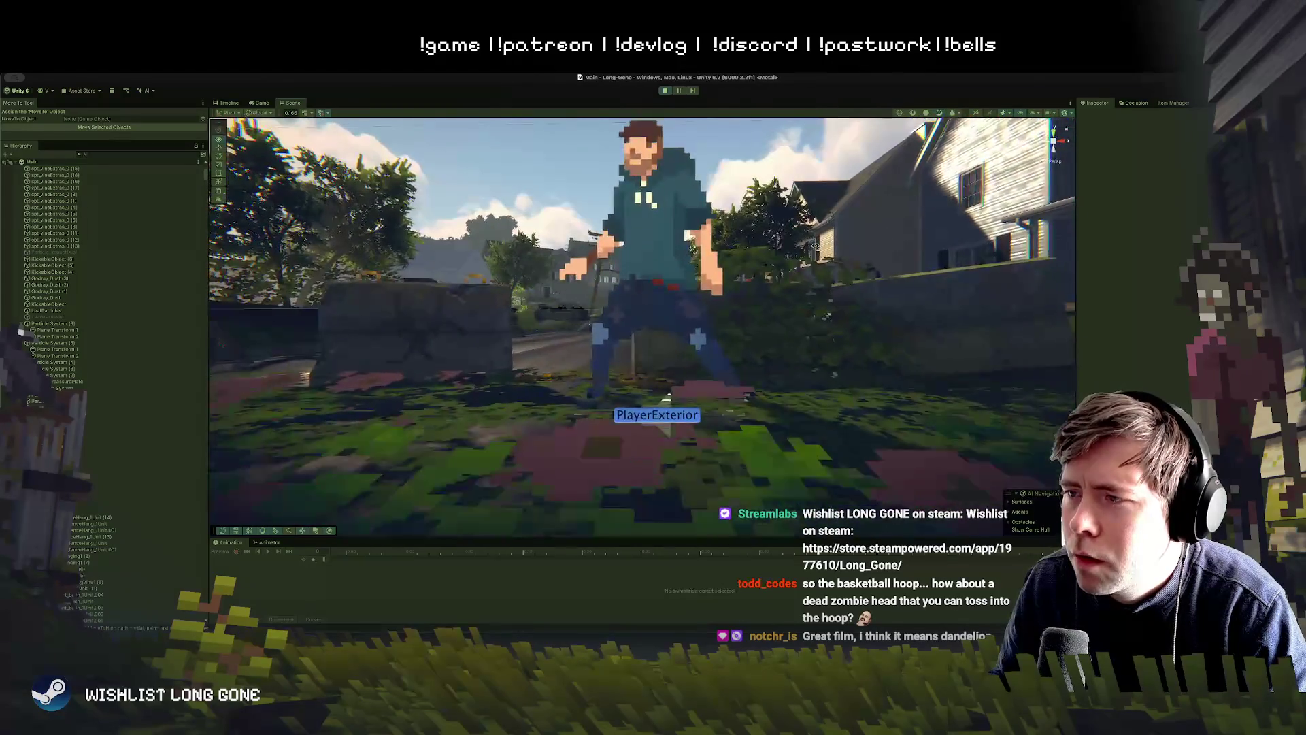
key("w")
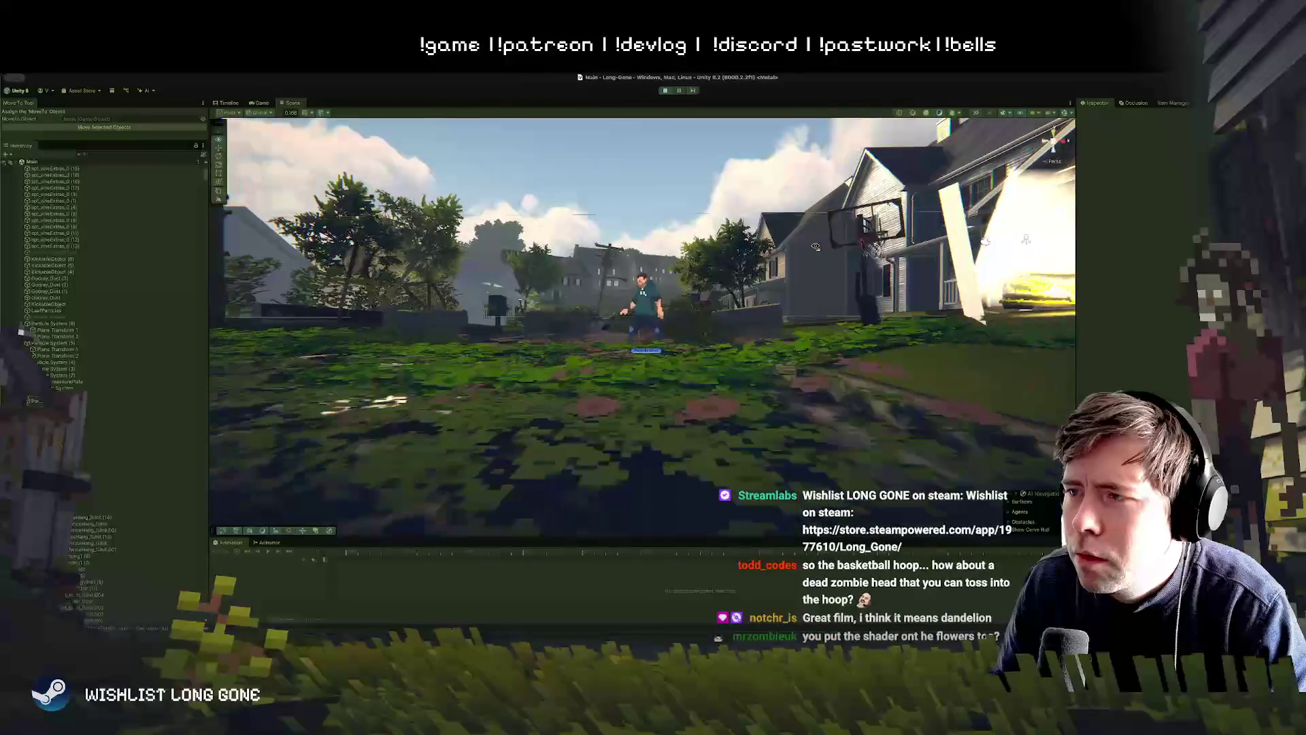
key("d")
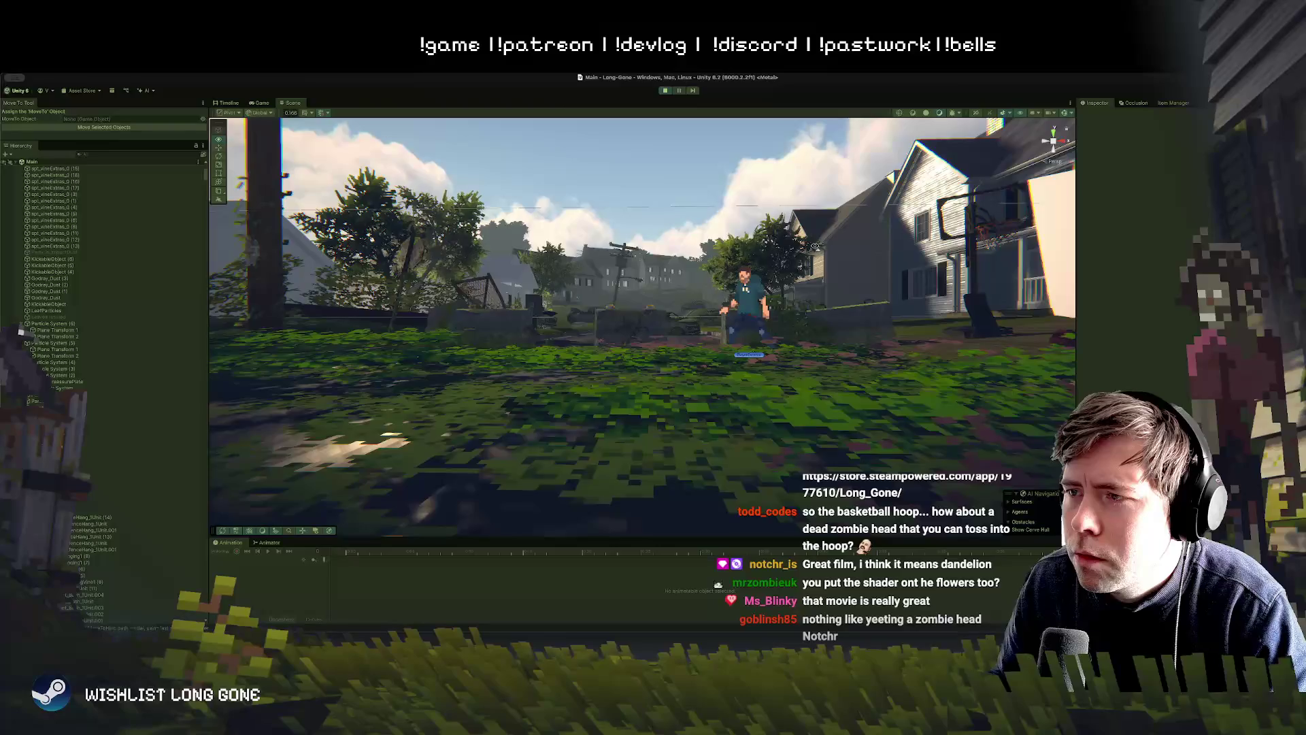
key("d")
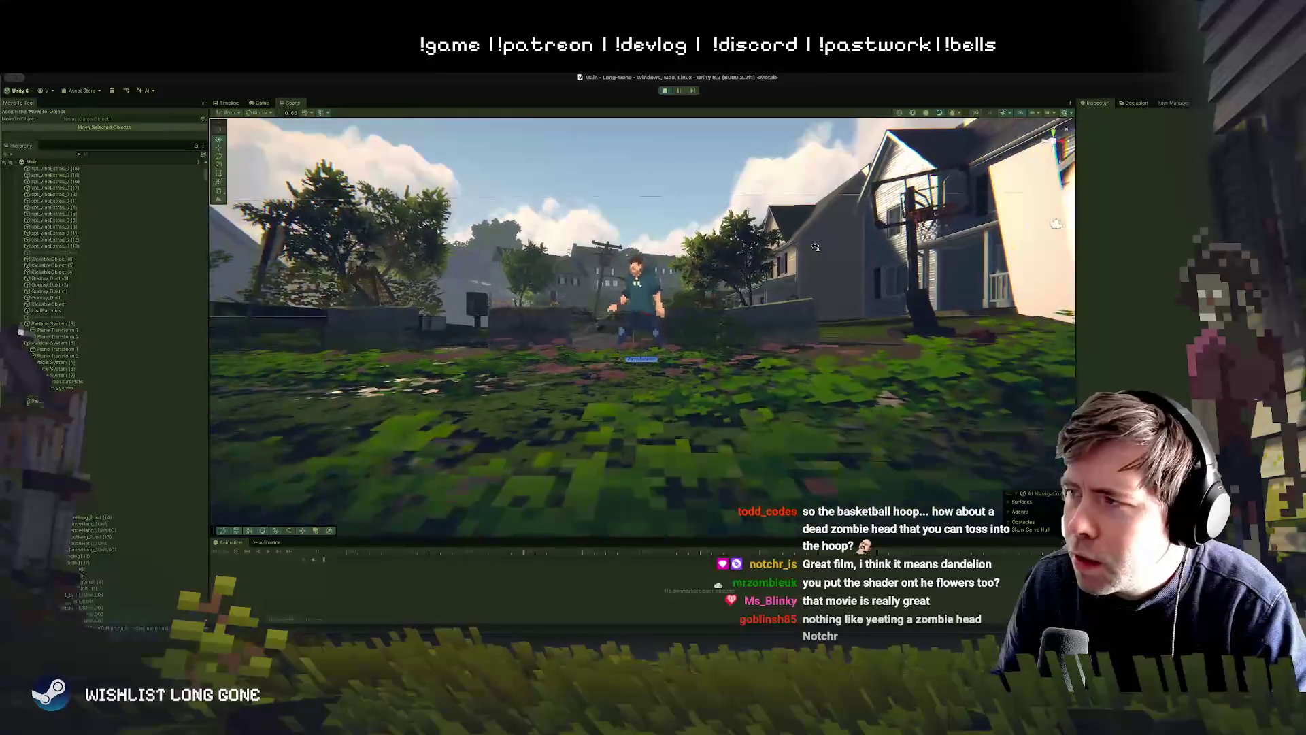
key("a")
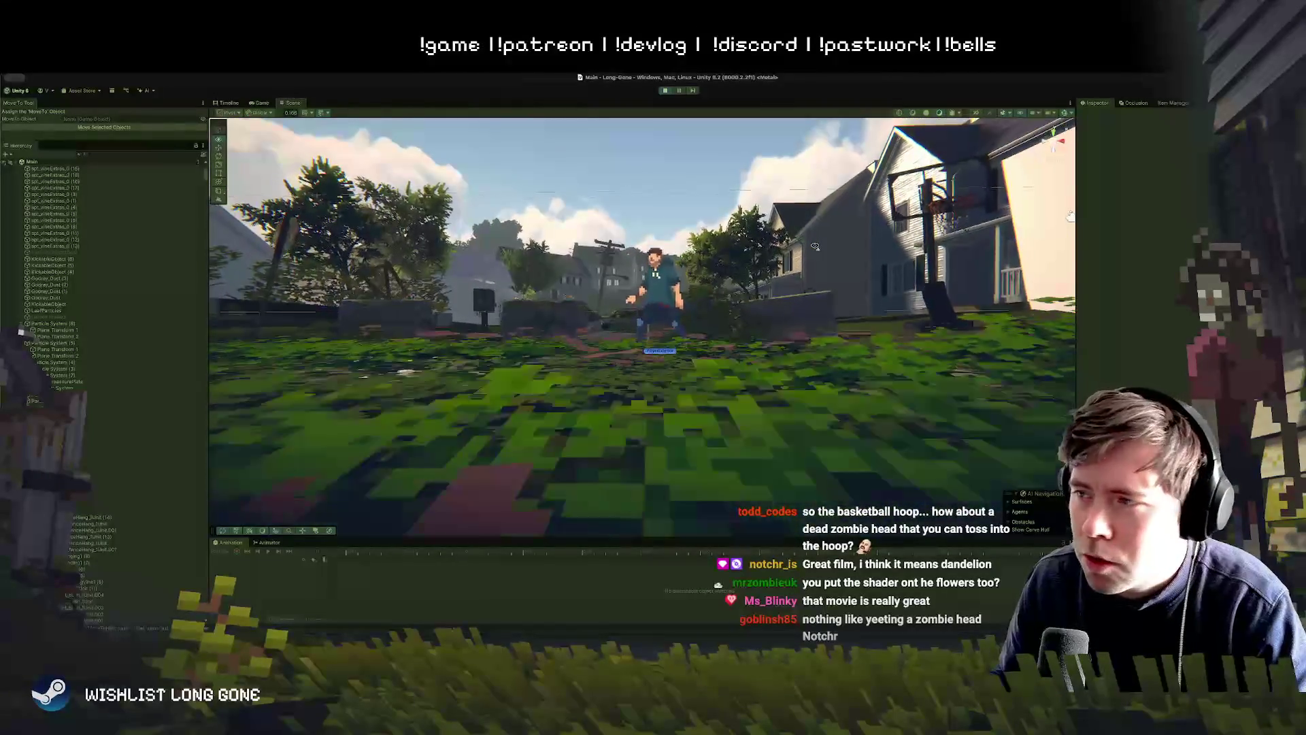
key("q")
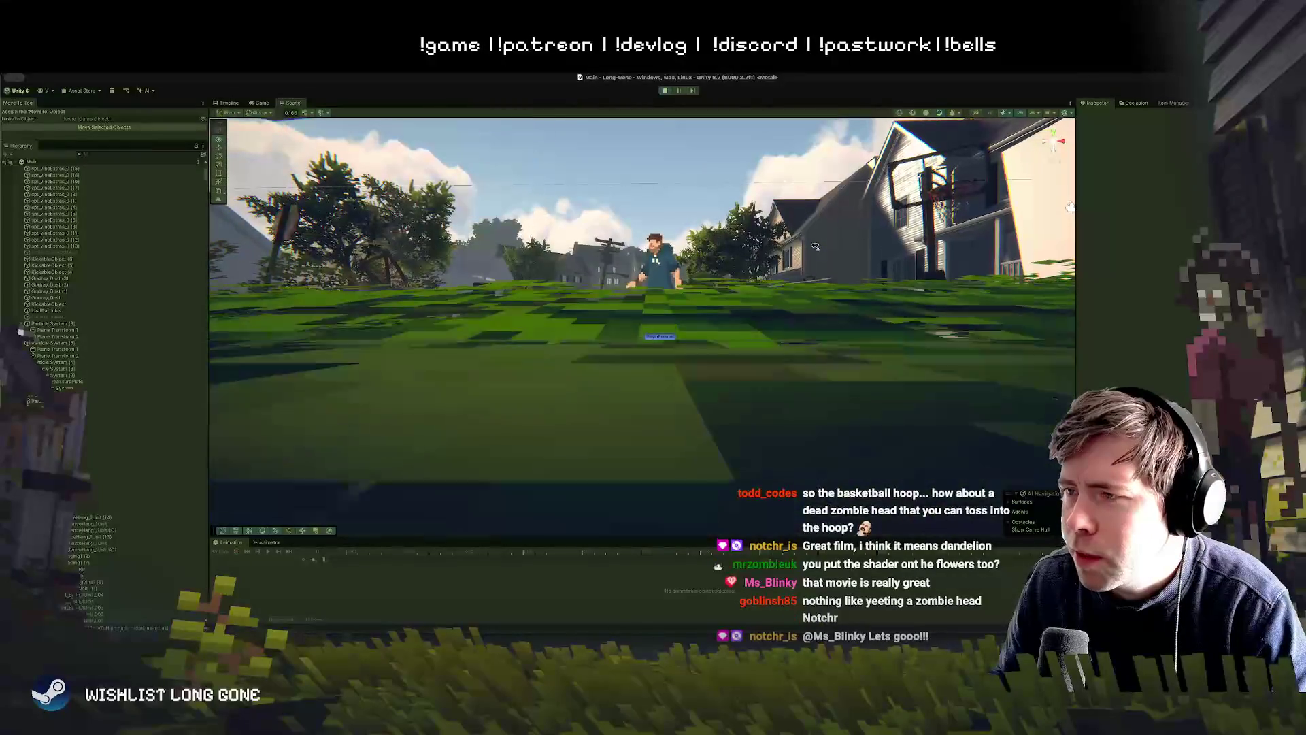
key("e")
key("w")
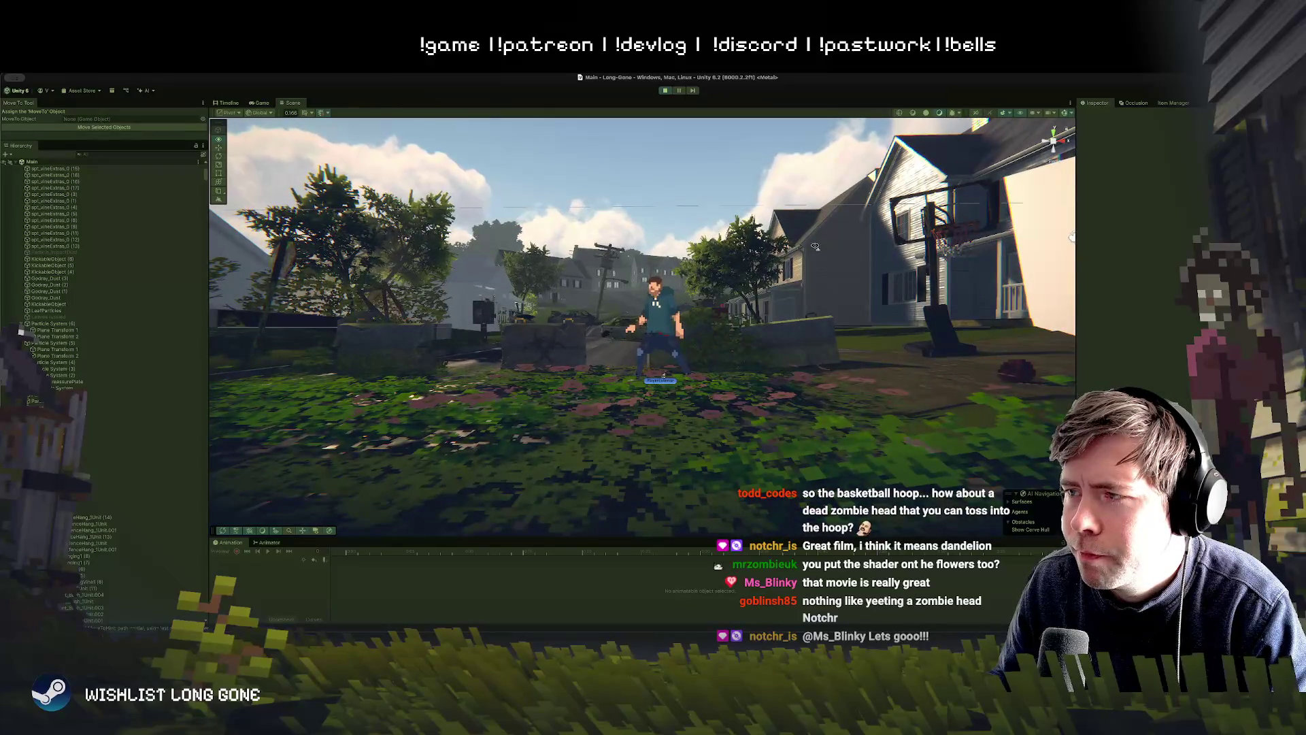
key("s")
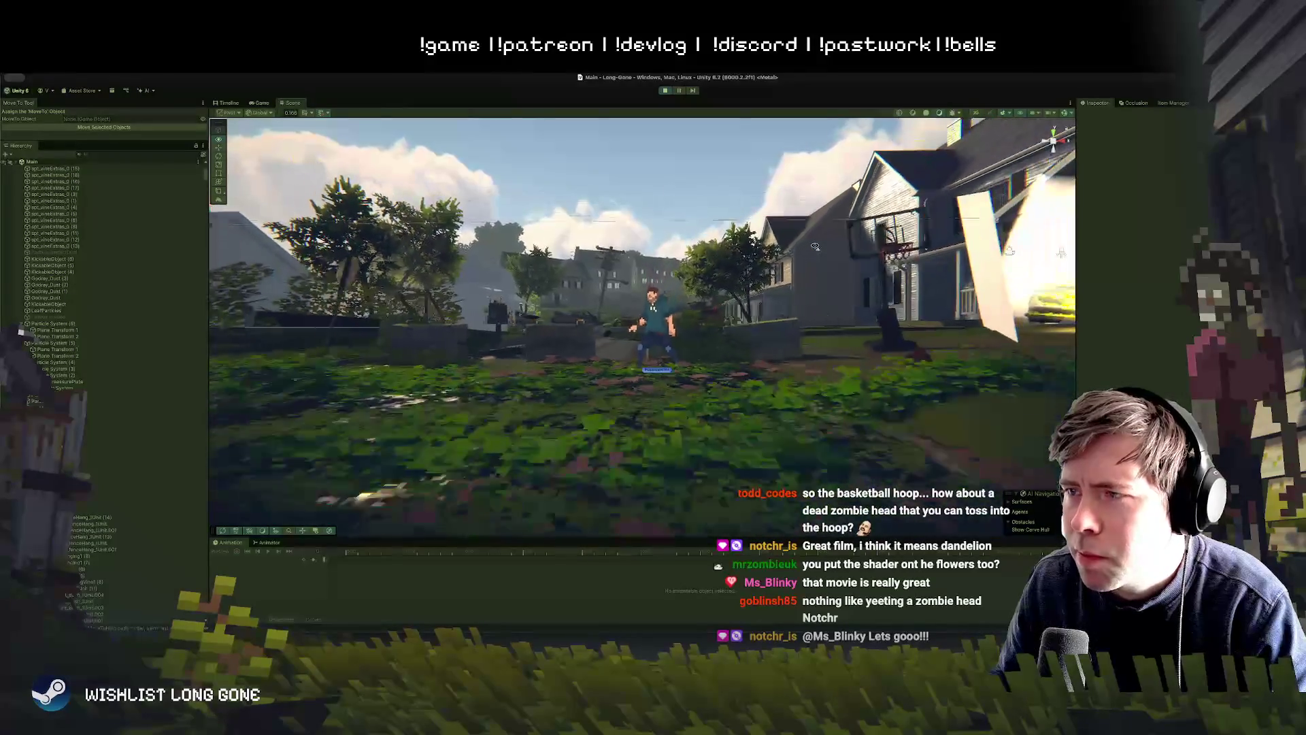
key("w")
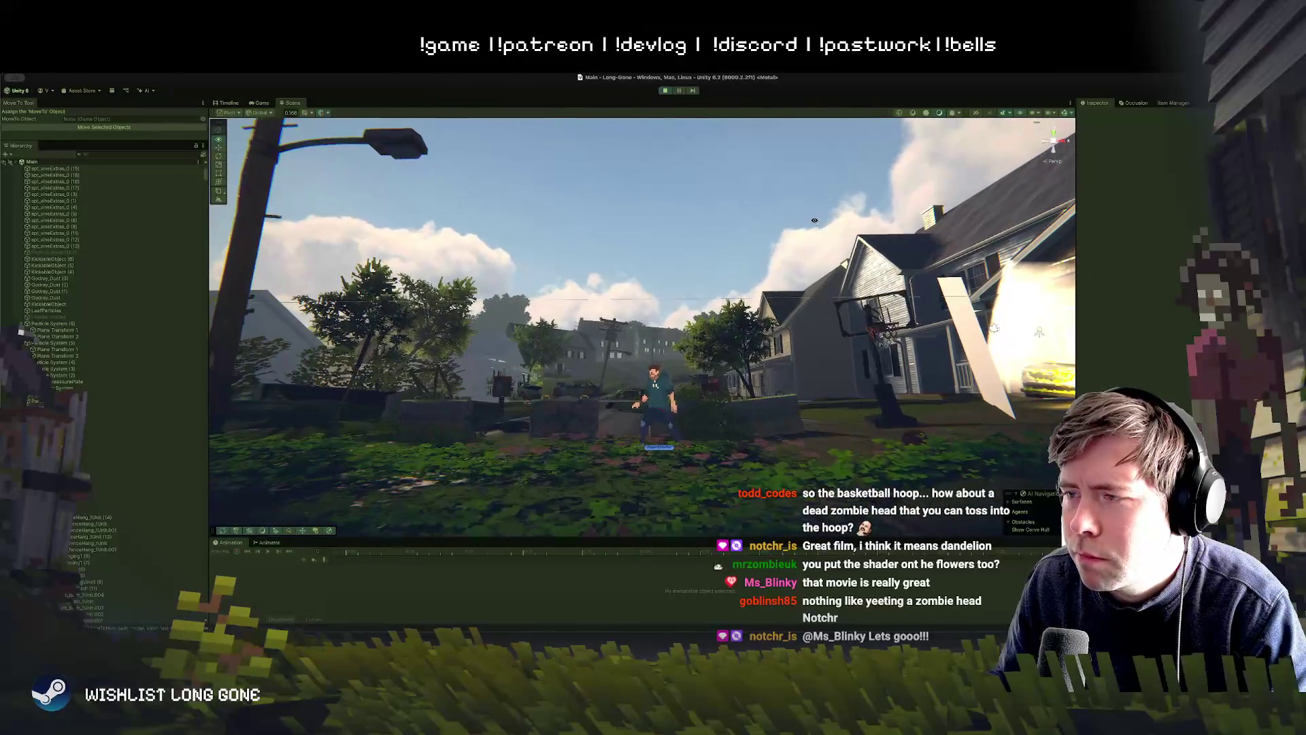
Step: Lower the camera and shift it sideways to centre the character behind the flower bed
left_click_drag(814, 220, 813, 231)
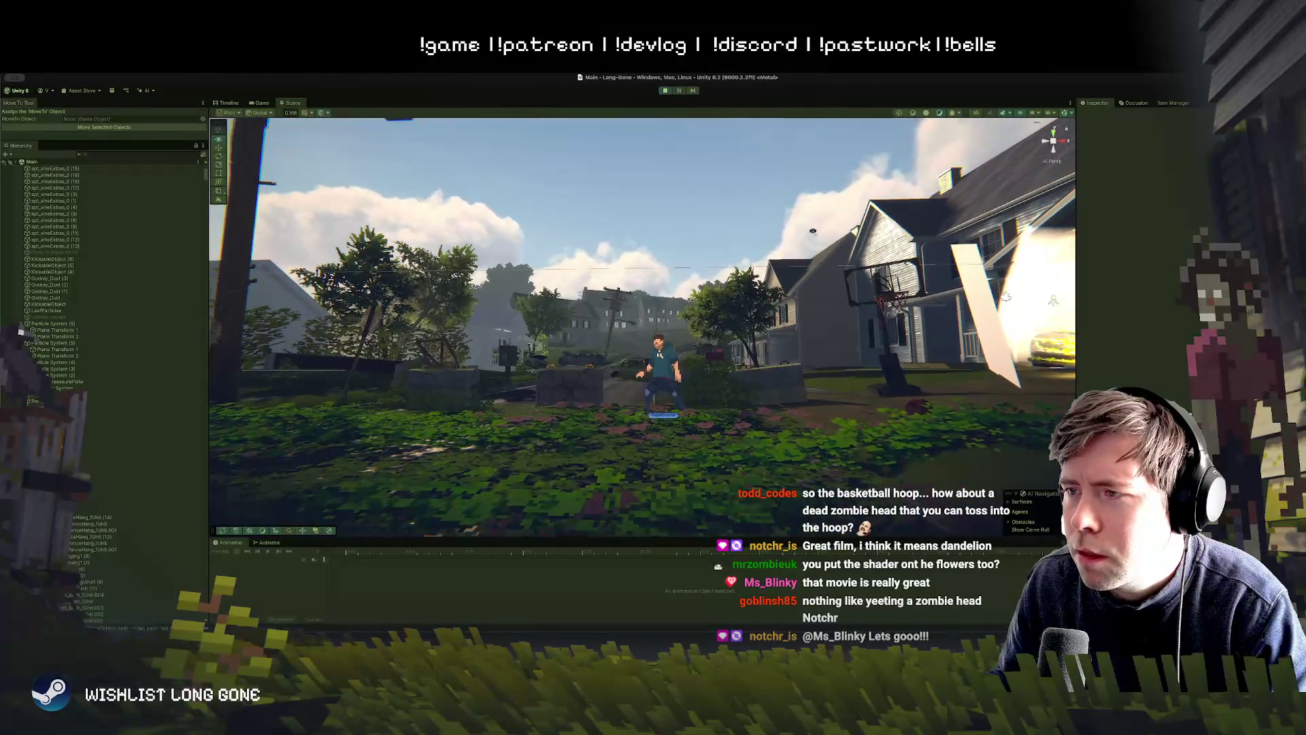
key("q")
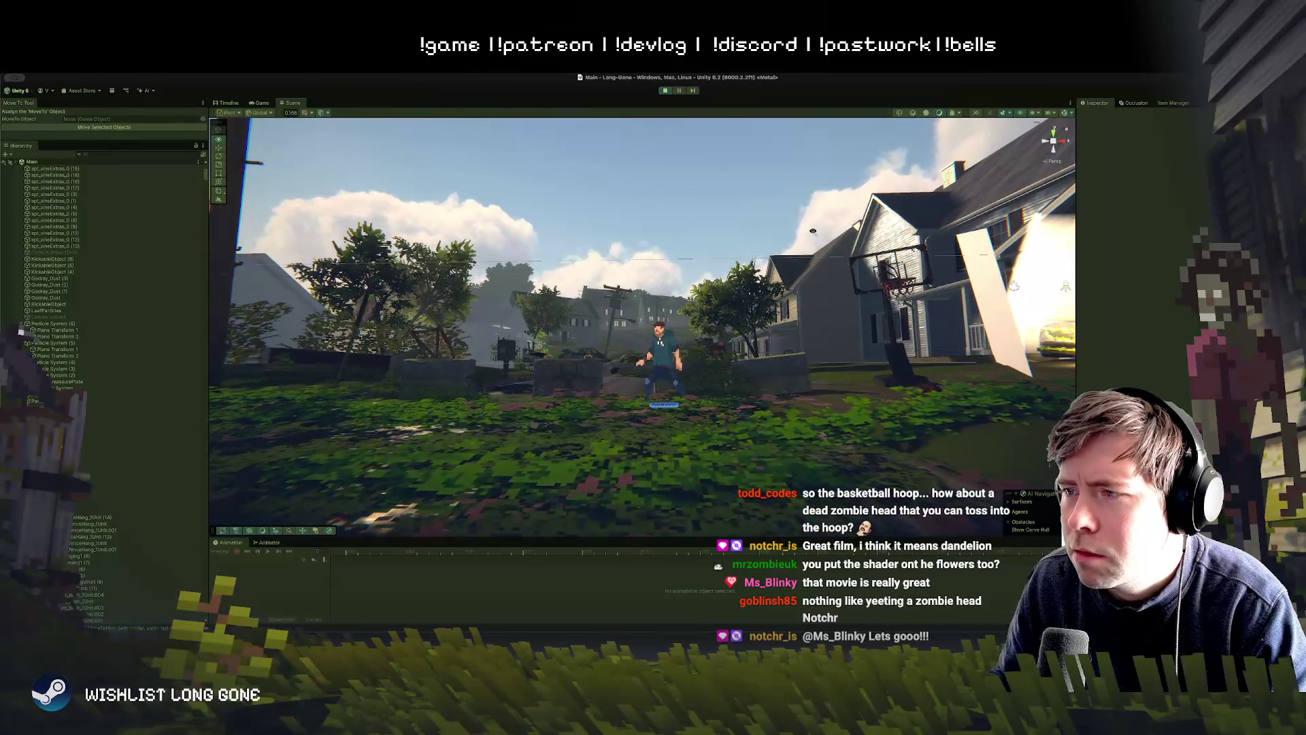
key("d")
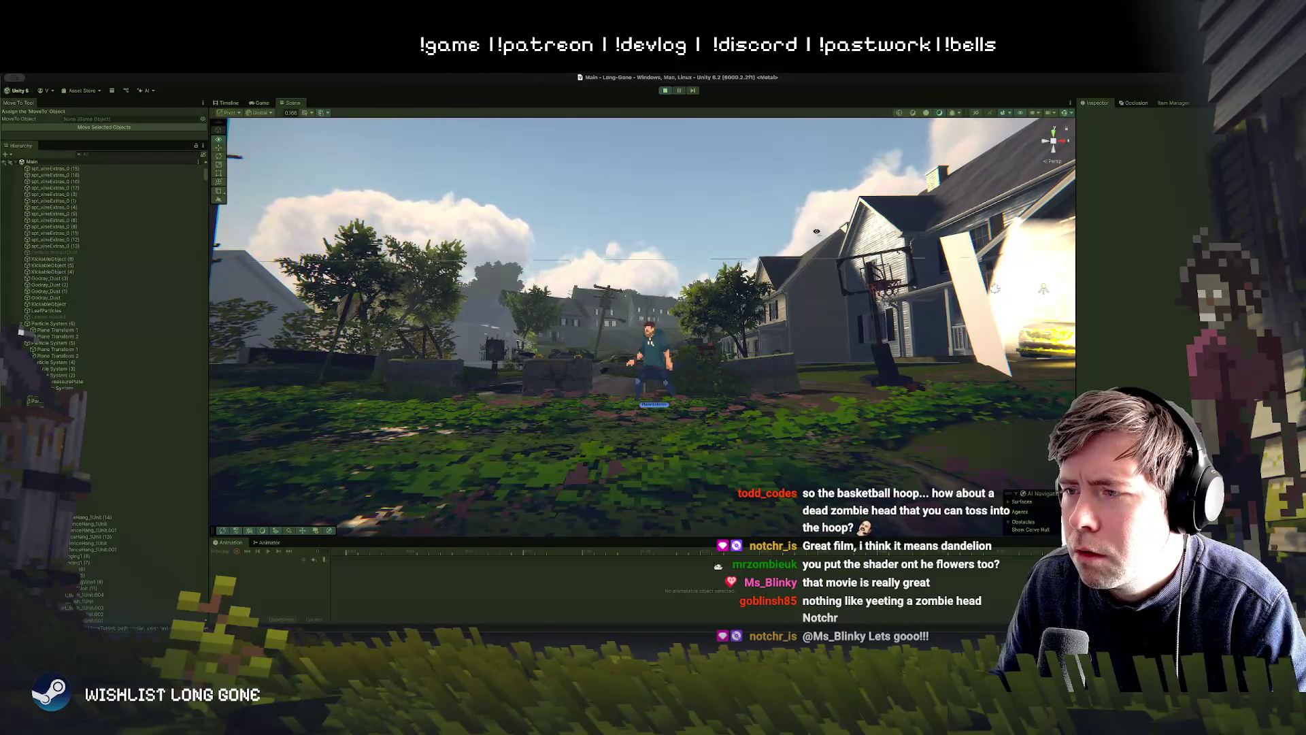
key("a")
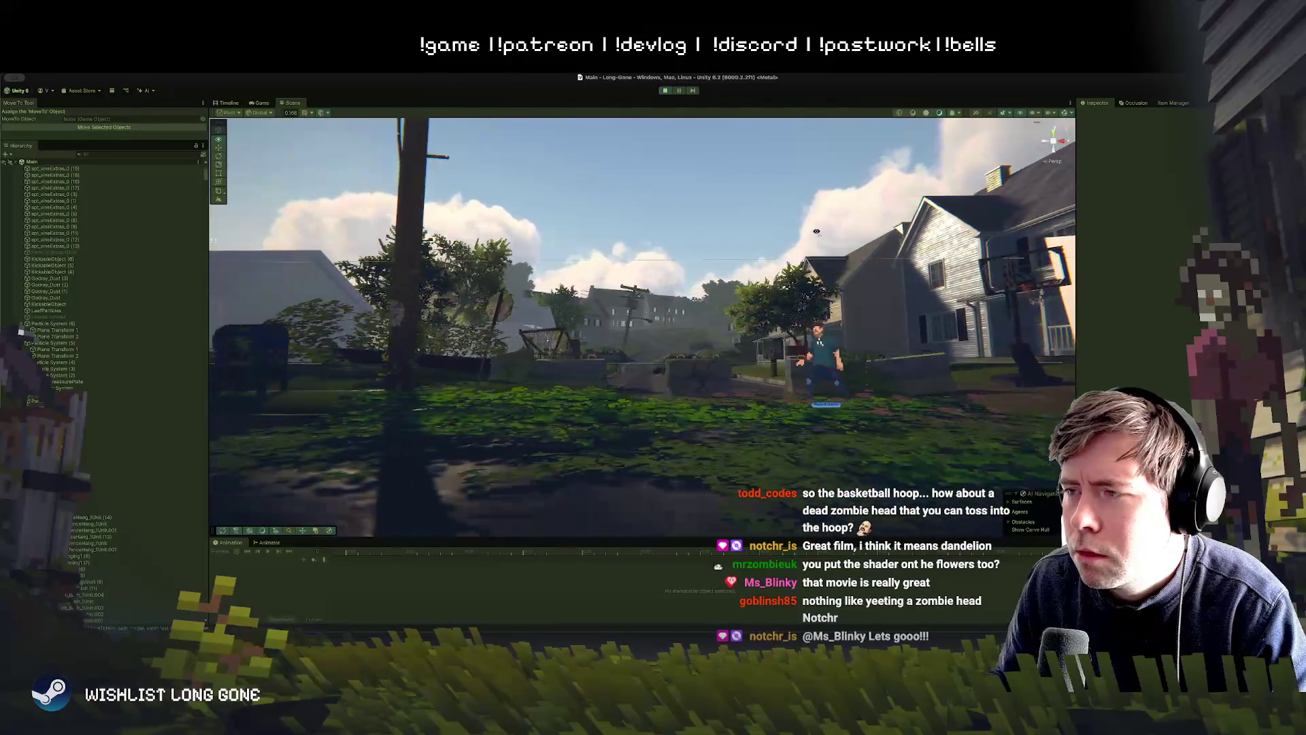
key("d")
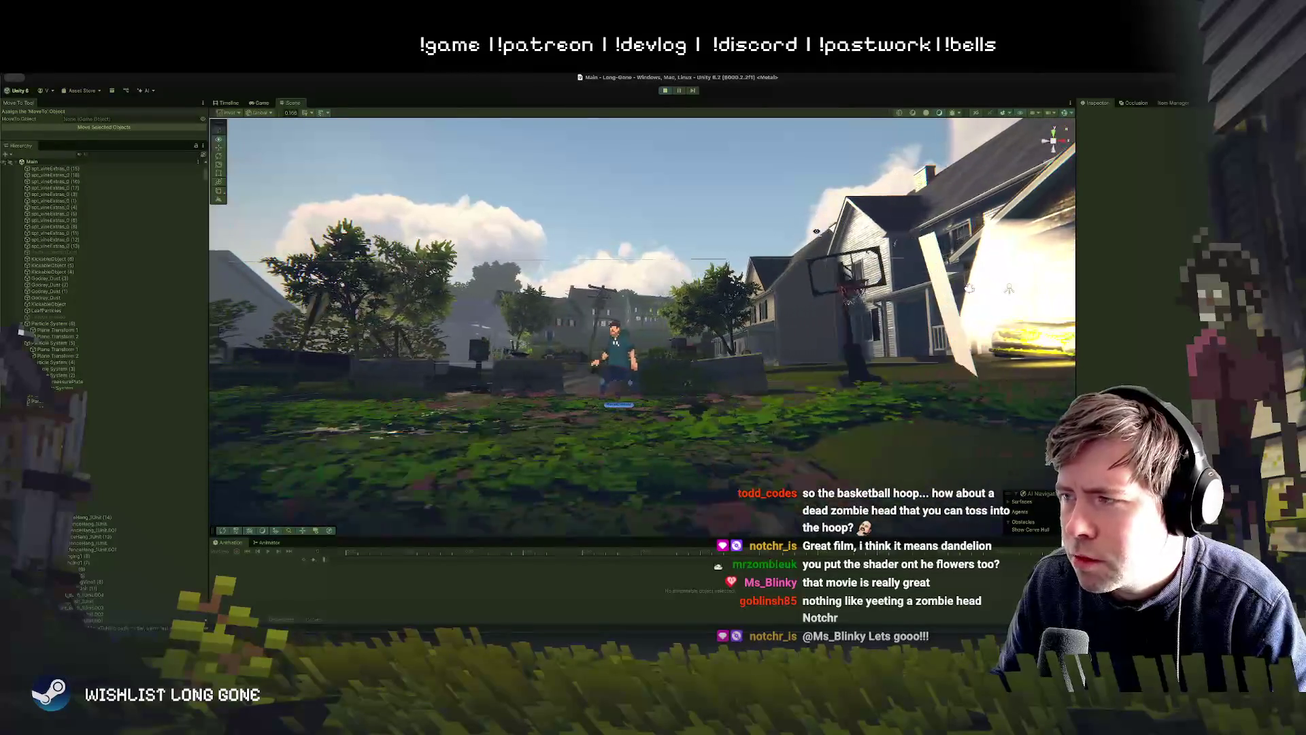
key("d")
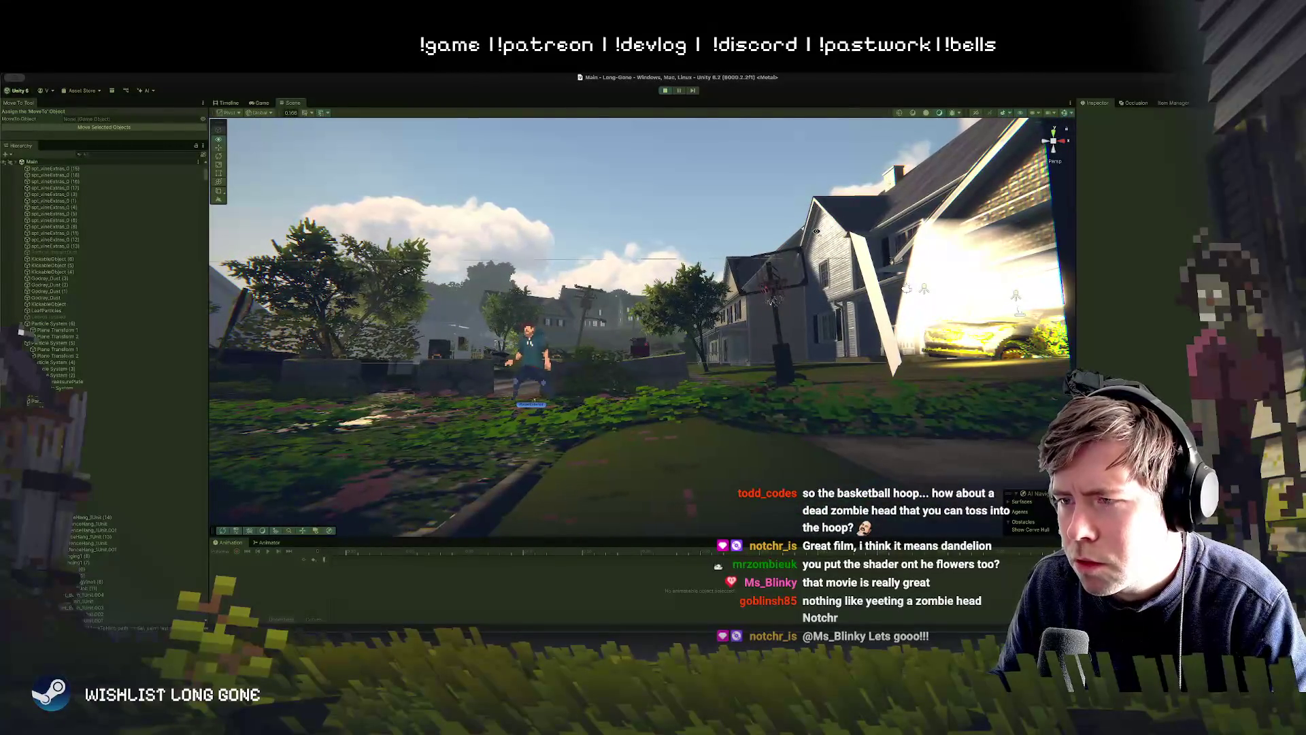
key("a")
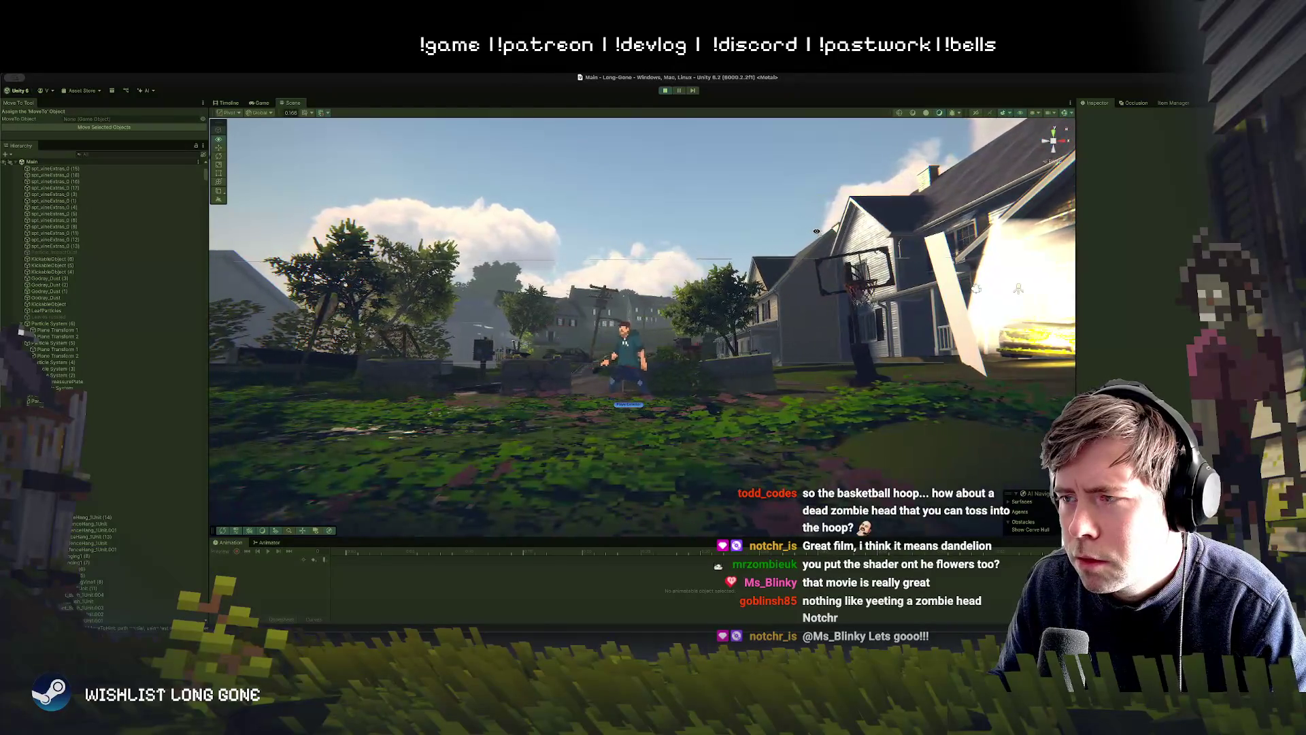
key("d")
key("a")
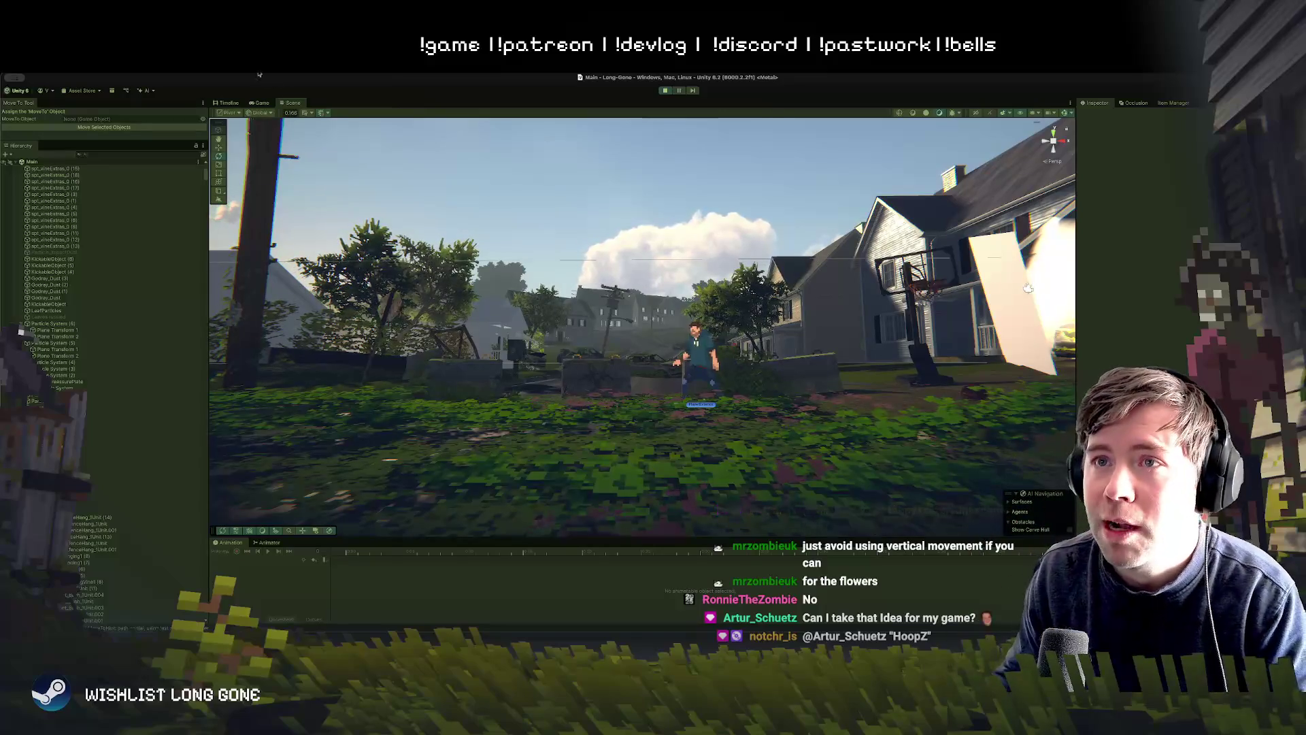
Step: Switch to the Game view with Ctrl+2 to watch the running game and its stats
key("ctrl+2")
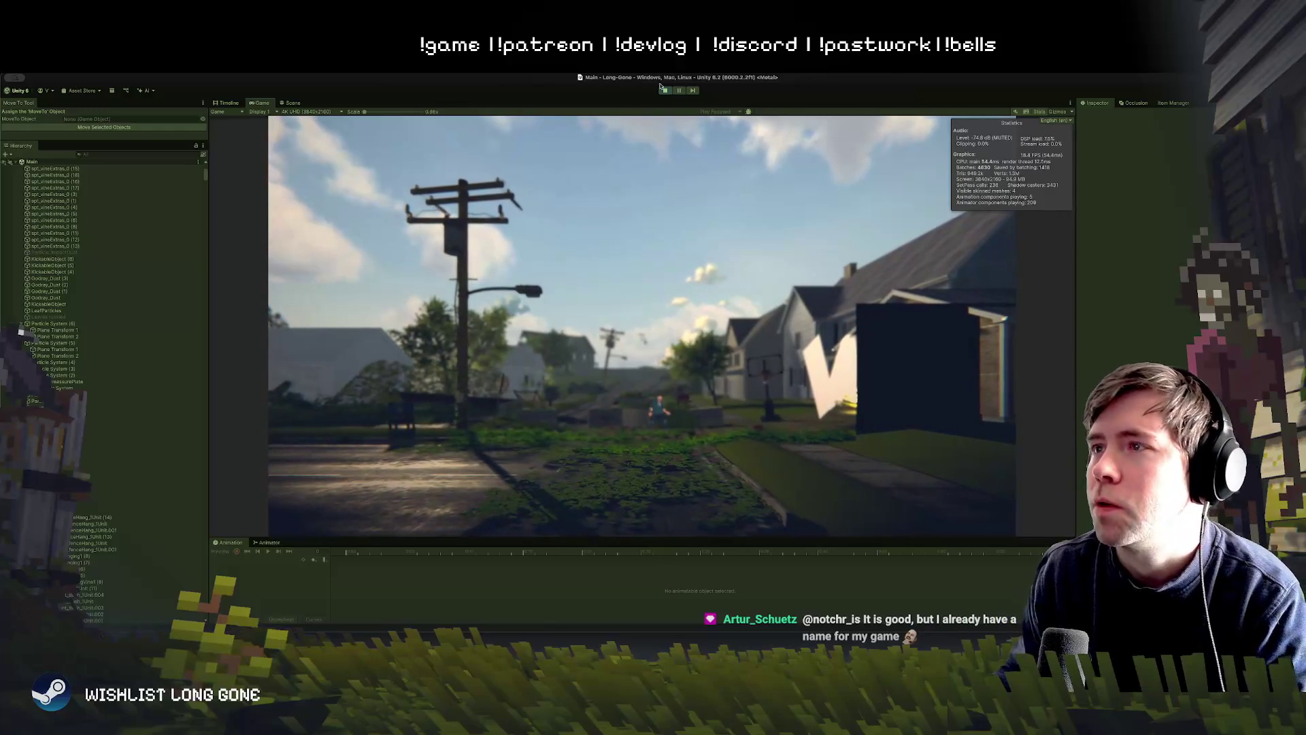
Step: Exit Play mode with Ctrl+P, back to the ground-level Scene view of the garden bed
key("ctrl+p")
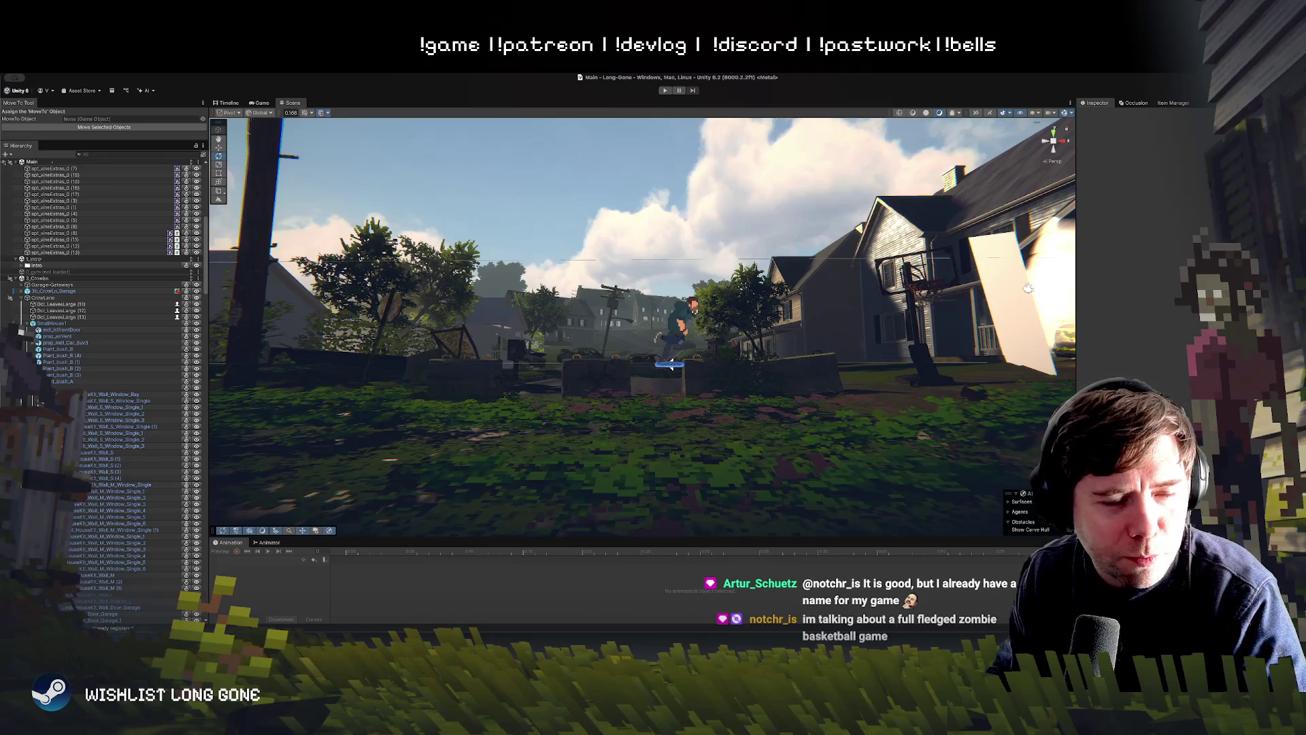
Step: Turn the Scene view toward the street pole and houses, and scroll the Hierarchy to the top
mouse_move(1028, 288)
left_mouse_down()
mouse_move(594, 377)
mouse_move(615, 394)
mouse_move(631, 382)
left_mouse_up()
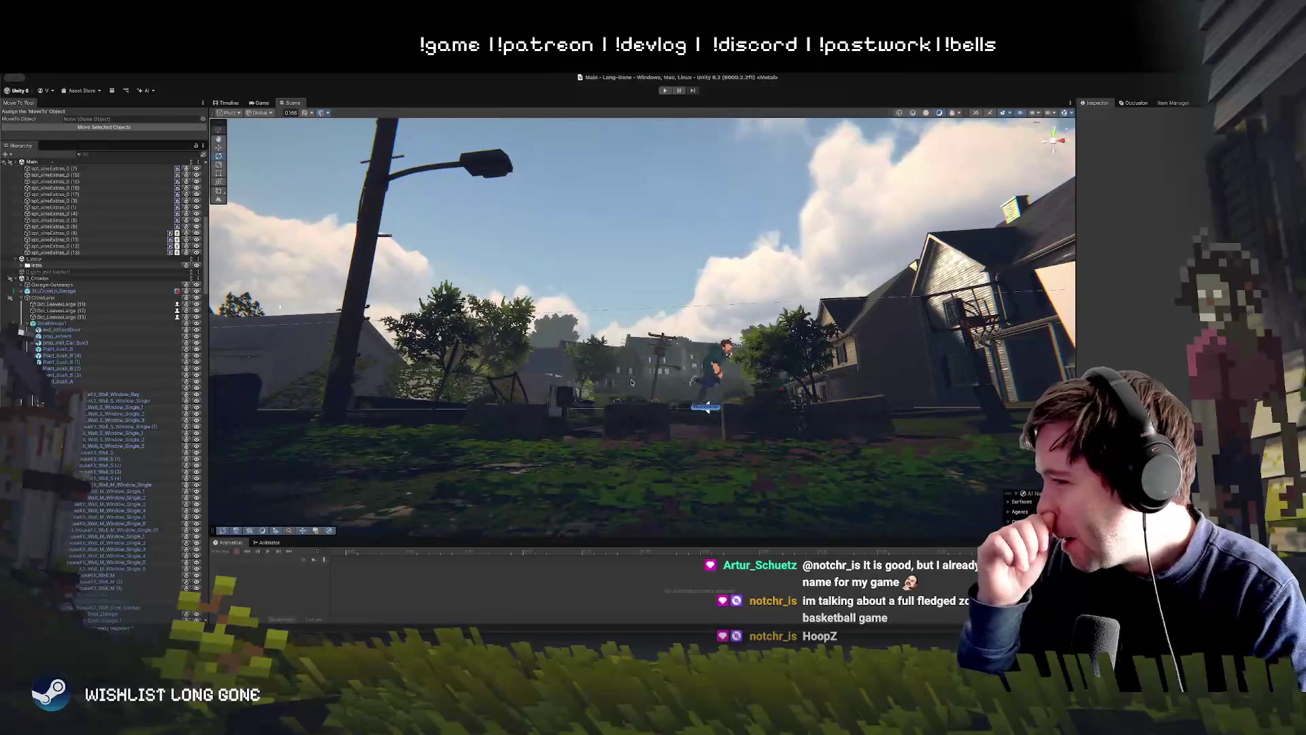
mouse_move(669, 470)
left_mouse_down()
mouse_move(679, 518)
mouse_move(653, 513)
left_mouse_up()
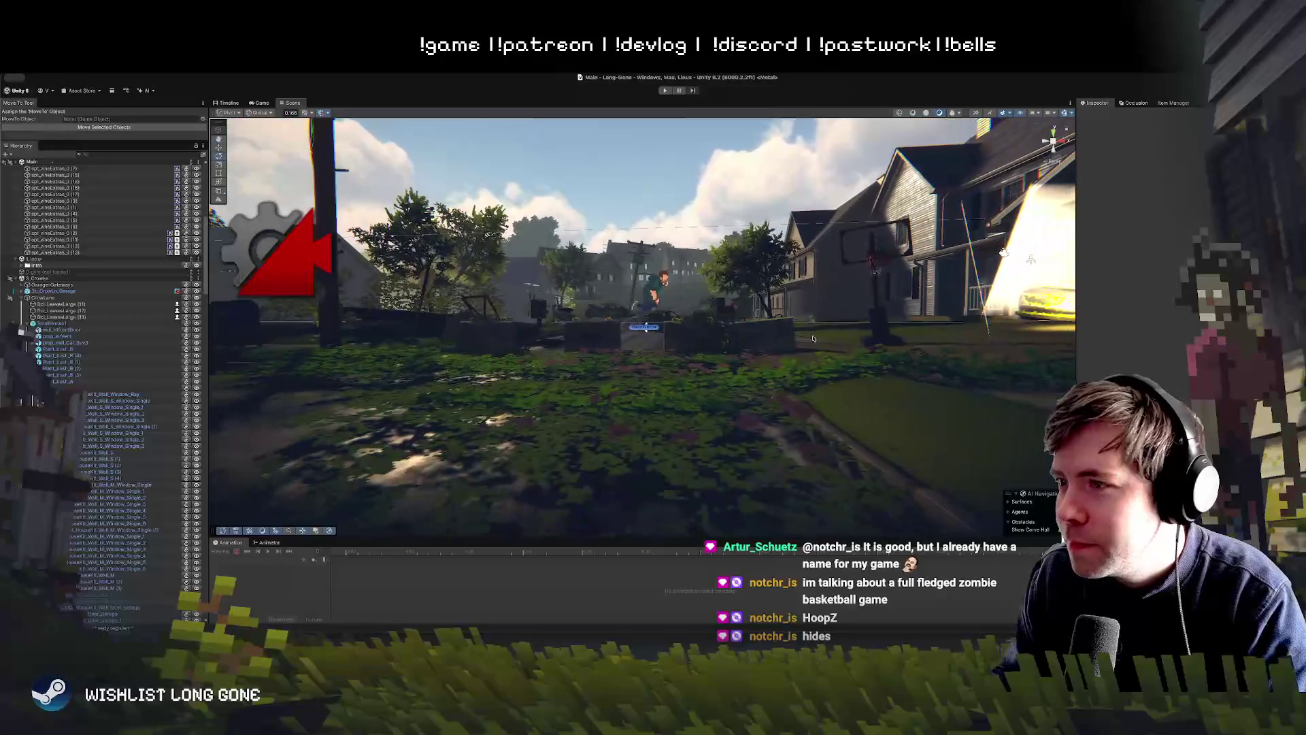
scroll(89, 281, "up", 10)
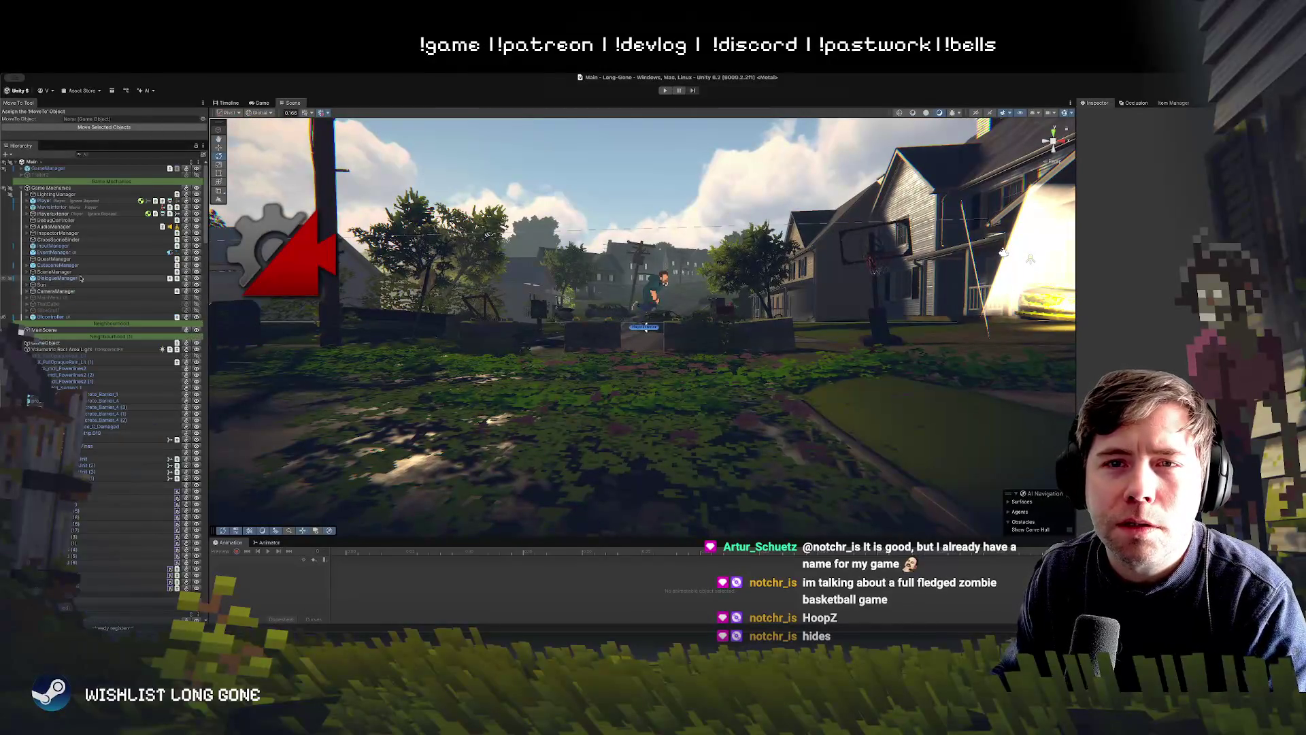
Step: Show the LightingManager settings in the Inspector and orbit to the vine-covered garden bed before the houses
left_click(72, 195)
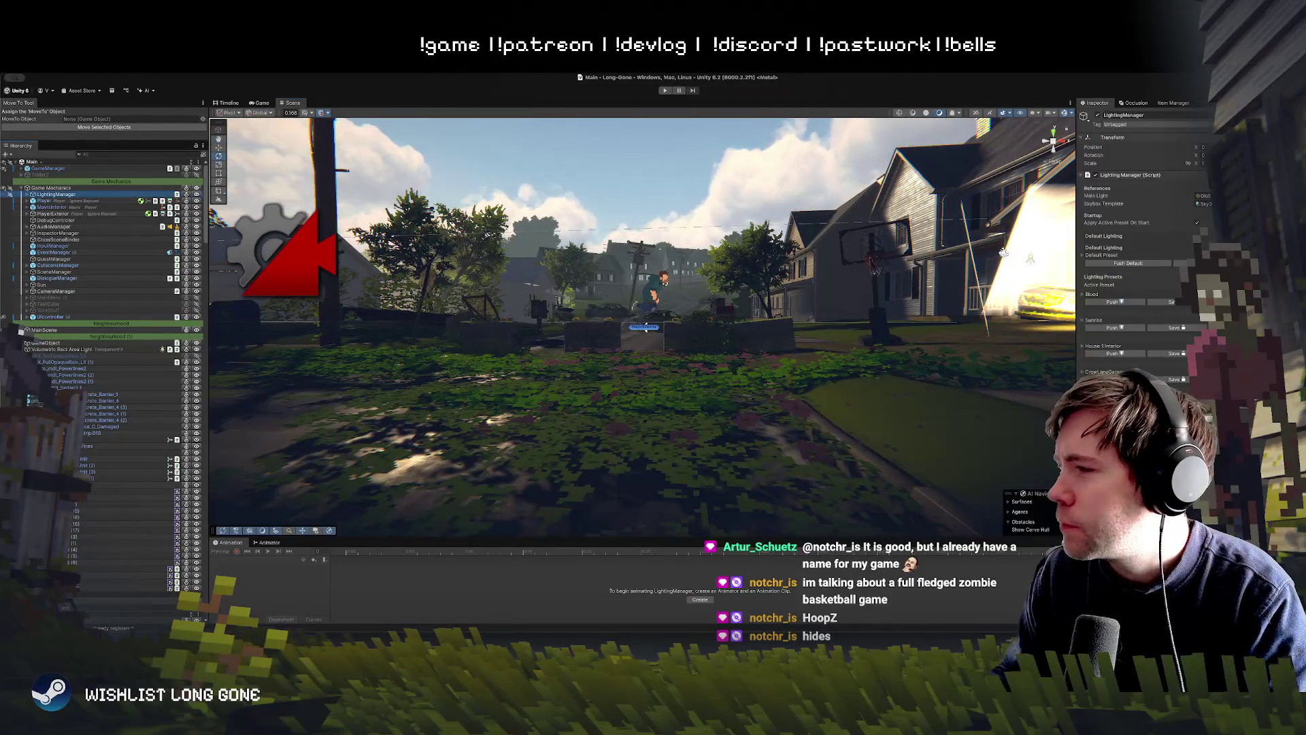
left_click_drag(680, 327, 707, 333)
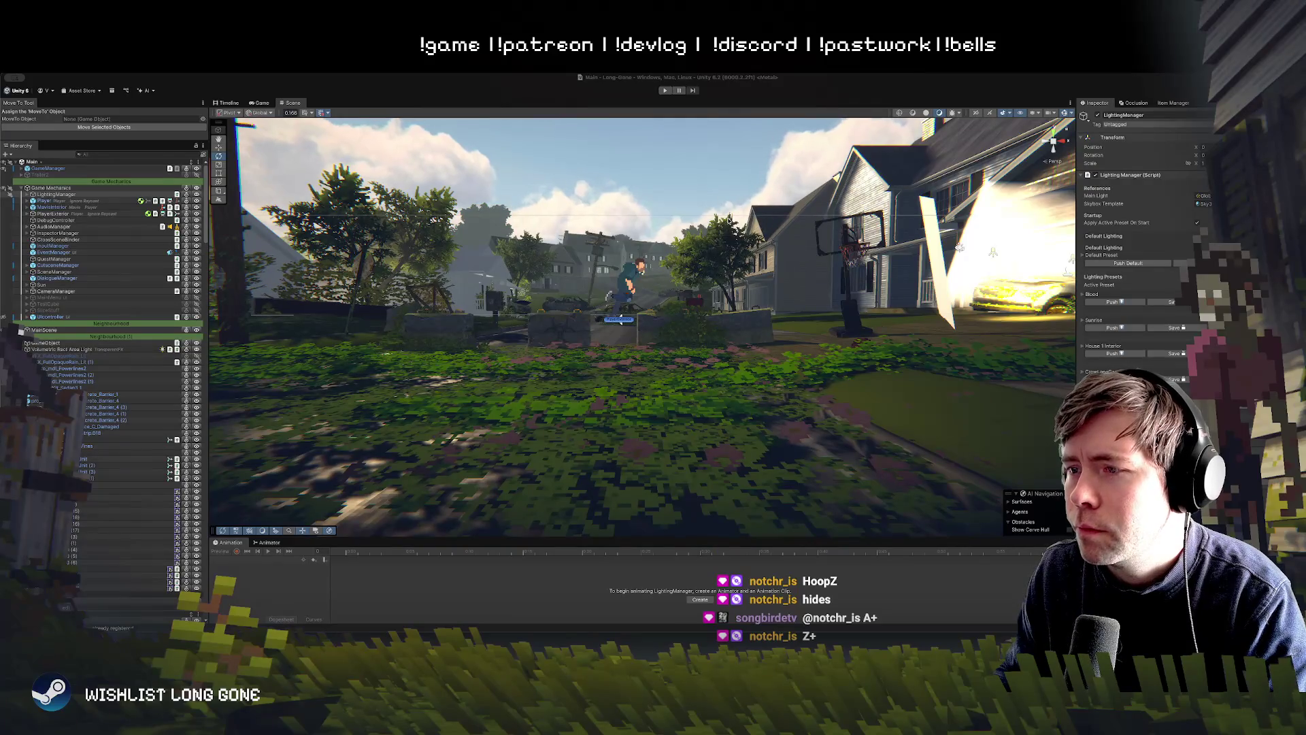
left_click(723, 344)
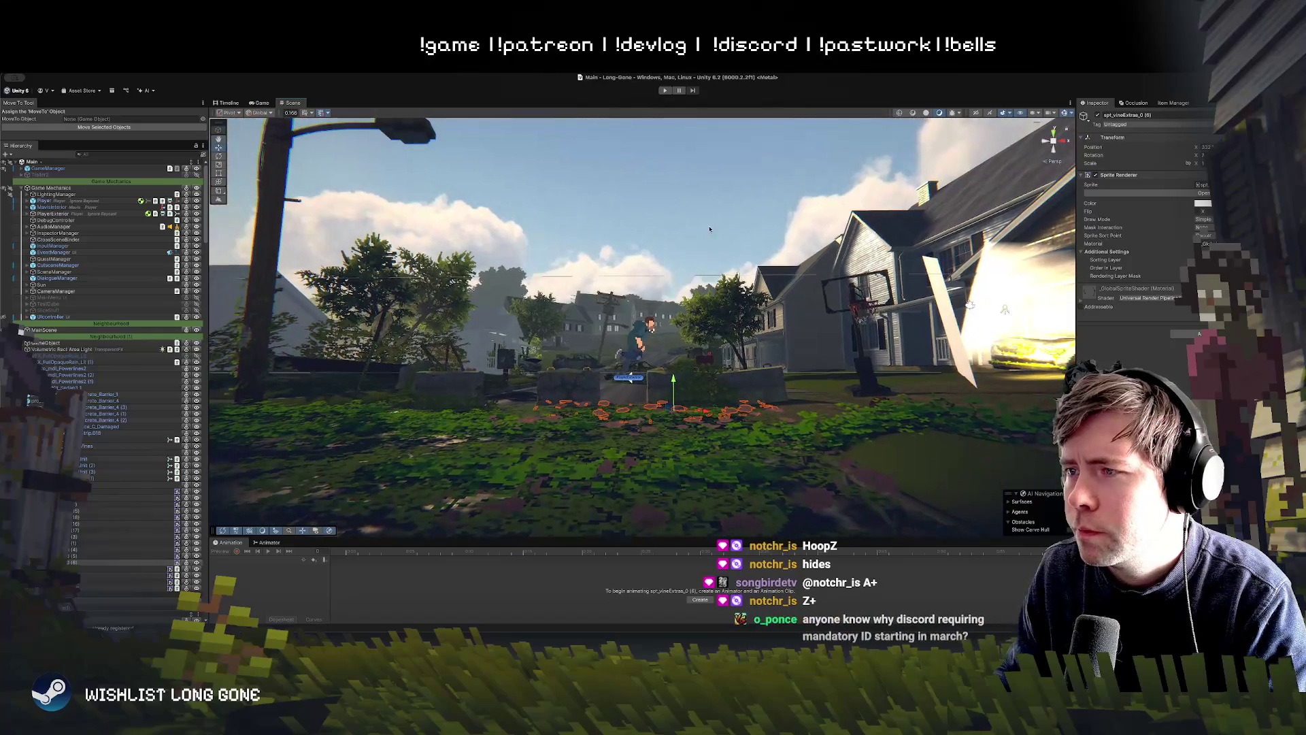
Step: Deselect the vine, fly the Scene camera over the flowerbeds with WASD, then switch to Photoshop
left_click(709, 229)
scroll(722, 307, "up", 10)
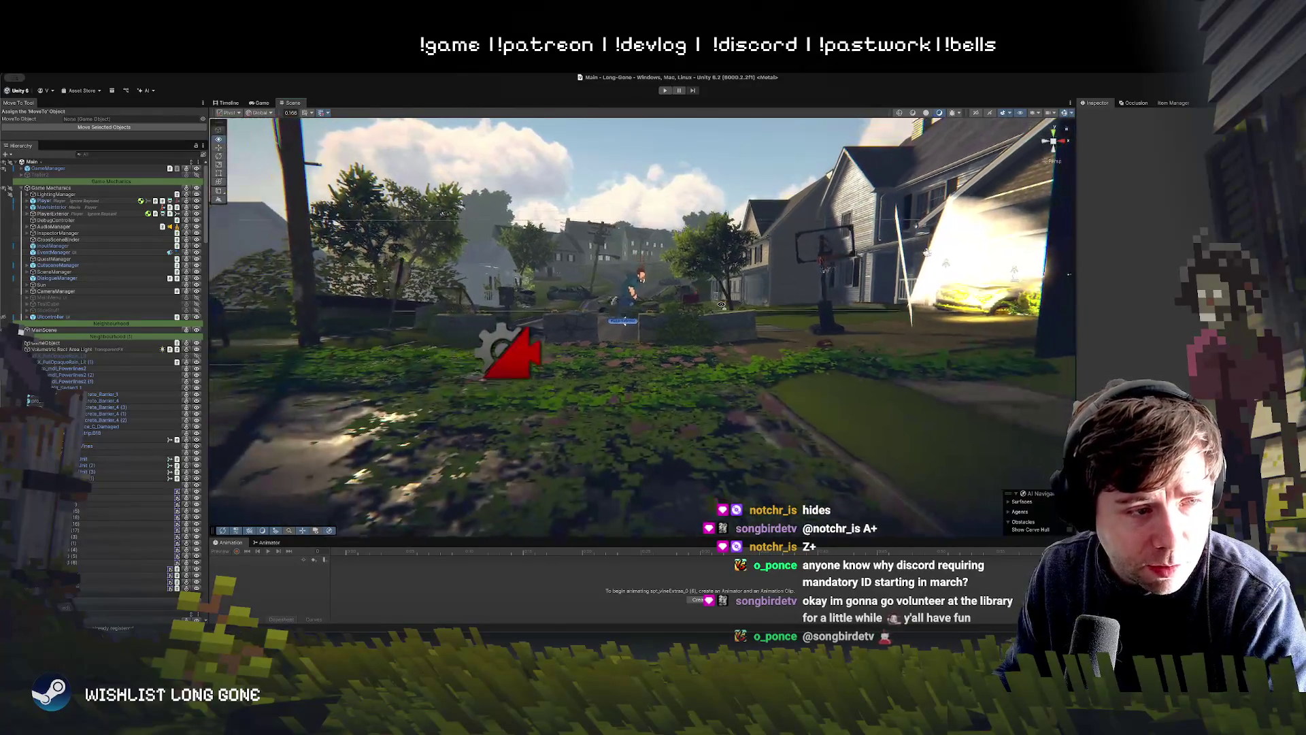
key("w")
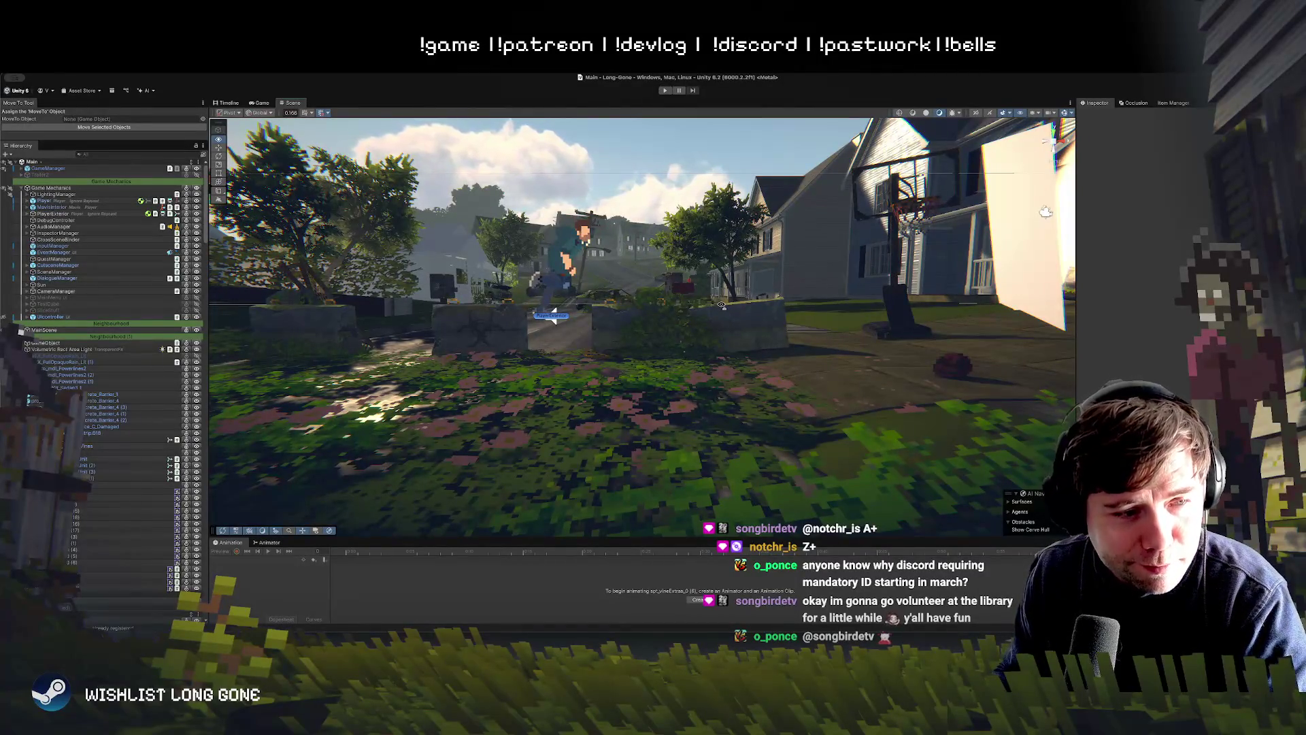
key("s")
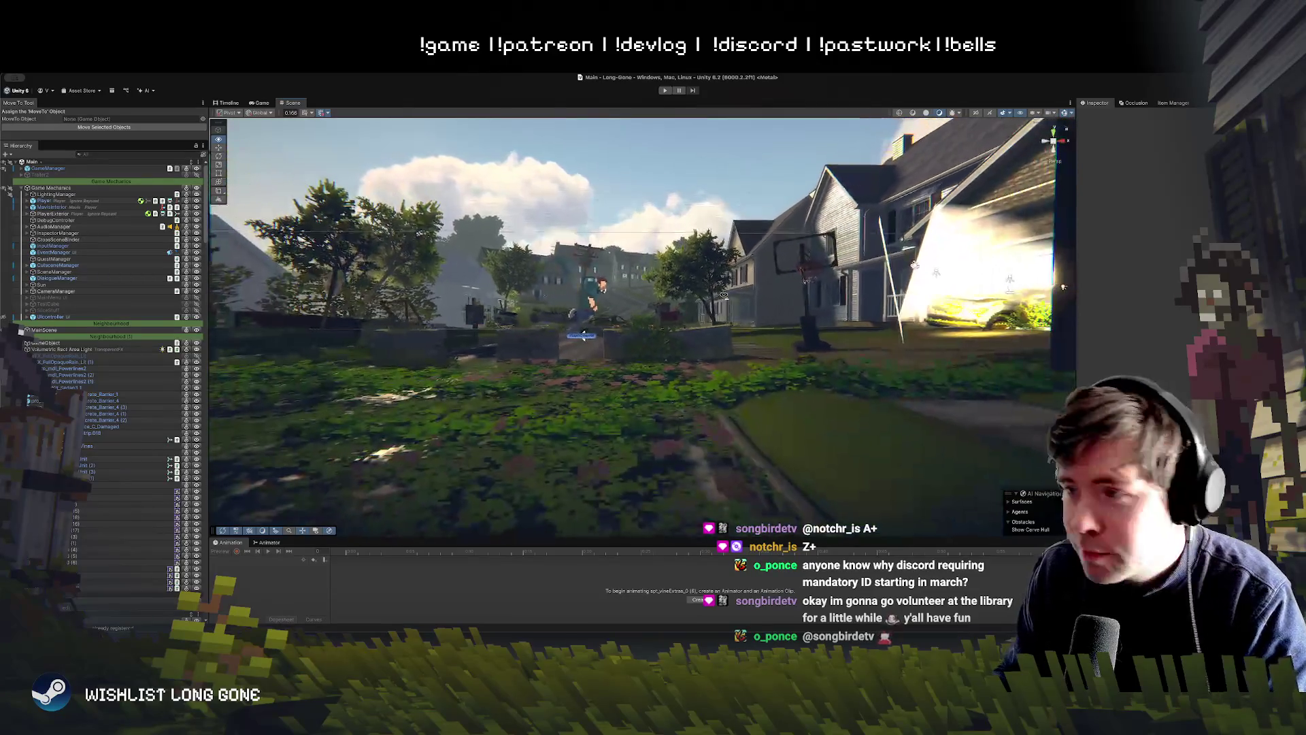
key("w")
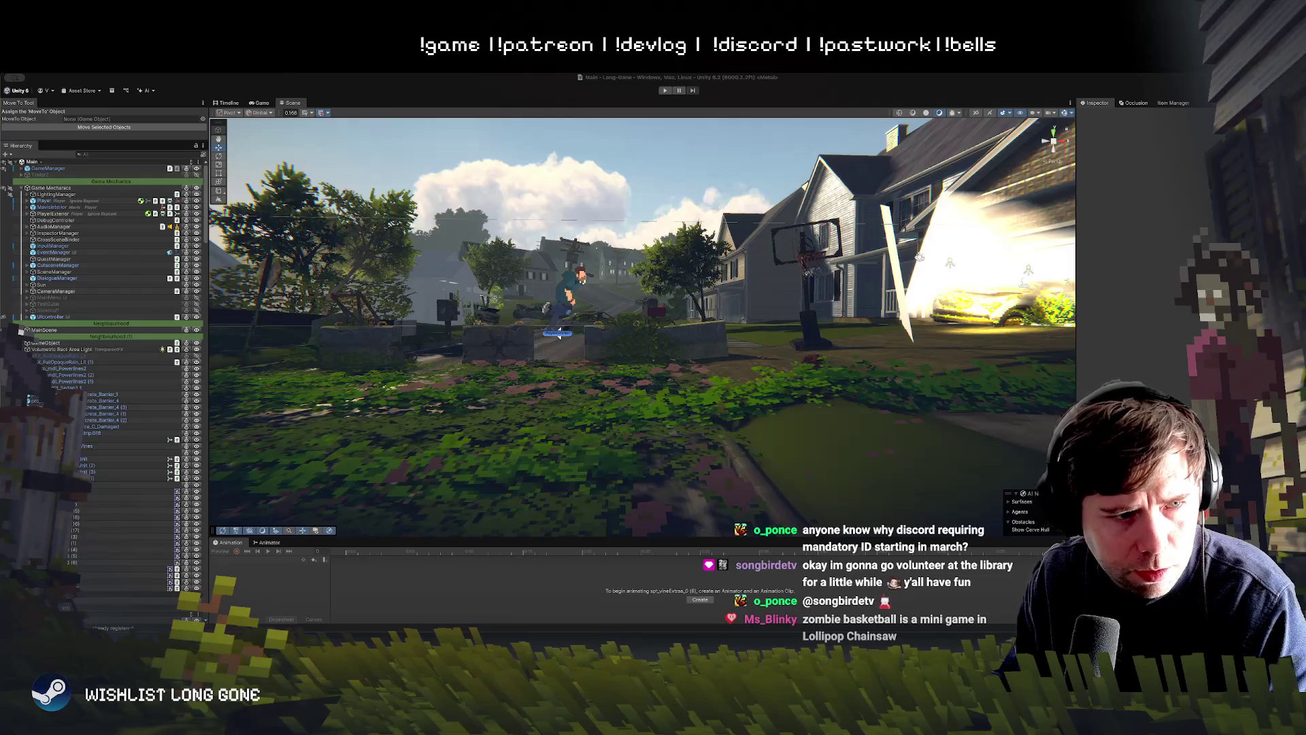
key("super+Tab")
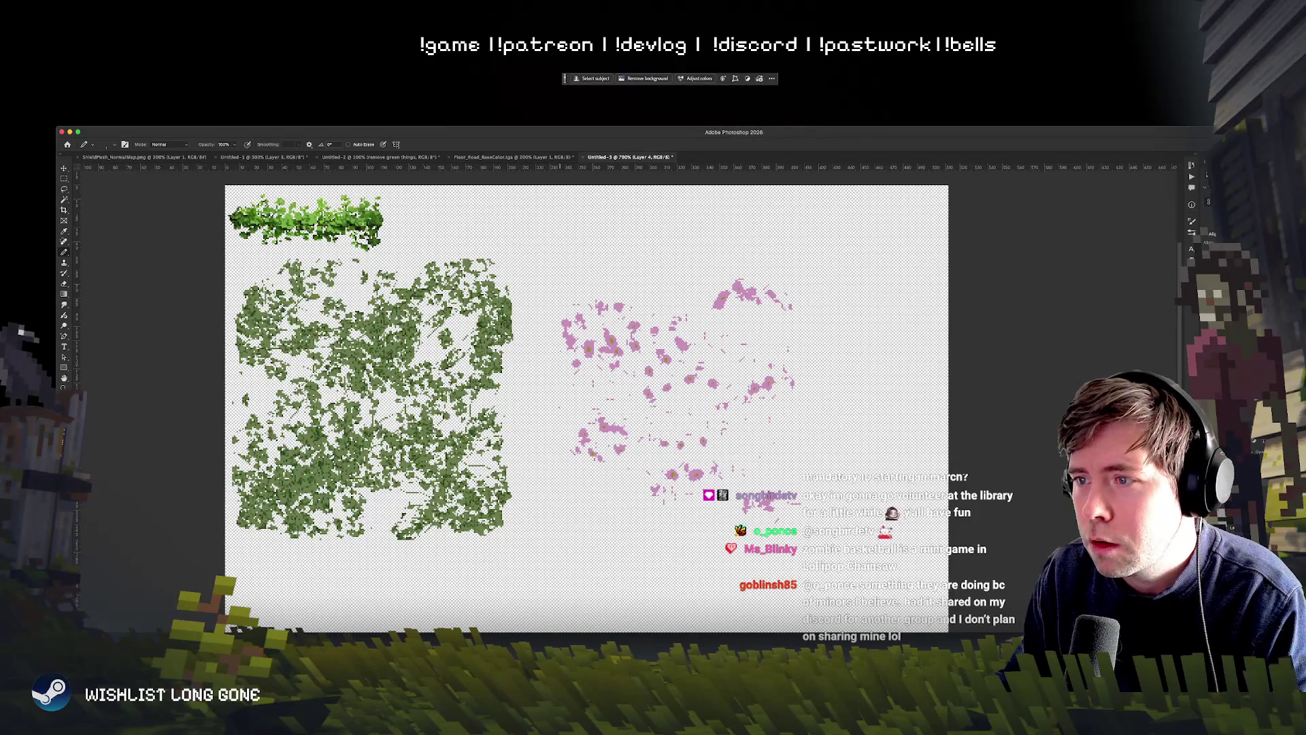
Step: Maximize Photoshop and duplicate the foliage tile below the original, rotated 90°
scroll(571, 402, "right", 3)
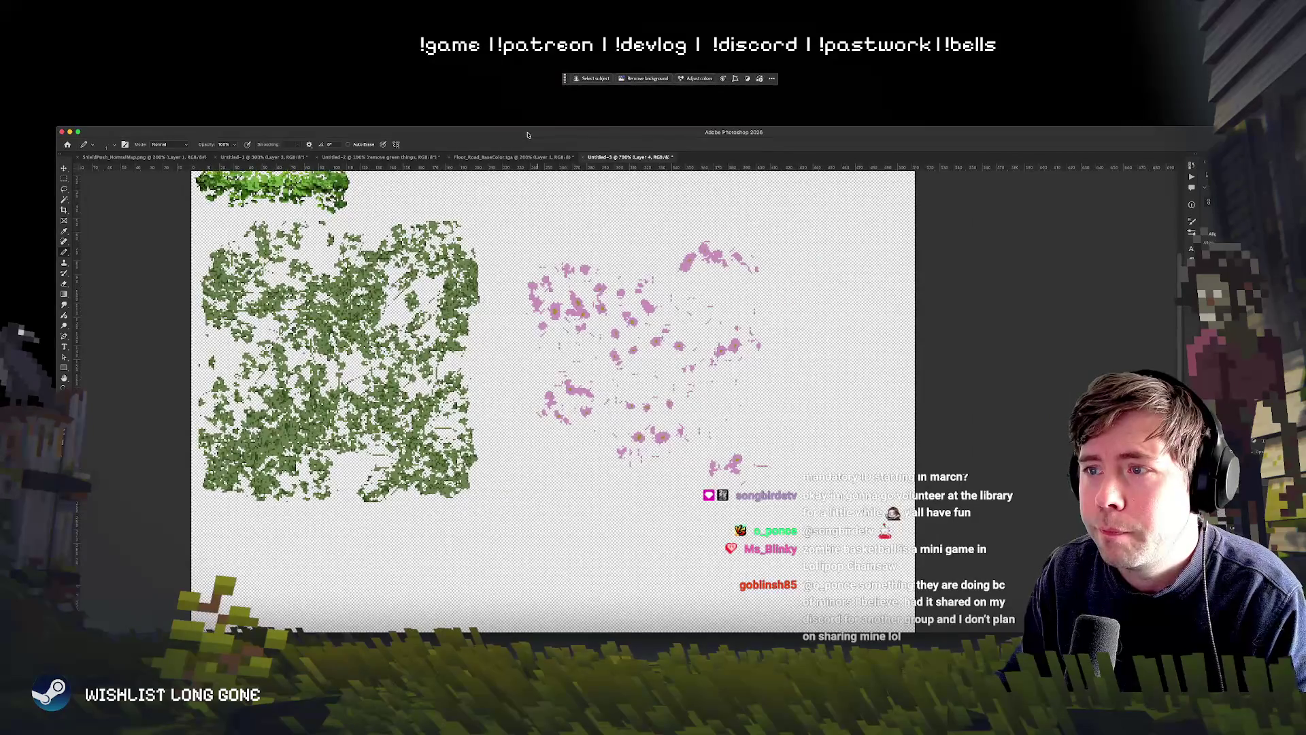
double_click(527, 134)
scroll(577, 337, "down", 2)
scroll(577, 337, "down", 2)
scroll(576, 337, "up", 2)
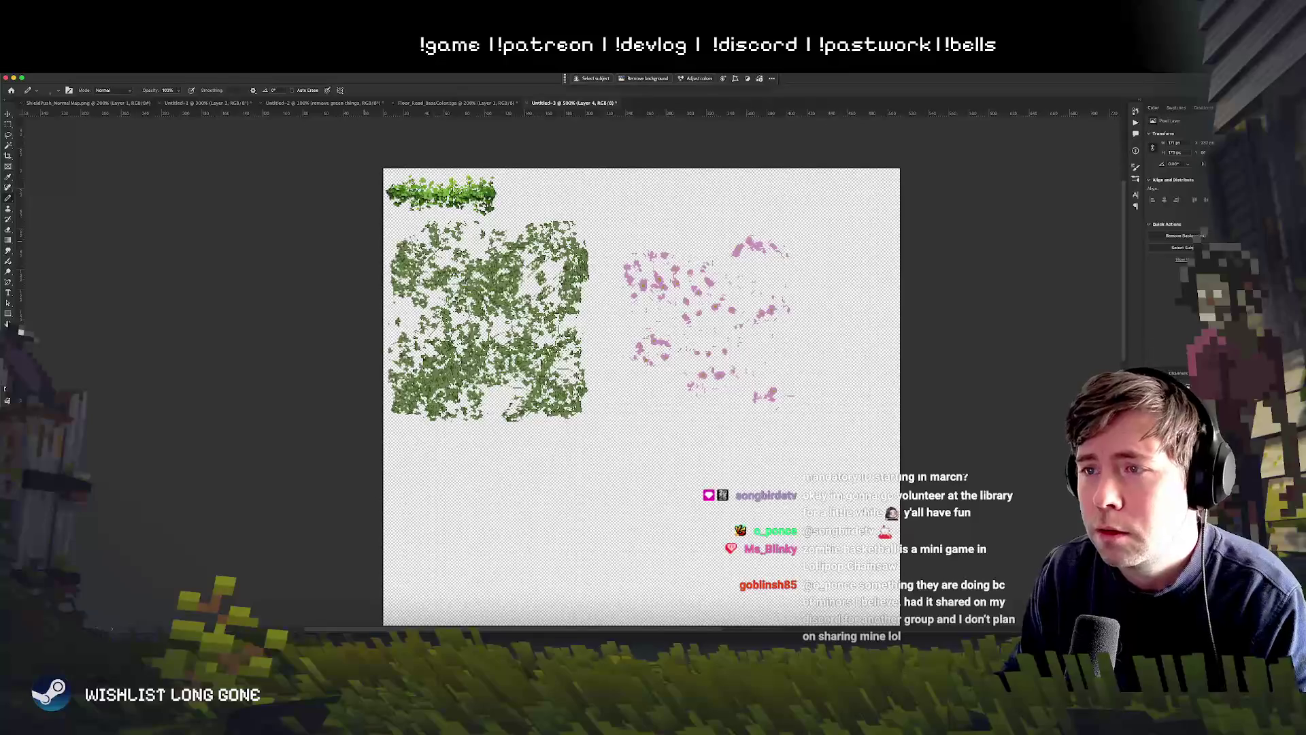
left_click(7, 114)
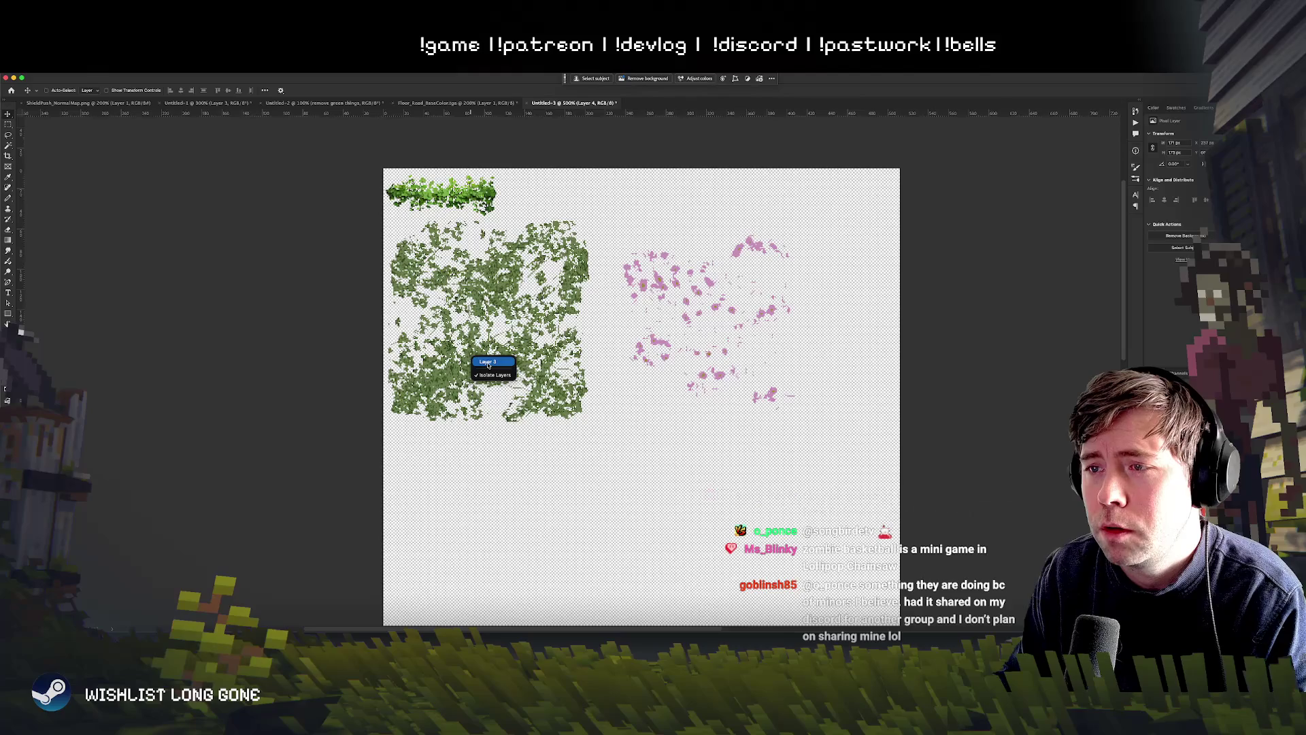
mouse_move(501, 341)
left_mouse_down()
mouse_move(484, 443)
mouse_move(486, 343)
mouse_move(514, 519)
left_mouse_up()
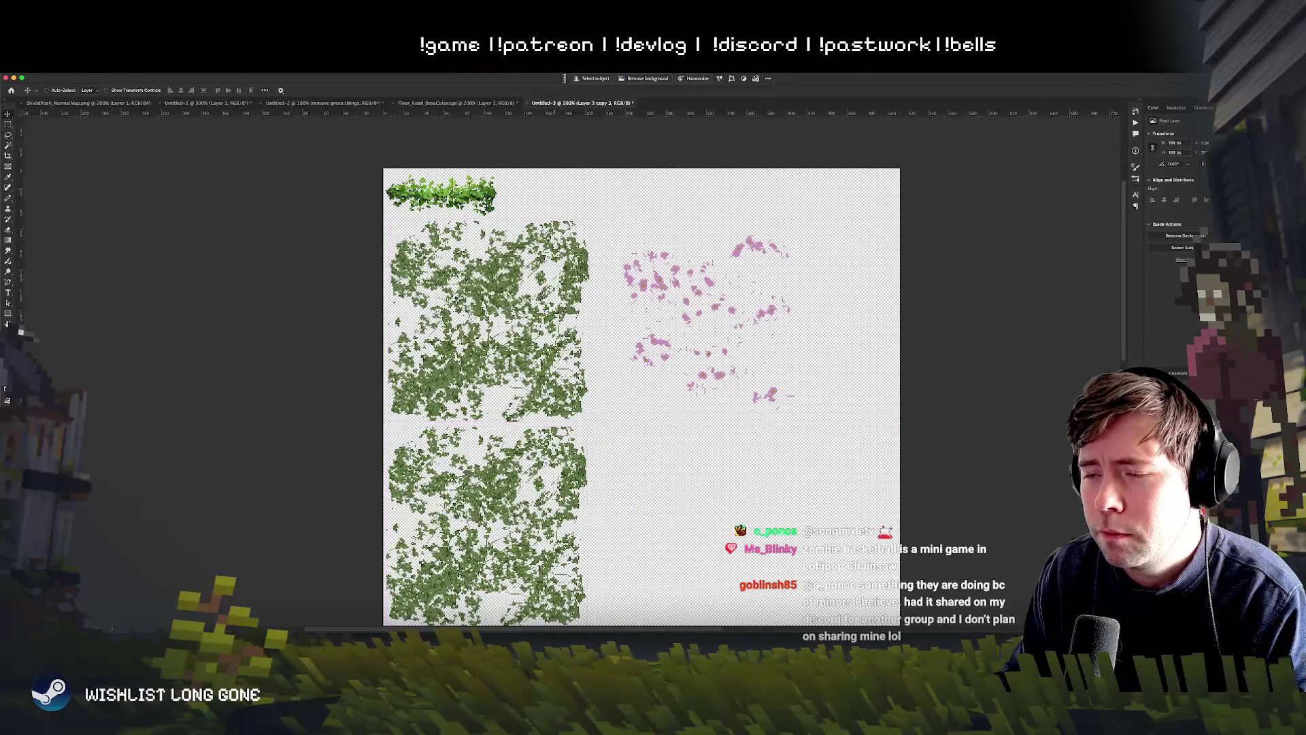
scroll(531, 442, "down", 4)
key("ctrl+t")
mouse_move(615, 340)
left_mouse_down()
mouse_move(592, 528)
mouse_move(568, 544)
left_mouse_up()
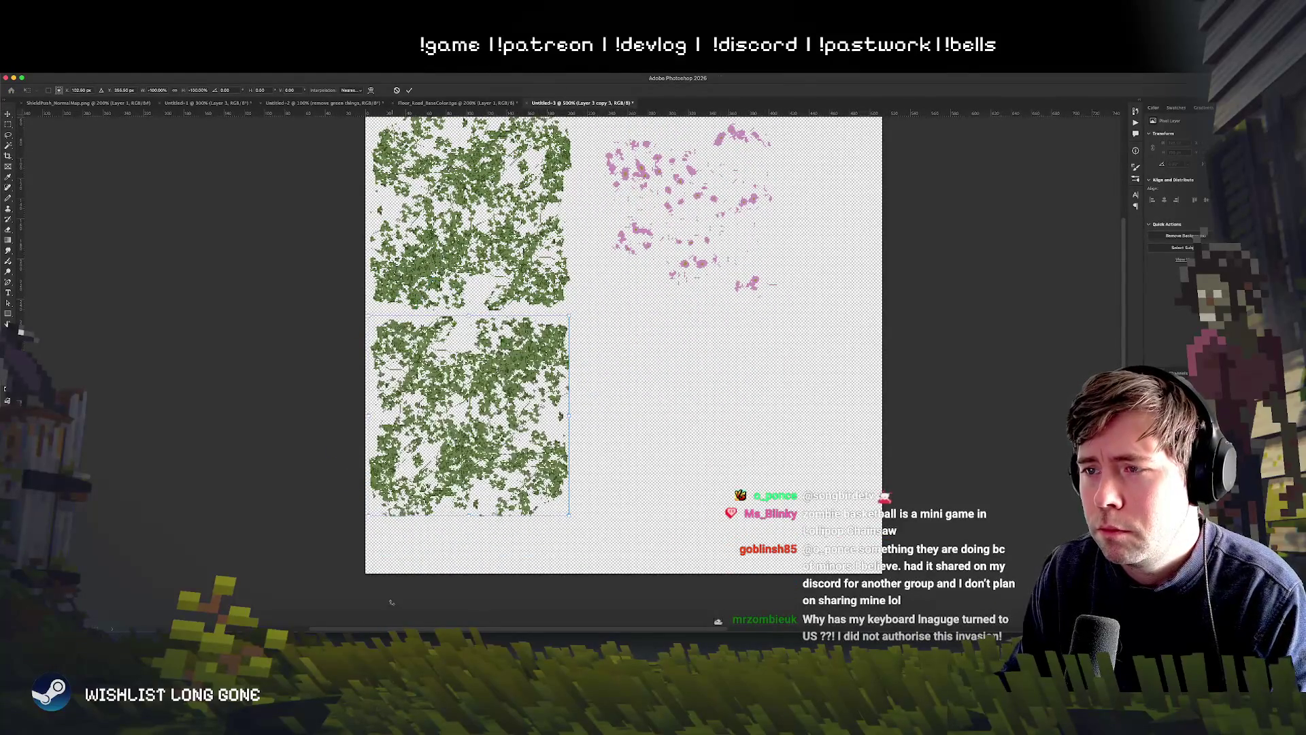
key("Return")
Step: Shift the pink flower patches on Layer 4 right and down, leaving their size unchanged
scroll(614, 442, "up", 3)
scroll(615, 443, "right", 3)
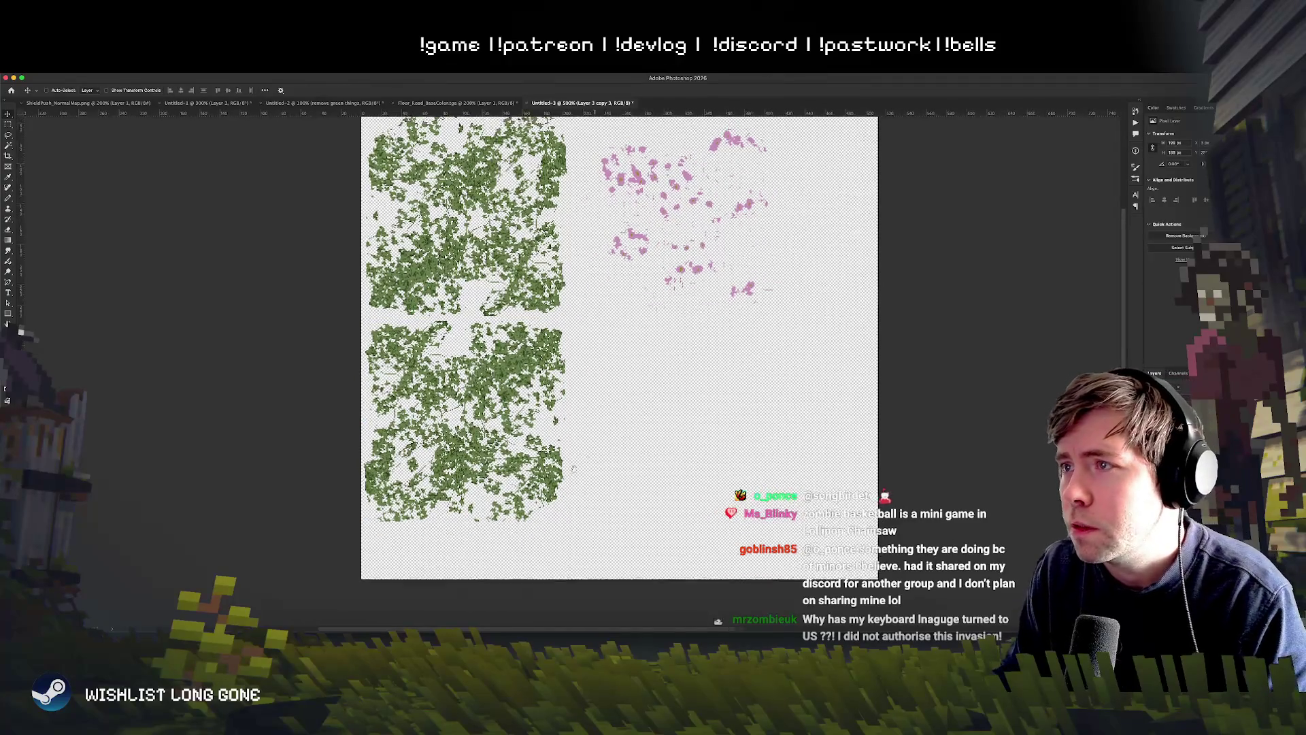
right_click(629, 352)
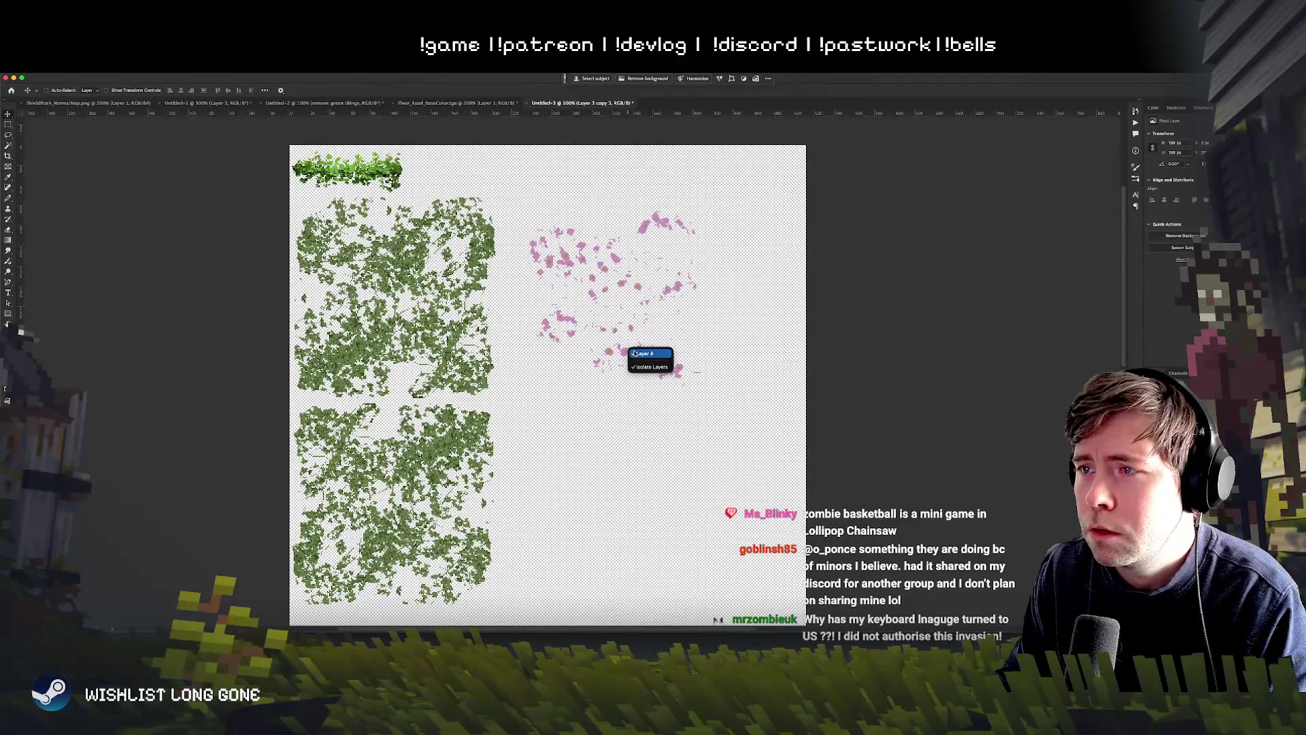
left_click(645, 353)
mouse_move(687, 372)
left_mouse_down()
mouse_move(714, 390)
mouse_move(721, 367)
mouse_move(693, 380)
mouse_move(608, 348)
left_mouse_up()
key("ctrl+t")
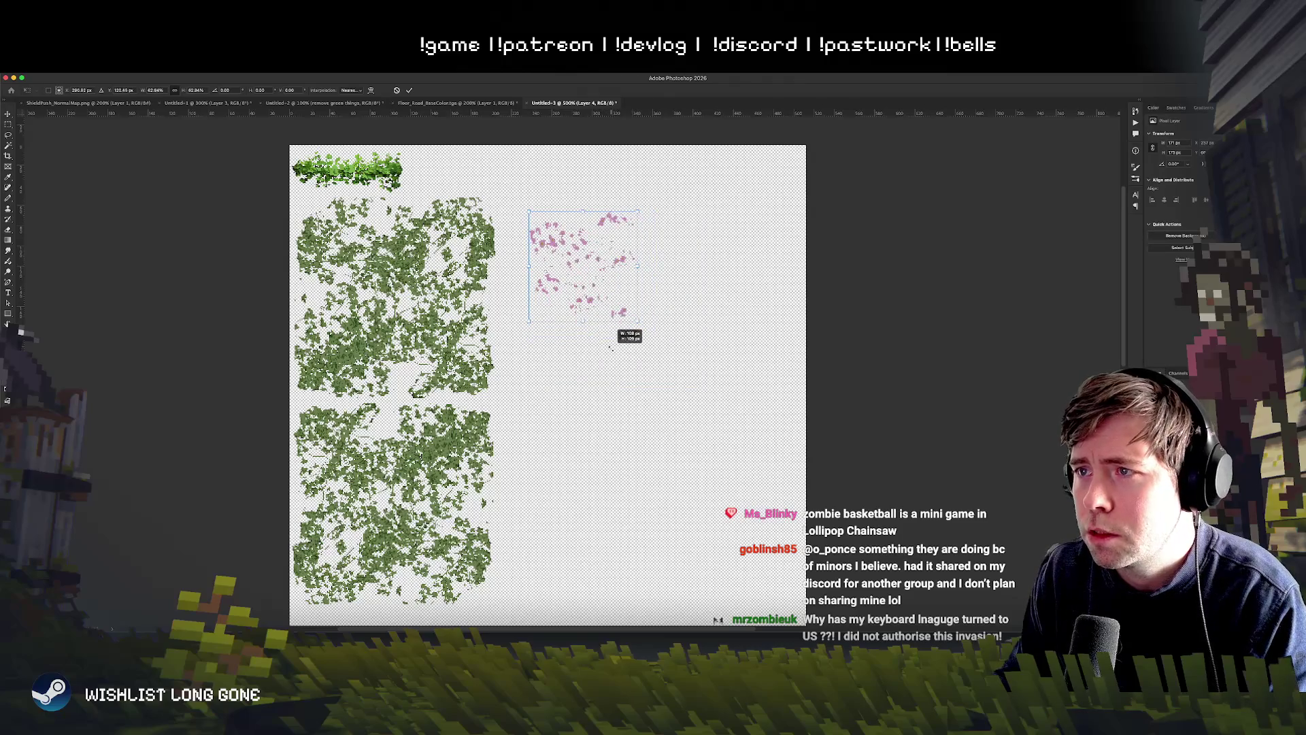
key("Escape")
Step: Make Layer 3 copy 3, the lower foliage tile, the active layer
right_click(429, 468)
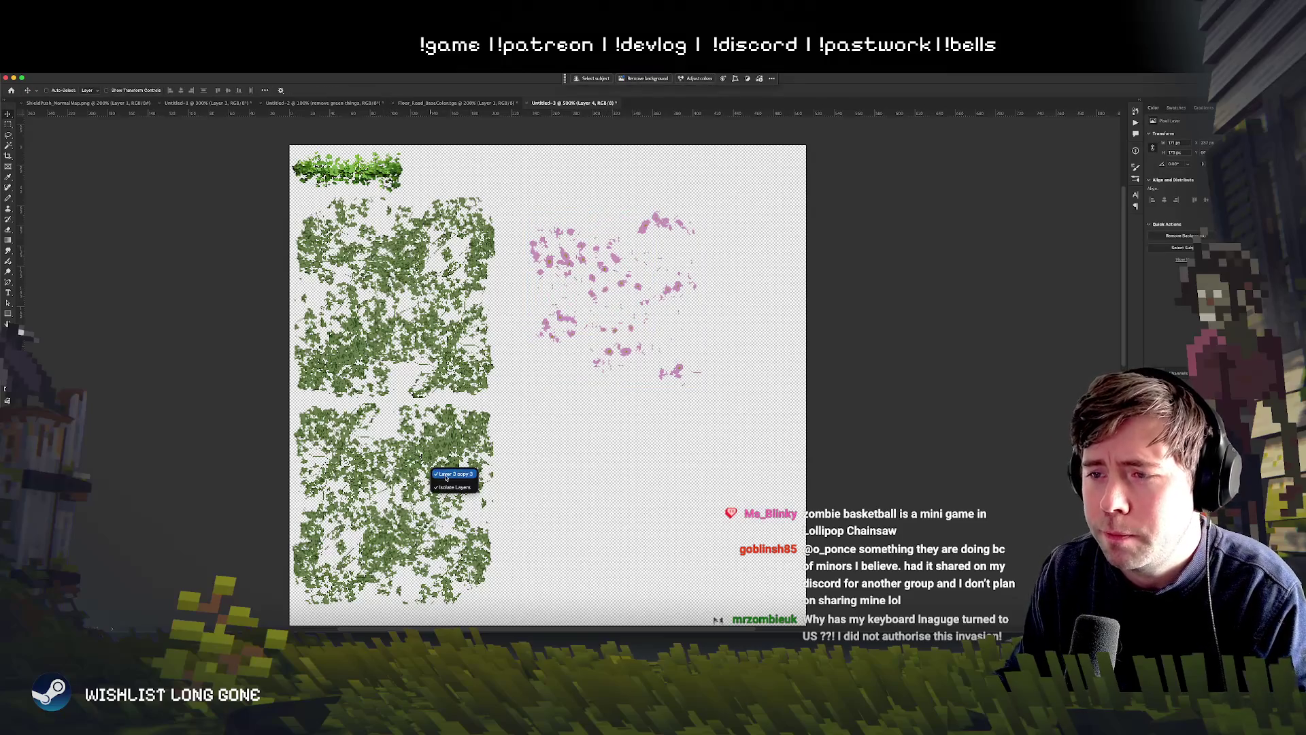
left_click(453, 476)
scroll(452, 476, "down", 3)
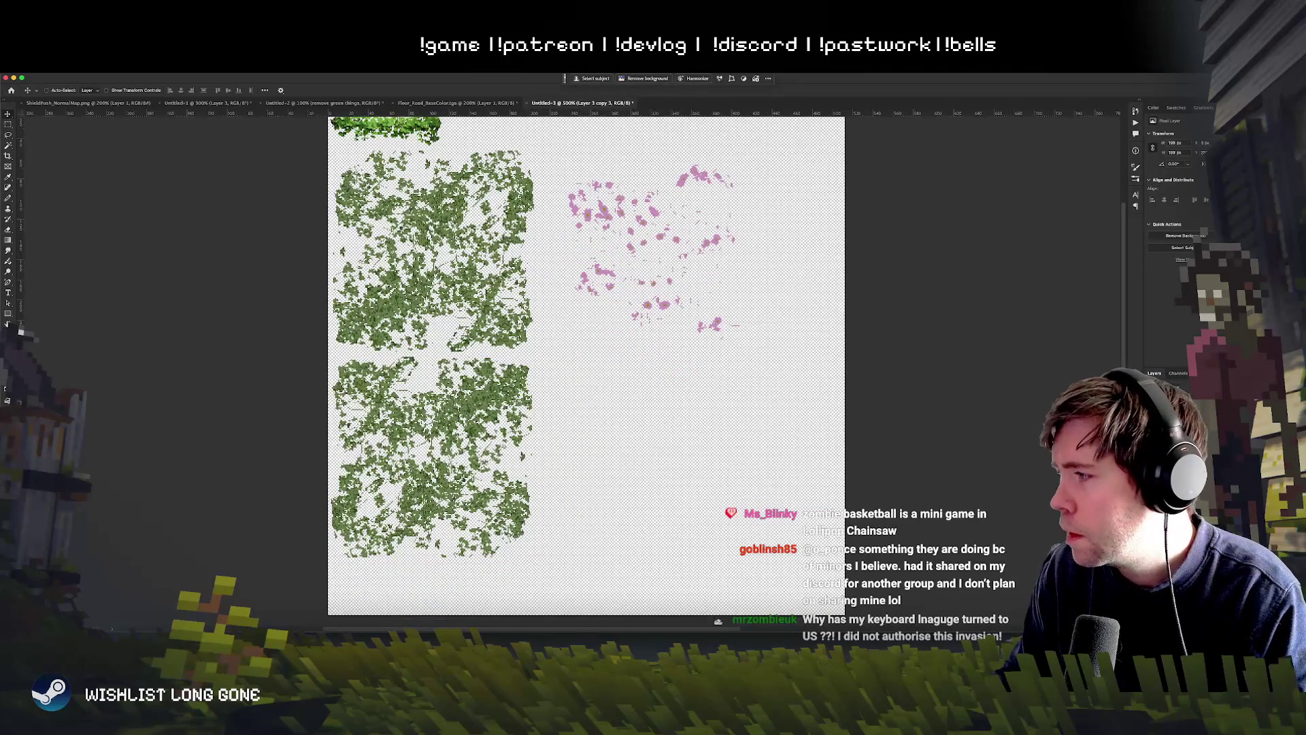
Step: Add a layer mask to Layer 3 copy 3 and paint out foliage with a hard round brush
key("ctrl+shift+m")
key("b")
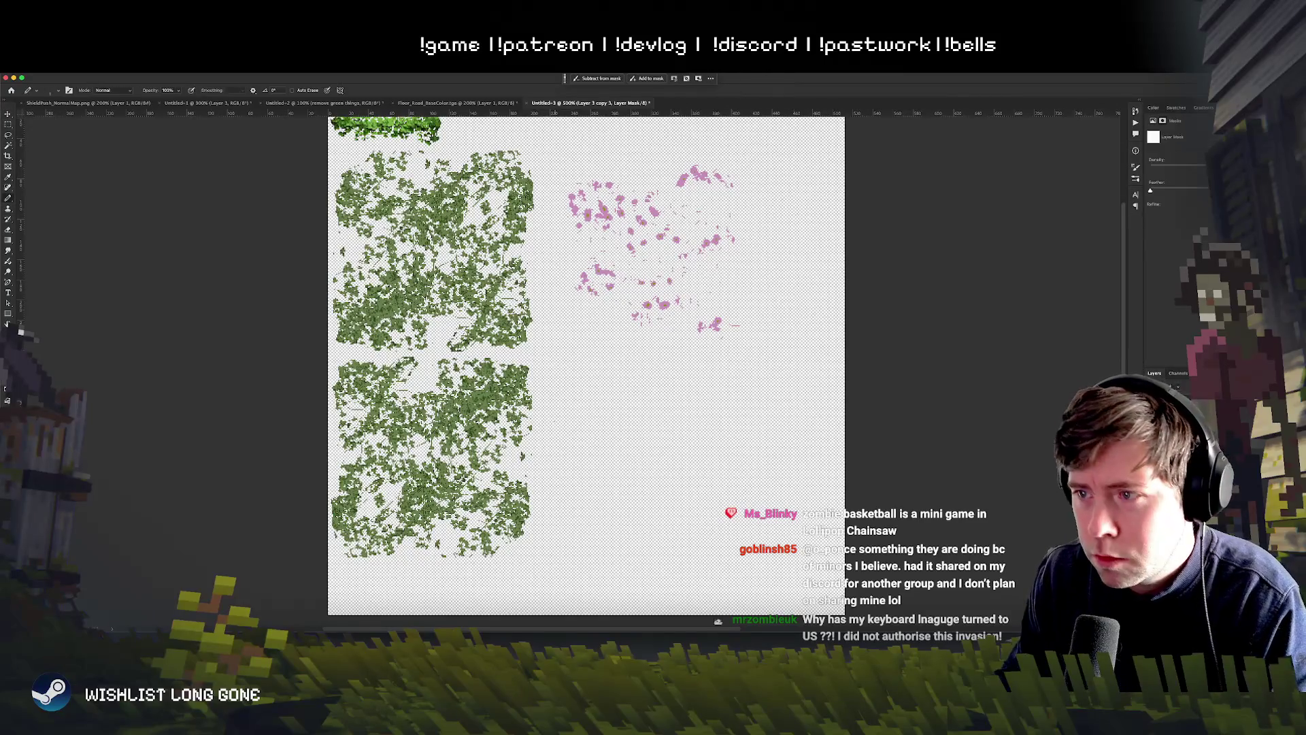
right_click(506, 441)
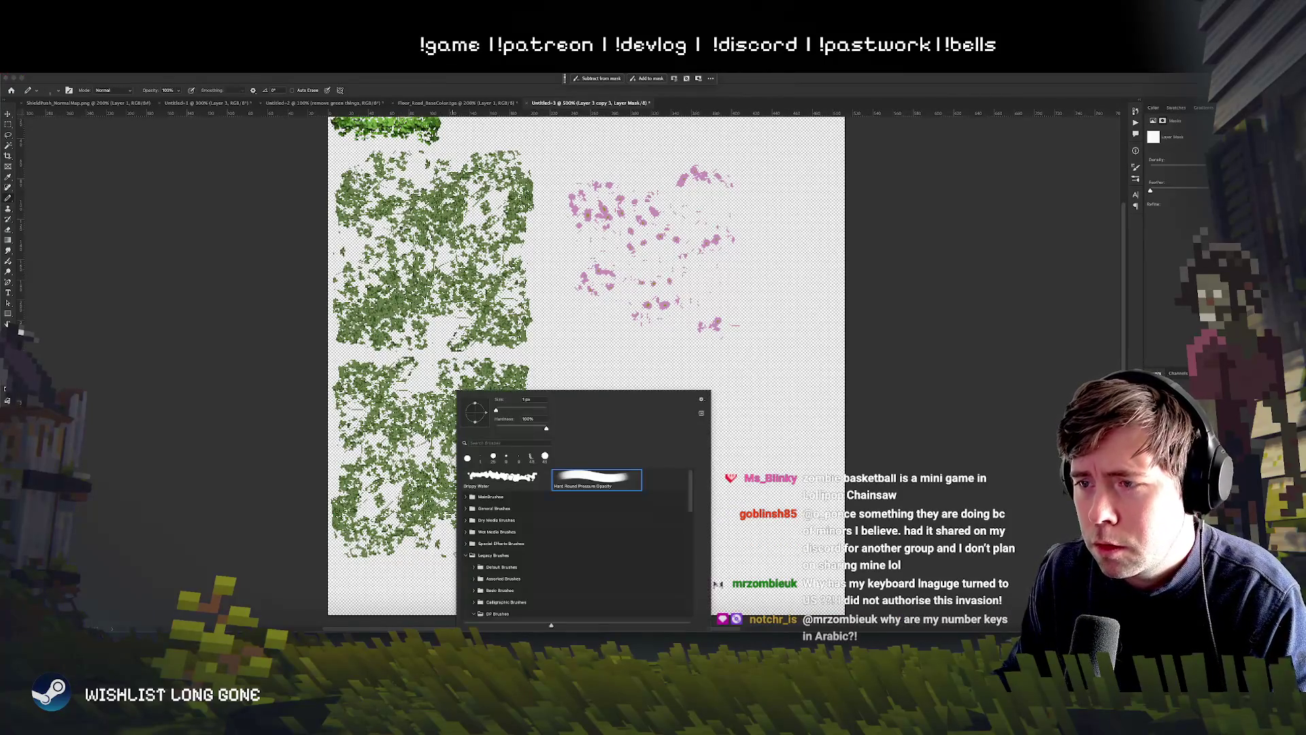
key("Return")
mouse_move(404, 460)
left_mouse_down()
mouse_move(361, 485)
mouse_move(427, 510)
mouse_move(500, 478)
mouse_move(435, 464)
mouse_move(355, 419)
mouse_move(418, 386)
mouse_move(395, 385)
mouse_move(446, 394)
mouse_move(433, 390)
left_mouse_up()
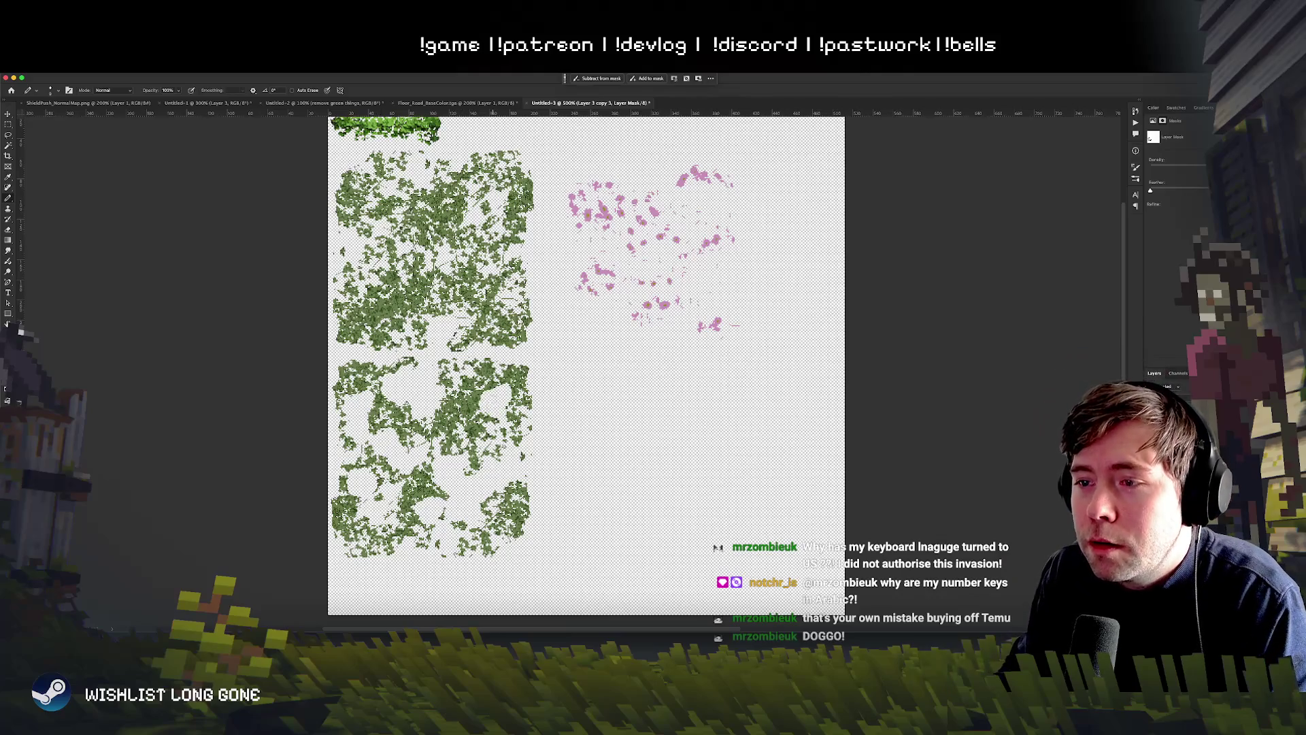
Step: Adjust the brush settings and mask out another small patch of the lower foliage
right_click(504, 424)
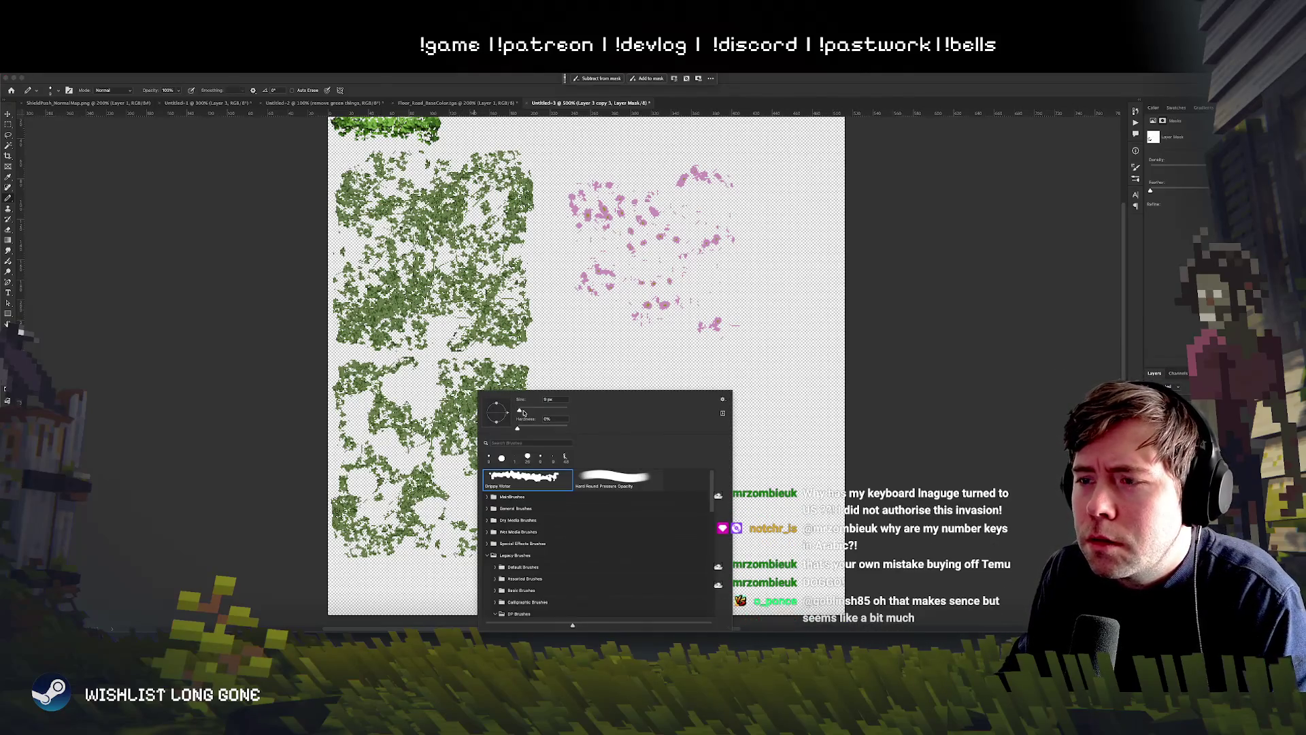
key("Return")
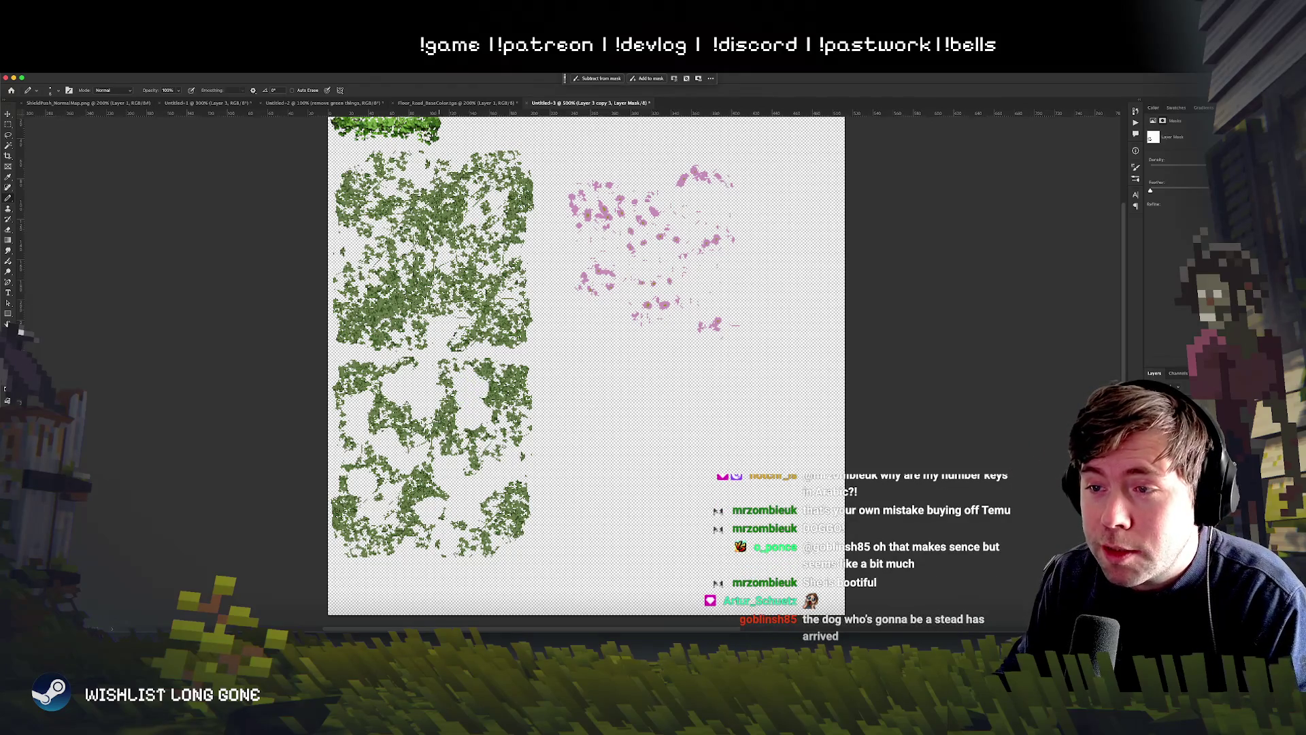
left_click_drag(416, 481, 420, 489)
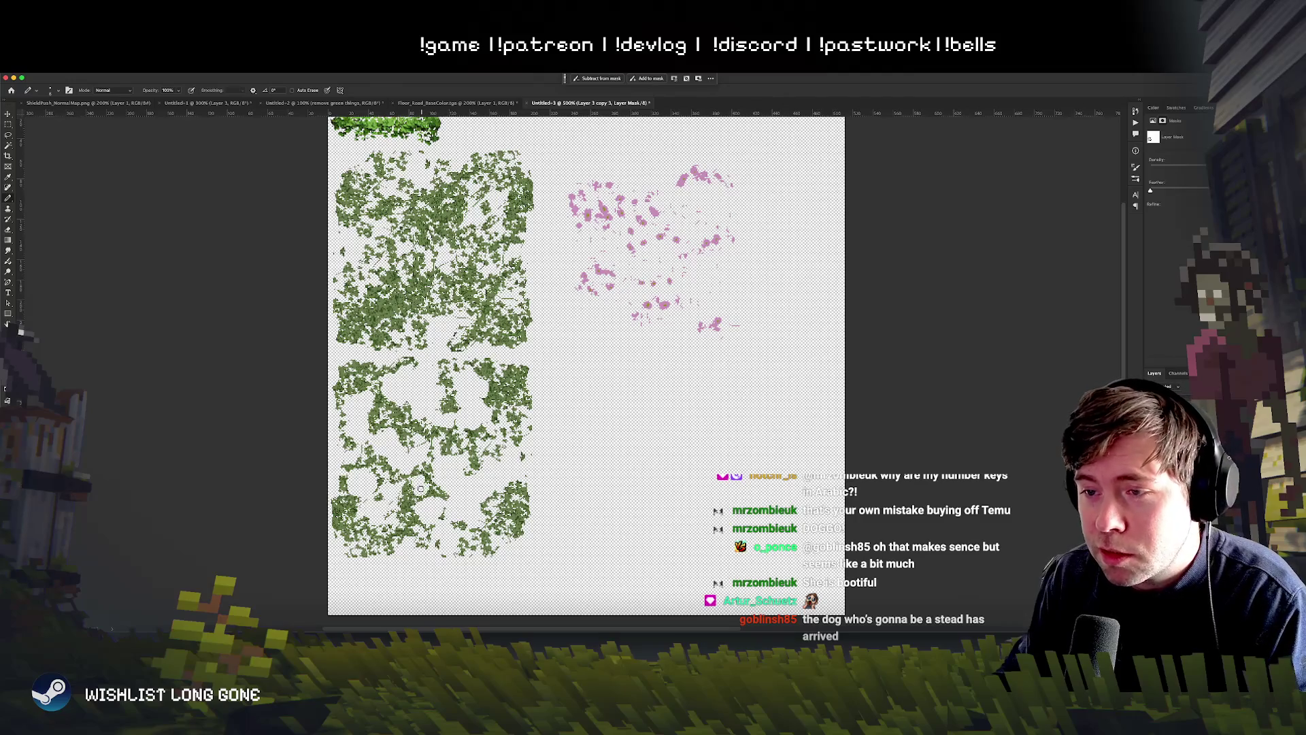